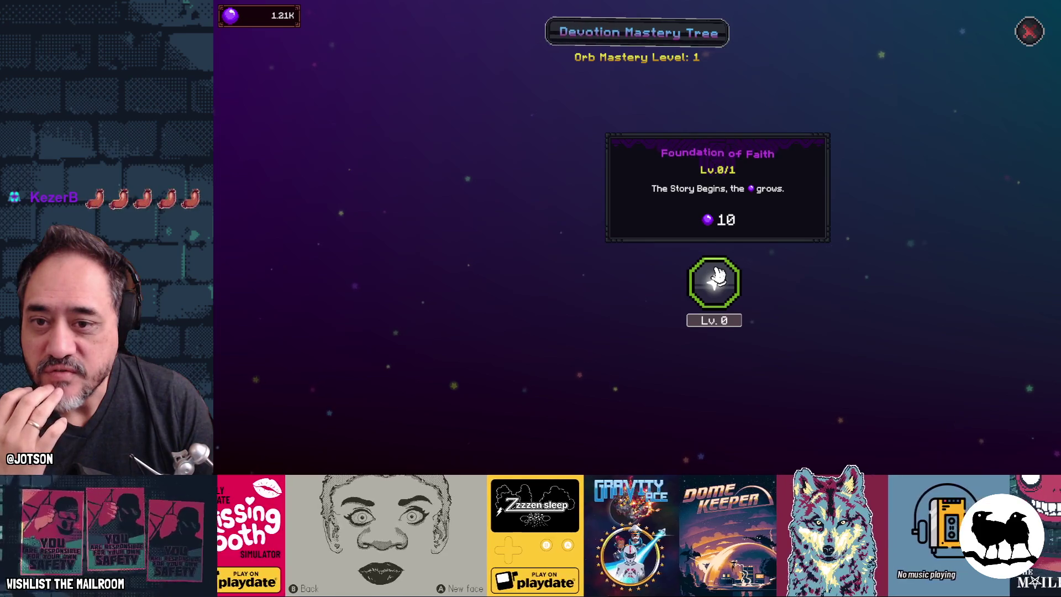
Buy Foundation of Faith and Apex of Worship, then max the surrounding branch nodes
{"action": "left_click", "coordinate": [717, 275]}
{"action": "left_click", "coordinate": [717, 173]}
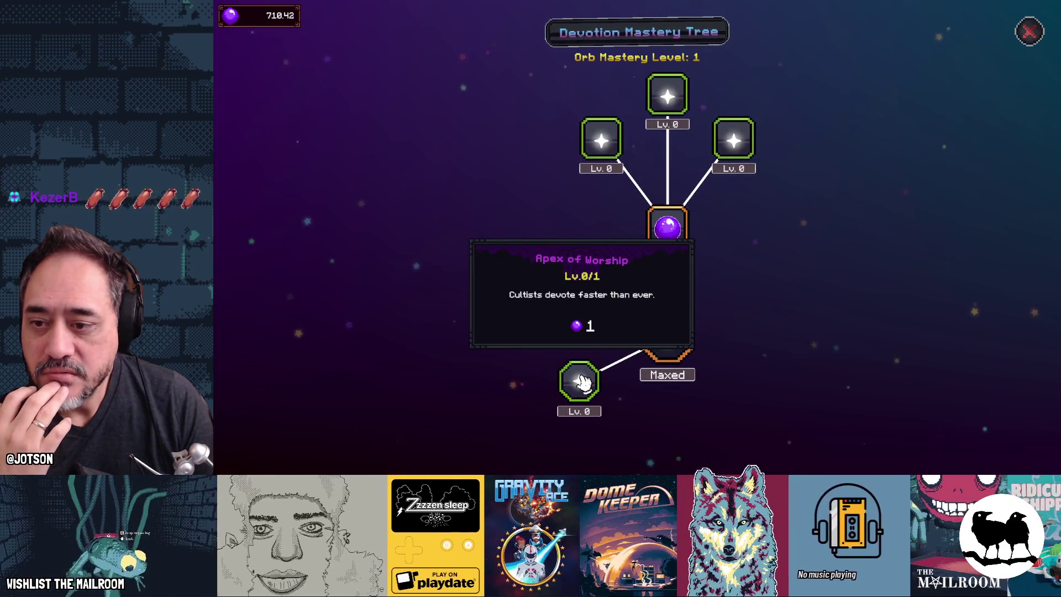
{"action": "left_click", "coordinate": [580, 381]}
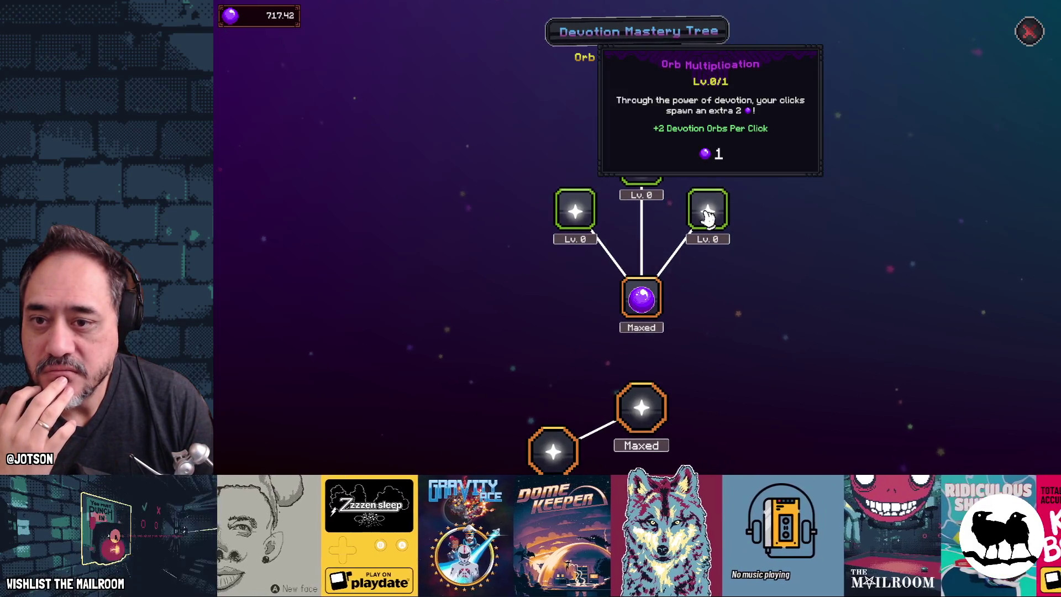
{"action": "left_click", "coordinate": [708, 216]}
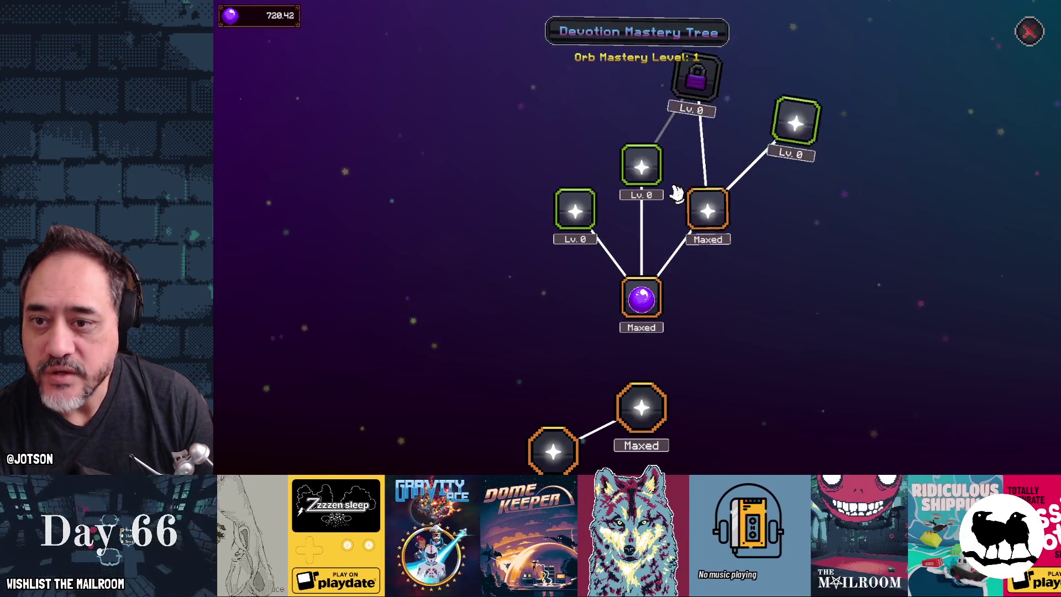
{"action": "left_click", "coordinate": [643, 168]}
{"action": "left_click", "coordinate": [578, 211]}
{"action": "left_click", "coordinate": [786, 135]}
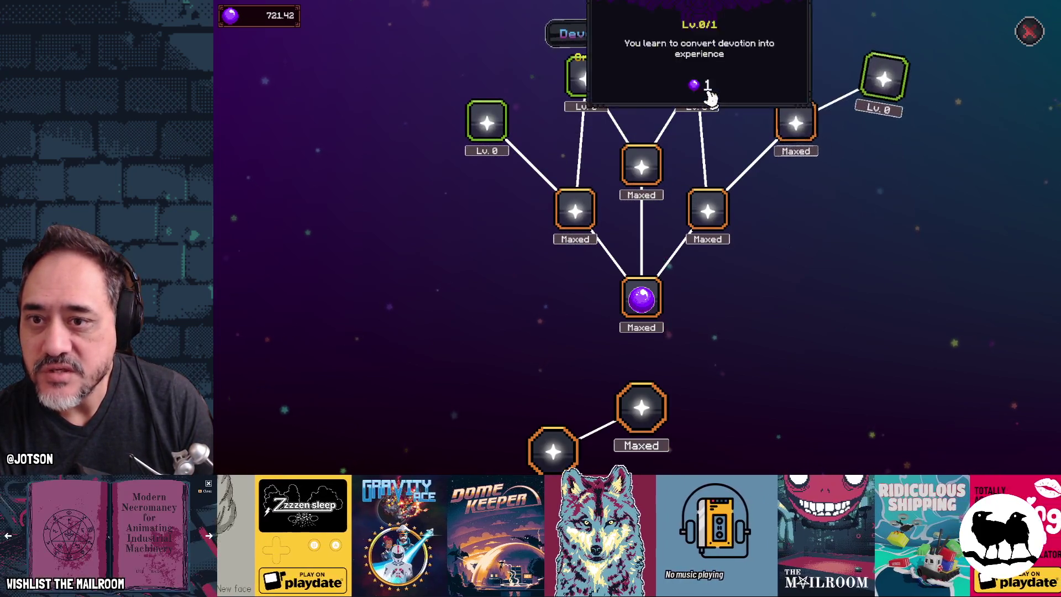
{"action": "left_click", "coordinate": [497, 136]}
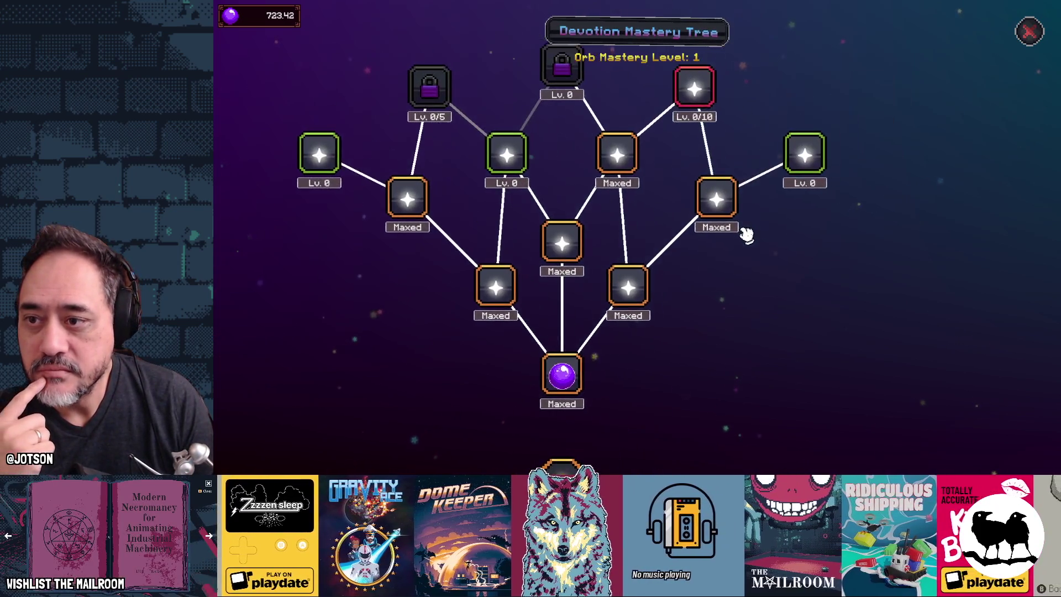
{"action": "left_click", "coordinate": [805, 155]}
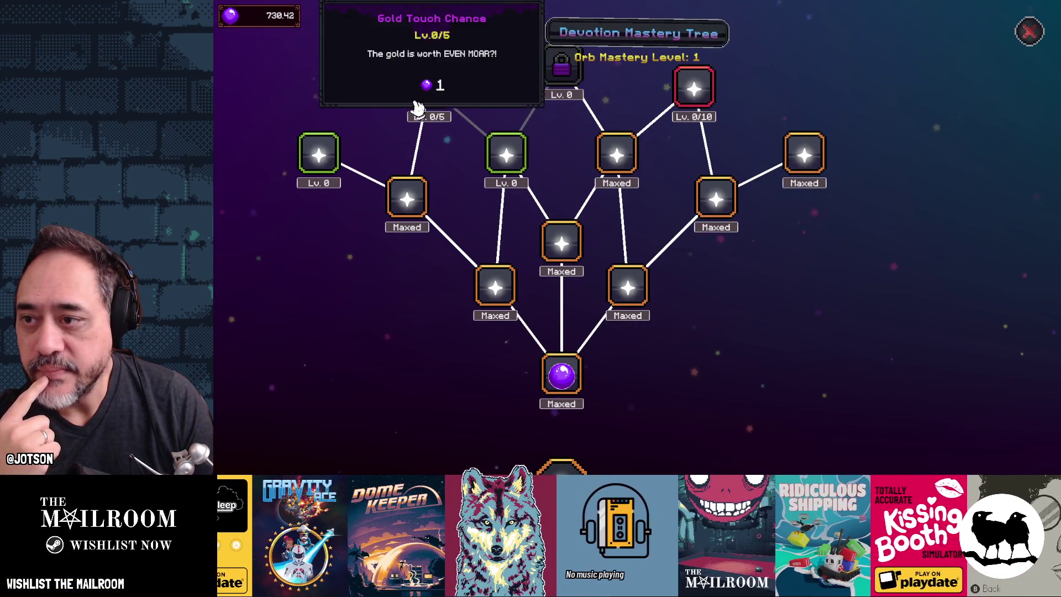
{"action": "left_click", "coordinate": [321, 159]}
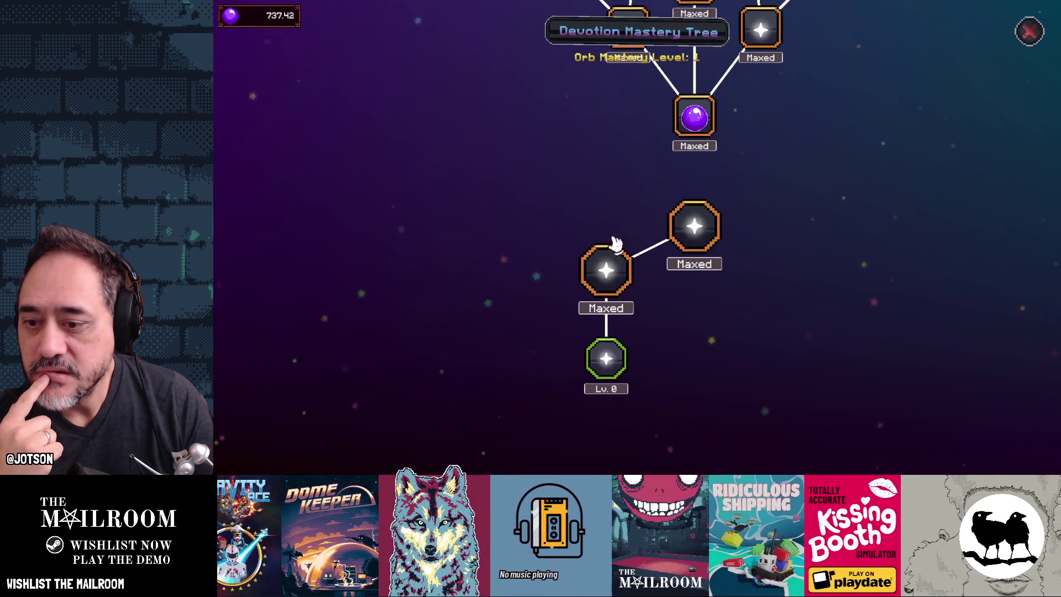
Buy Orb of Power, The Orb Starts Beating, Its Almost Time, The Final Devotion, Automated Alter and Devotion Overdrive
{"action": "left_click", "coordinate": [696, 397]}
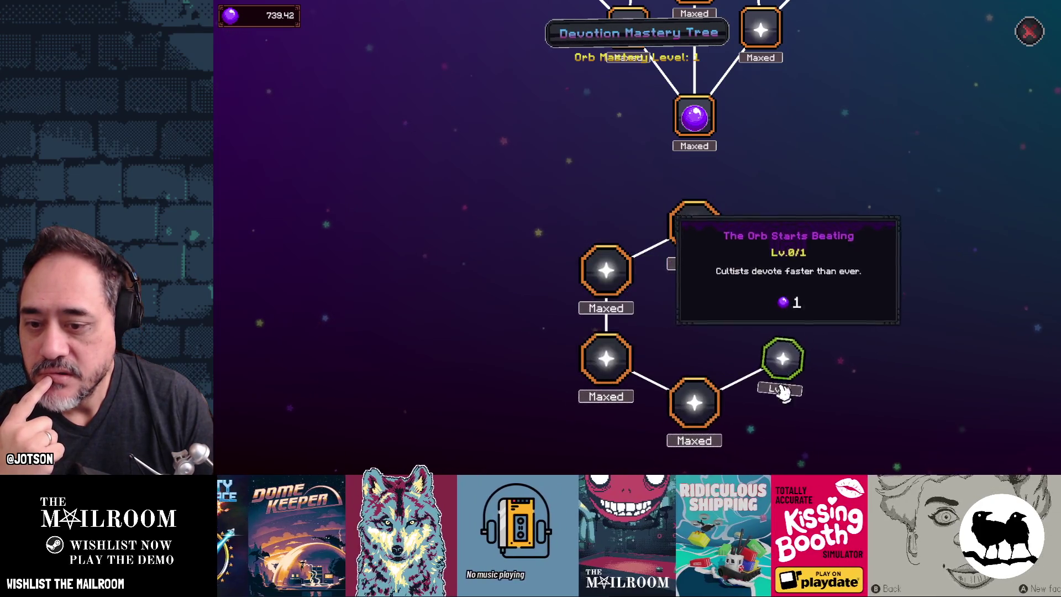
{"action": "left_click", "coordinate": [782, 359]}
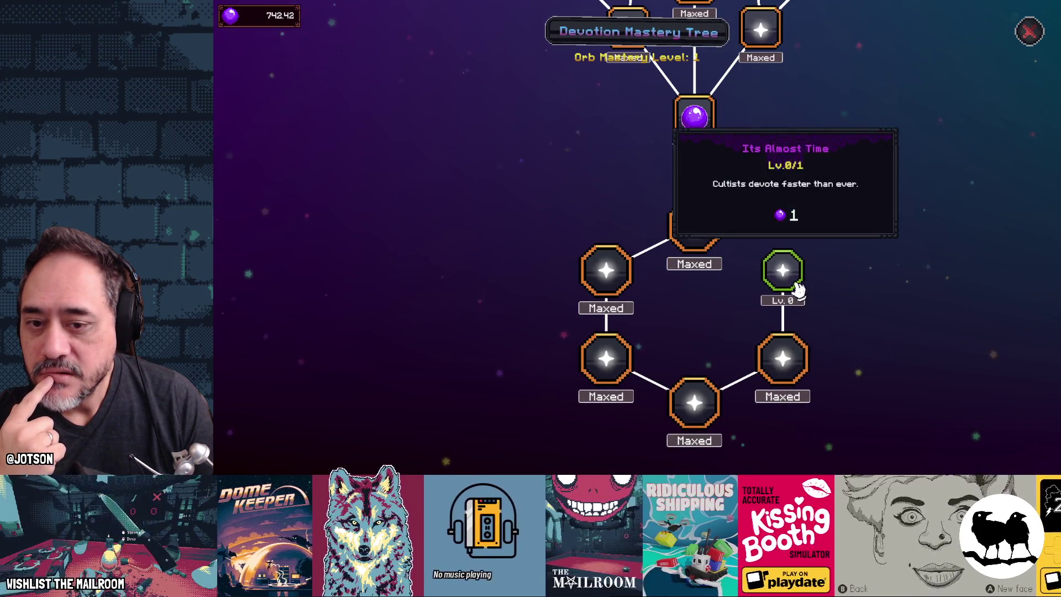
{"action": "left_click", "coordinate": [794, 283]}
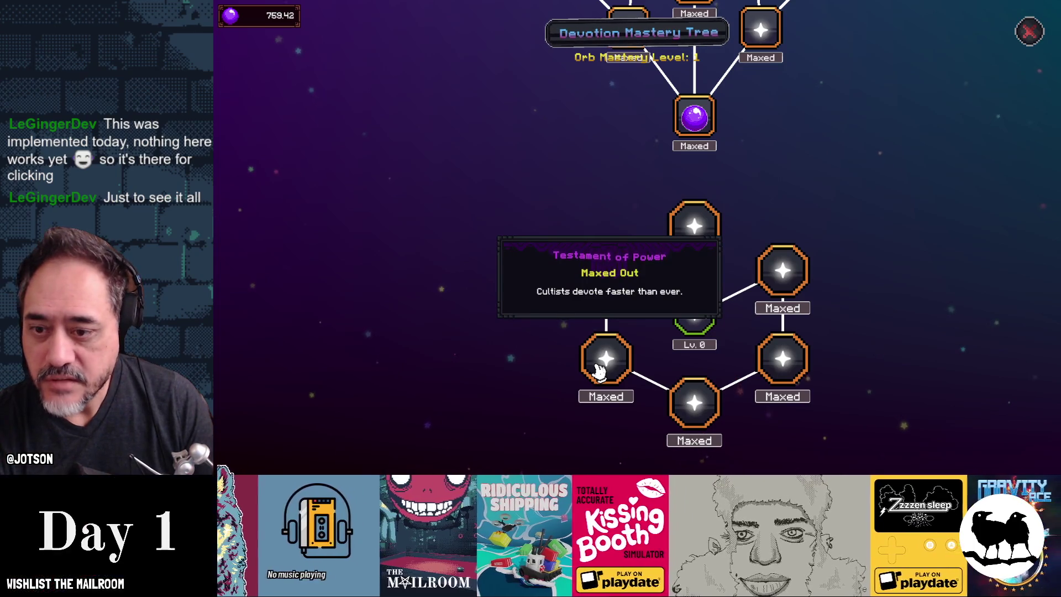
{"action": "left_click", "coordinate": [700, 319]}
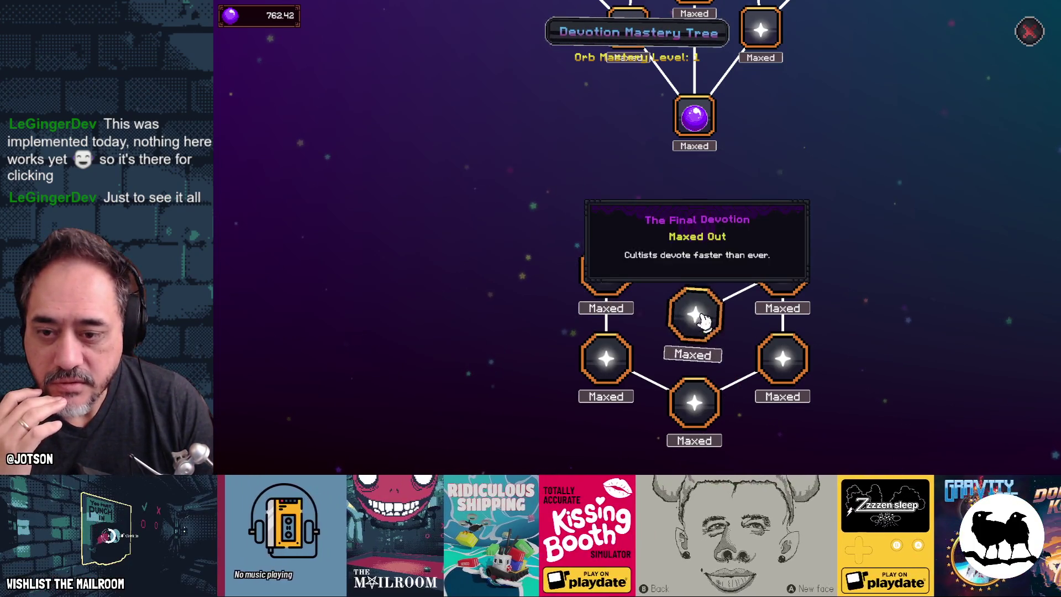
{"action": "scroll", "coordinate": [876, 225], "scroll_direction": "up", "scroll_amount": 5}
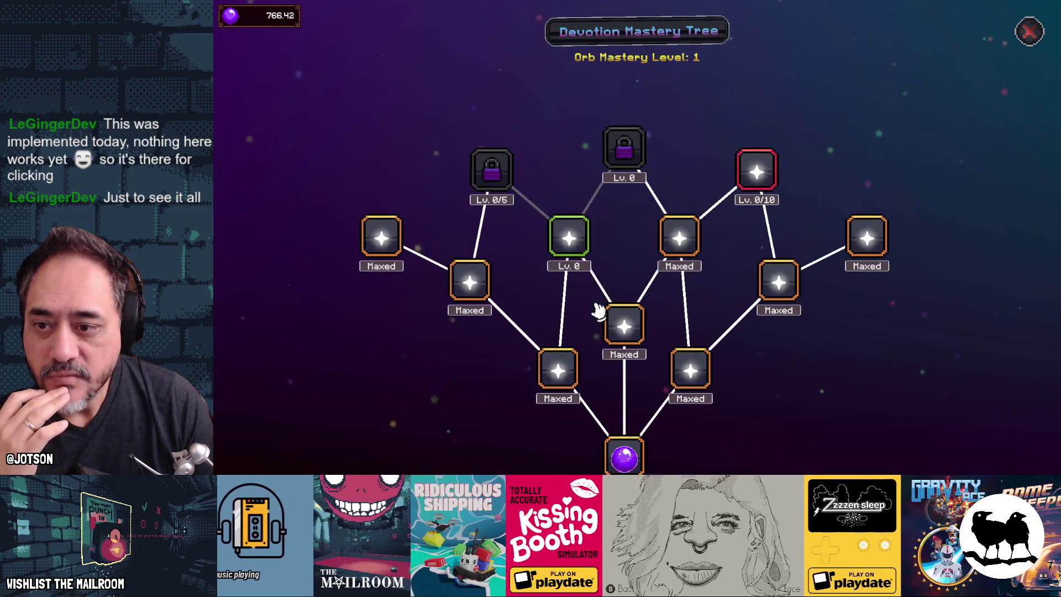
{"action": "left_click", "coordinate": [572, 253]}
{"action": "left_click_drag", "start_coordinate": [624, 242], "coordinate": [689, 315]}
{"action": "left_click", "coordinate": [690, 238]}
Max out Gold Touch Chance, leaving 773.42 orbs banked
{"action": "left_click", "coordinate": [576, 250]}
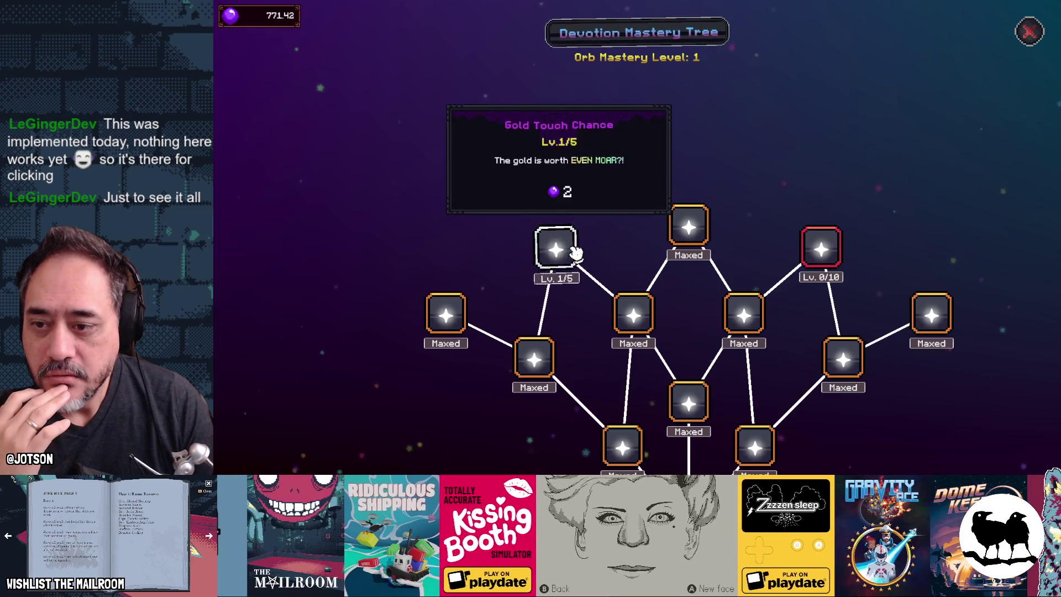
{"action": "left_click", "coordinate": [575, 251]}
{"action": "left_click", "coordinate": [575, 252]}
{"action": "left_click", "coordinate": [575, 253]}
{"action": "left_click", "coordinate": [575, 252]}
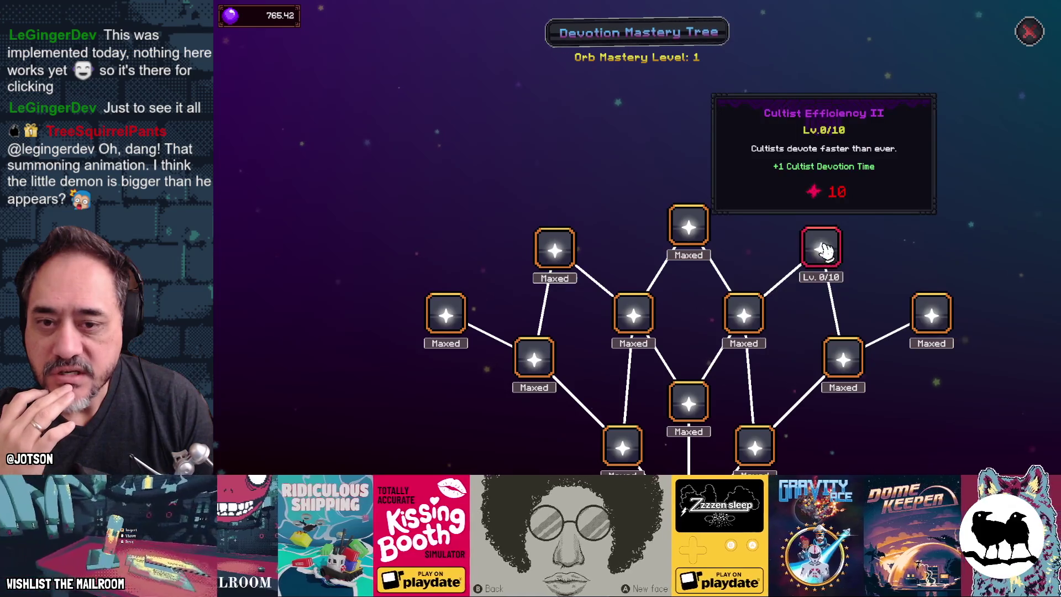
{"action": "scroll", "coordinate": [820, 231], "scroll_direction": "down", "scroll_amount": 3}
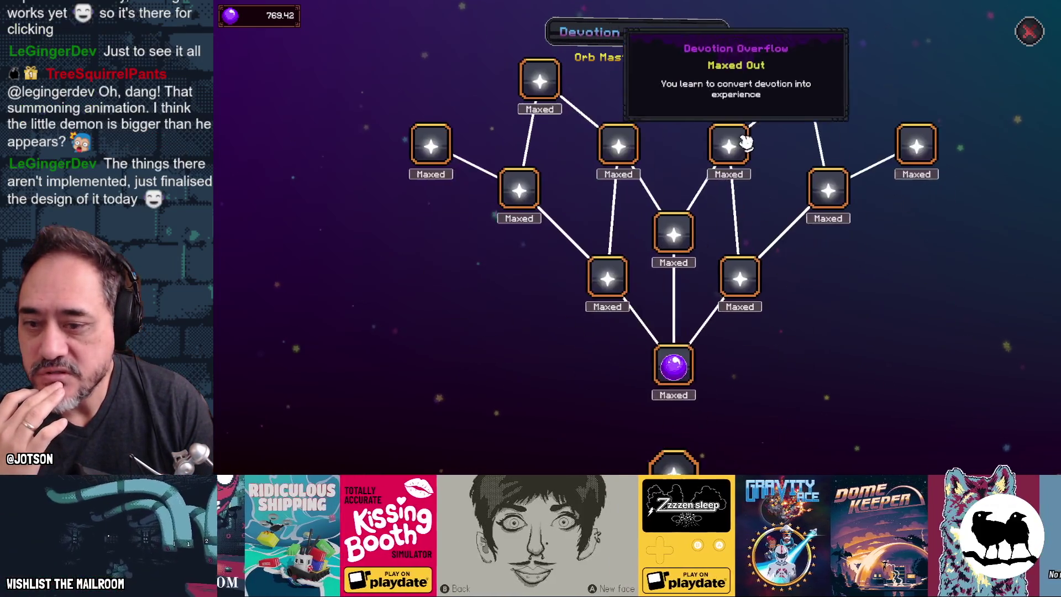
{"action": "scroll", "coordinate": [858, 273], "scroll_direction": "down", "scroll_amount": 4}
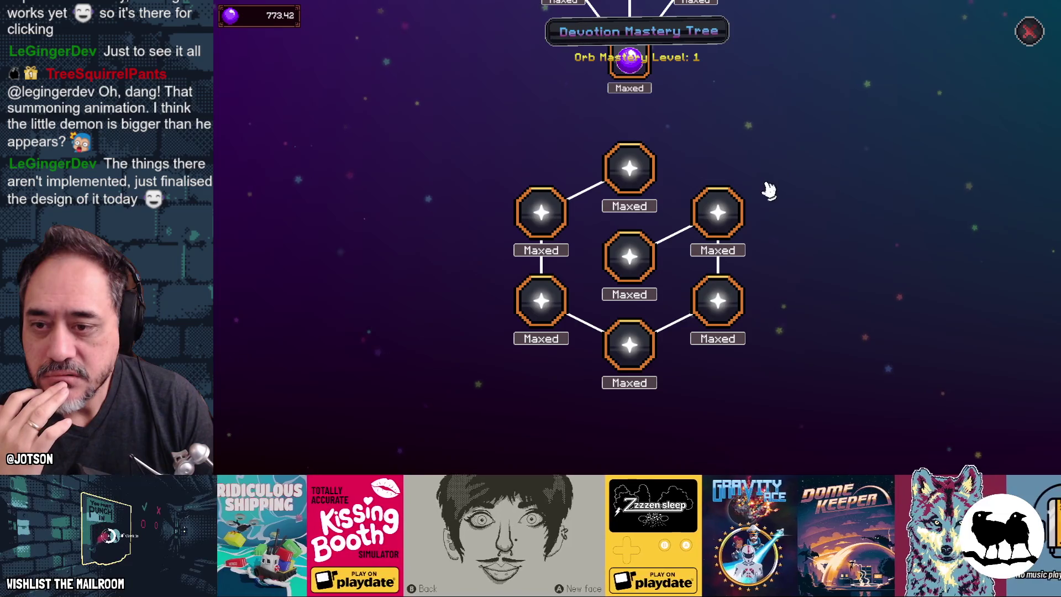
{"action": "left_click_drag", "start_coordinate": [852, 98], "coordinate": [760, 350]}
Leave the mastery tree and click the orb seven times for devotion orbs
{"action": "left_click", "coordinate": [1029, 38]}
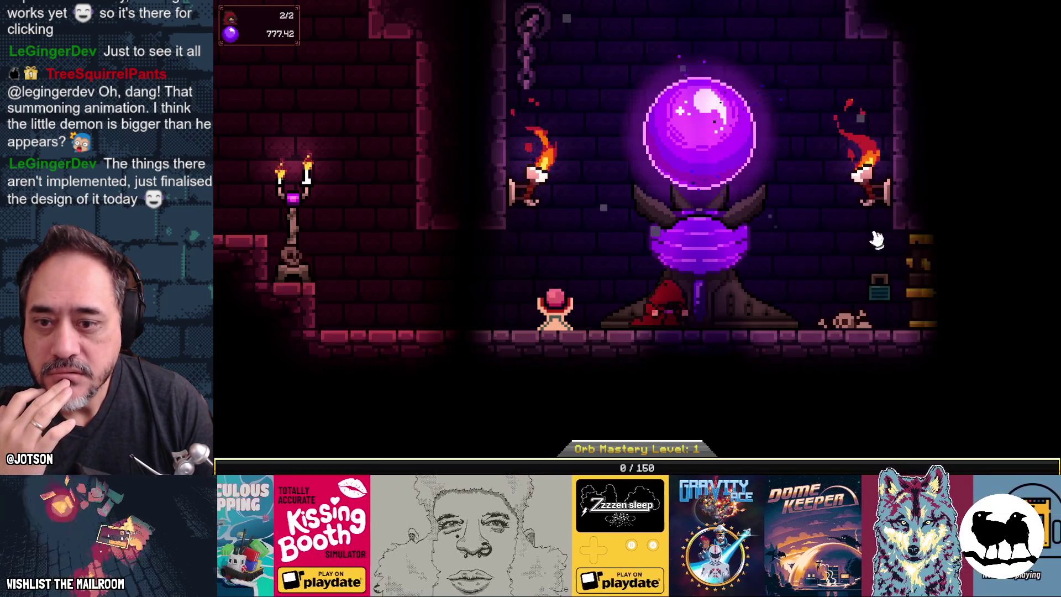
{"action": "left_click", "coordinate": [697, 165]}
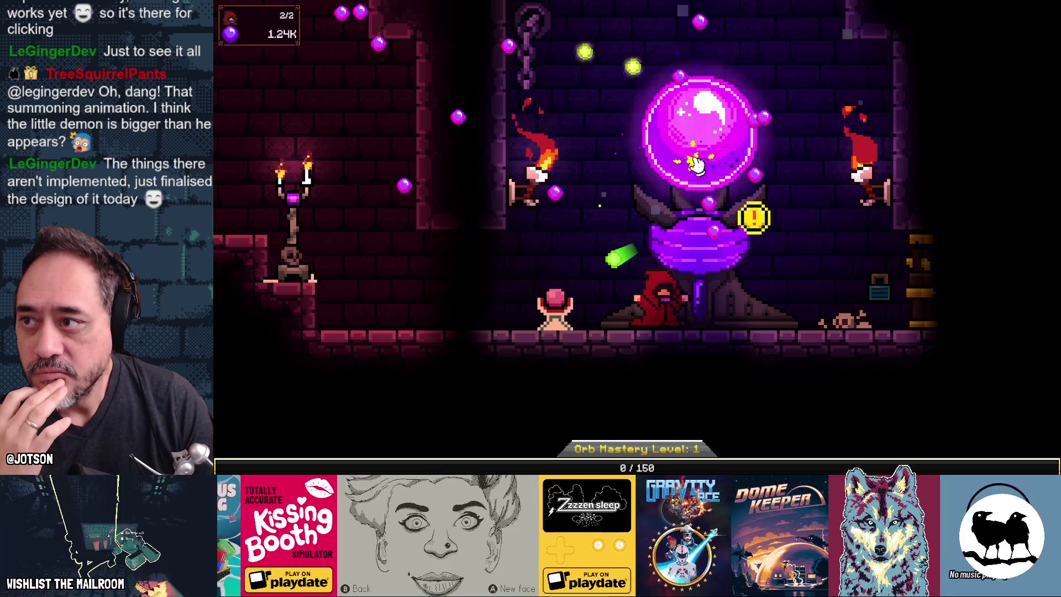
{"action": "left_click", "coordinate": [697, 165]}
{"action": "left_click", "coordinate": [697, 165]}
{"action": "left_click", "coordinate": [697, 164]}
{"action": "left_click", "coordinate": [698, 165]}
{"action": "left_click", "coordinate": [697, 164]}
{"action": "left_click", "coordinate": [697, 165]}
Assign the red cultist to the orb and check the Tome of Summoning
{"action": "mouse_move", "coordinate": [346, 359]}
{"action": "left_mouse_down"}
{"action": "mouse_move", "coordinate": [324, 381]}
{"action": "mouse_move", "coordinate": [774, 381]}
{"action": "mouse_move", "coordinate": [973, 390]}
{"action": "mouse_move", "coordinate": [997, 409]}
{"action": "left_mouse_up"}
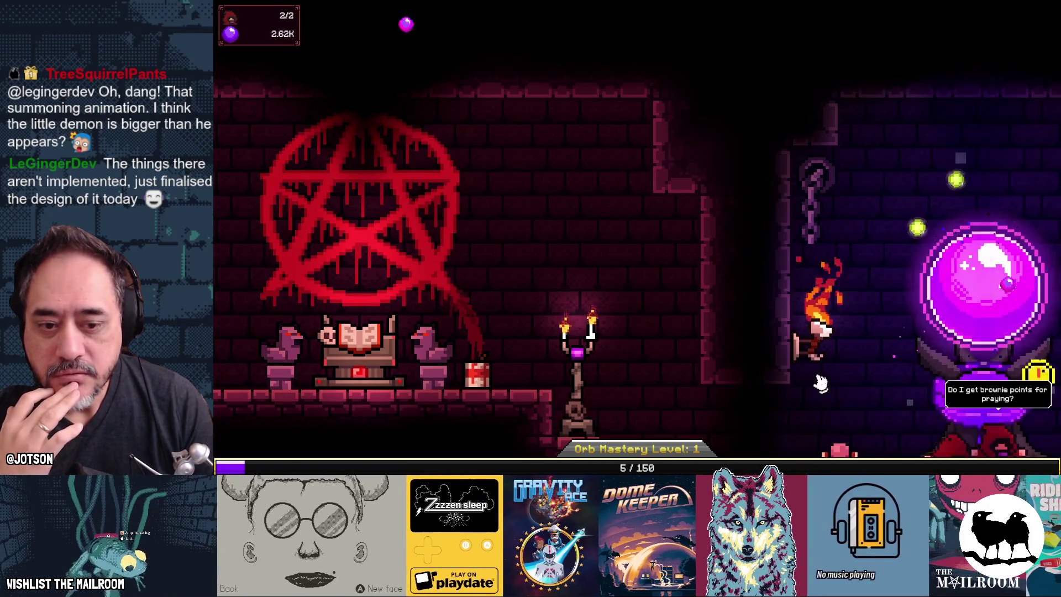
{"action": "left_click", "coordinate": [379, 340]}
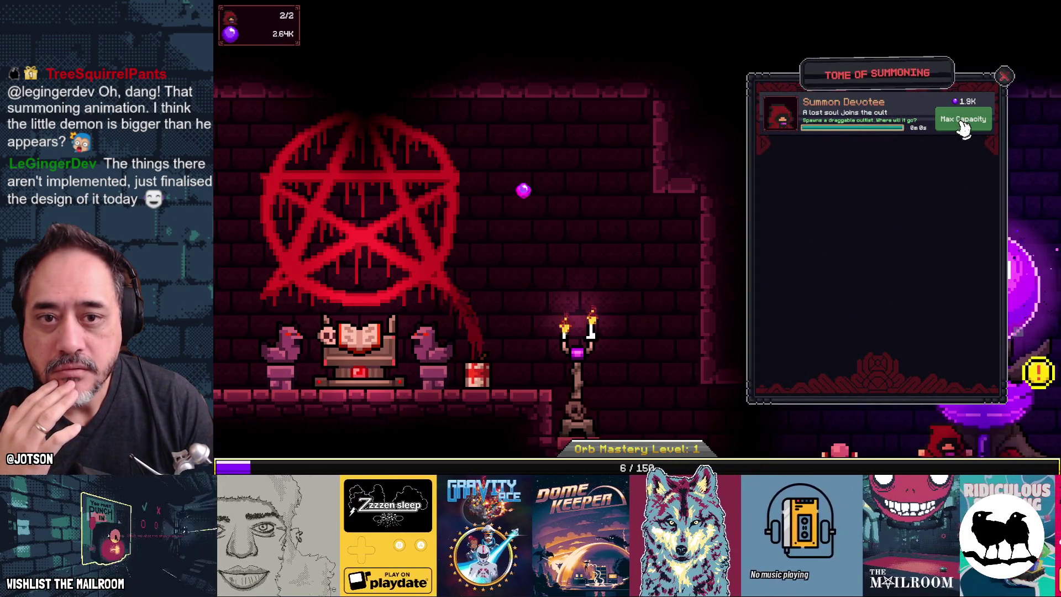
{"action": "left_click", "coordinate": [1007, 79]}
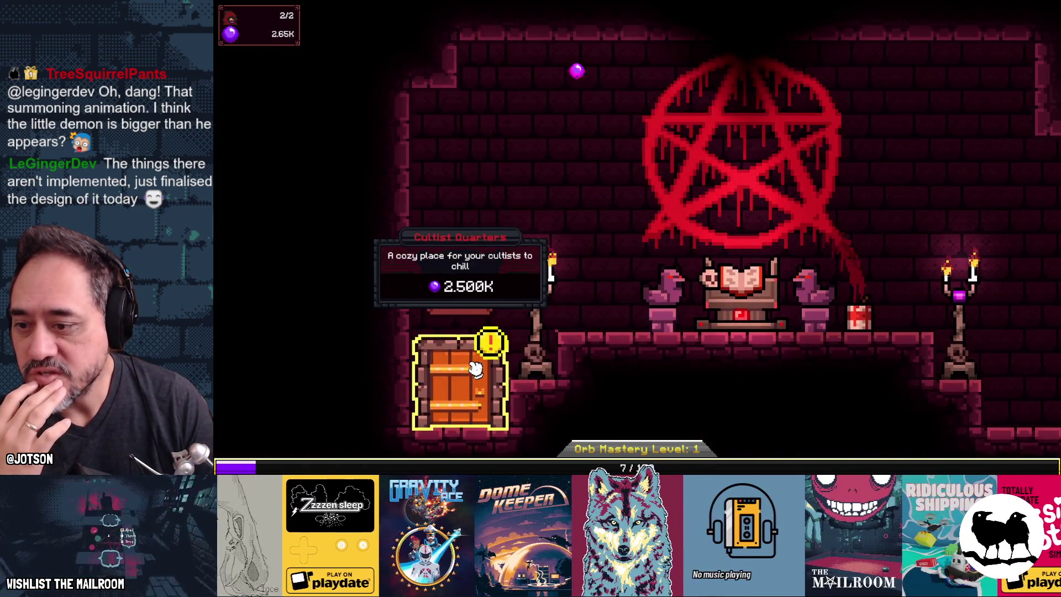
Buy the Cultist Quarters room for 2.500K orbs and look over its upgrade panel
{"action": "left_click", "coordinate": [474, 368]}
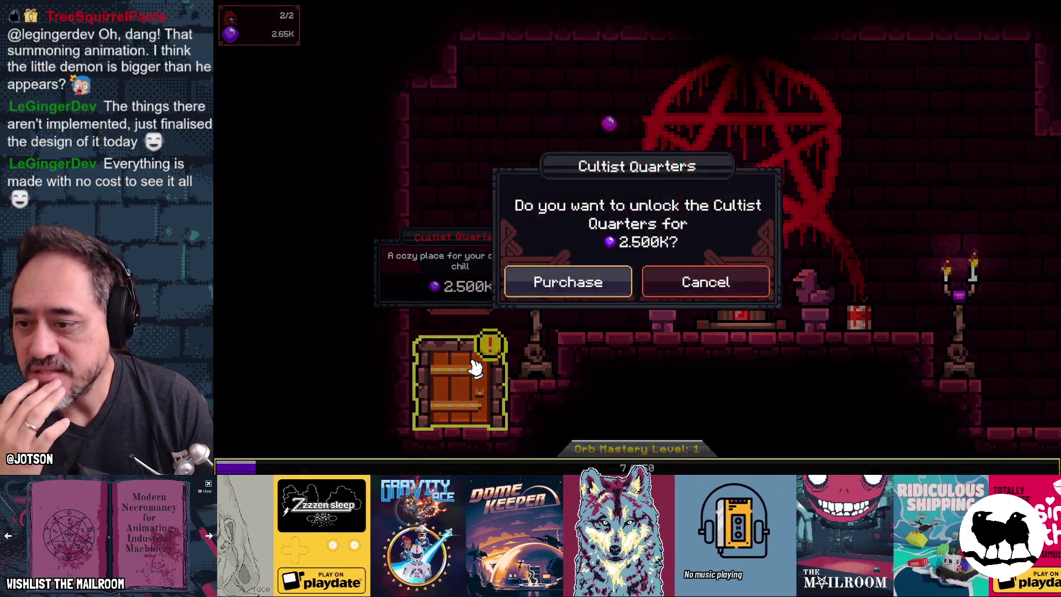
{"action": "left_click", "coordinate": [586, 280]}
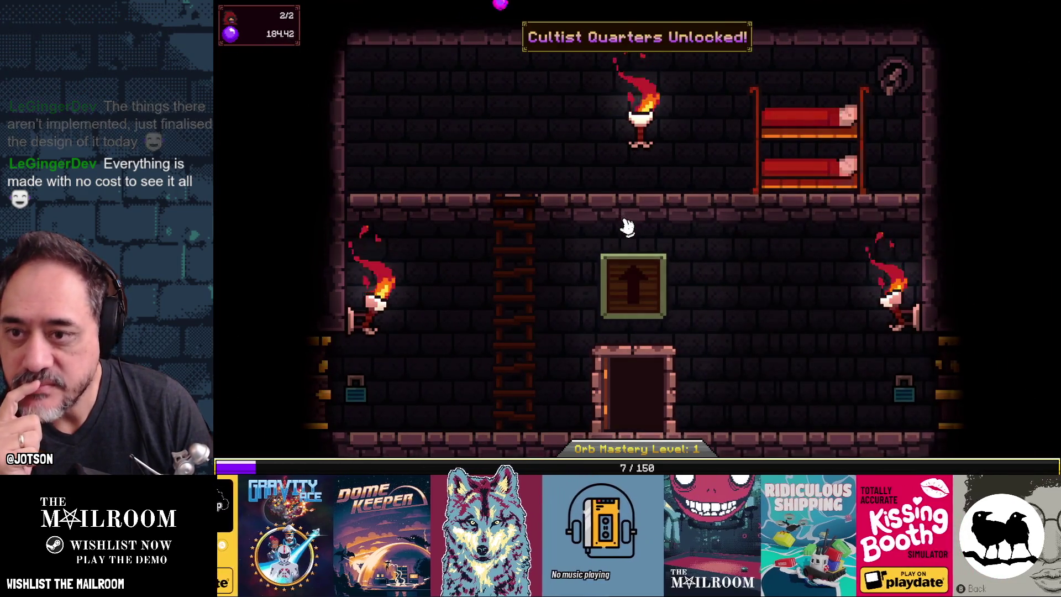
{"action": "left_click", "coordinate": [794, 144]}
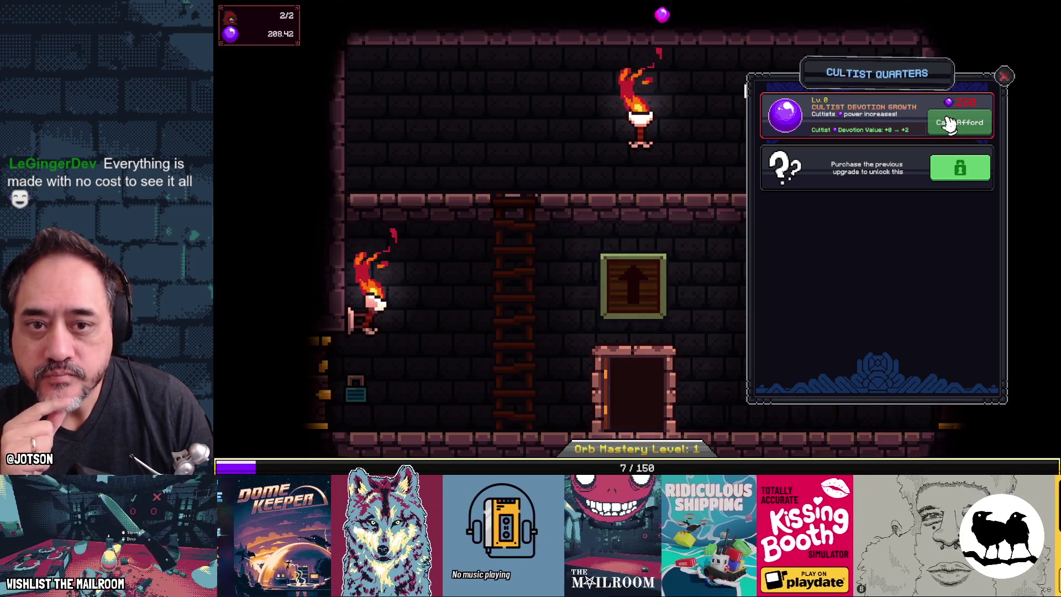
{"action": "left_click", "coordinate": [1004, 76]}
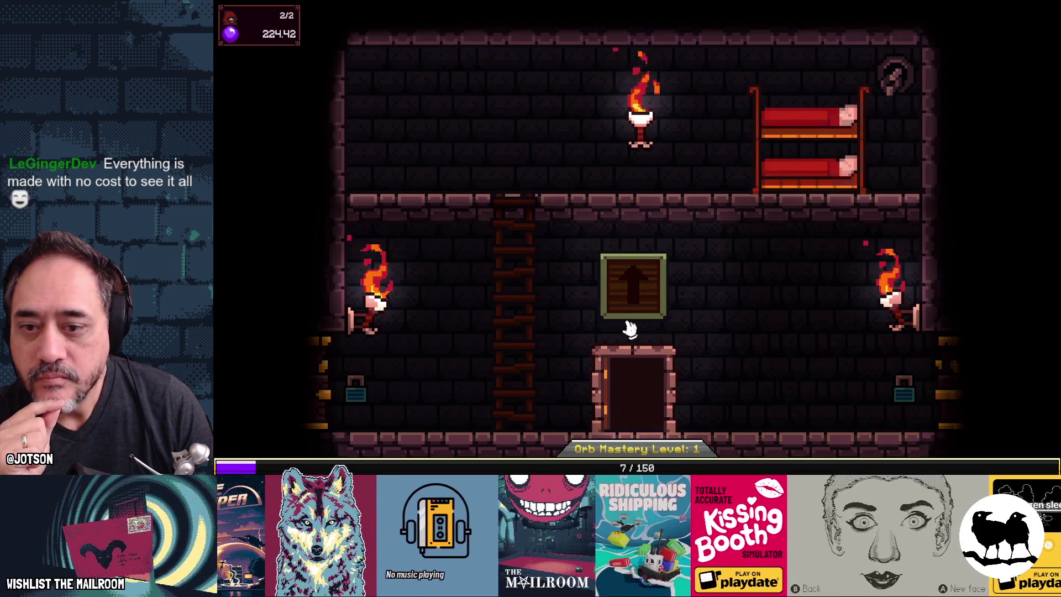
{"action": "mouse_move", "coordinate": [329, 417]}
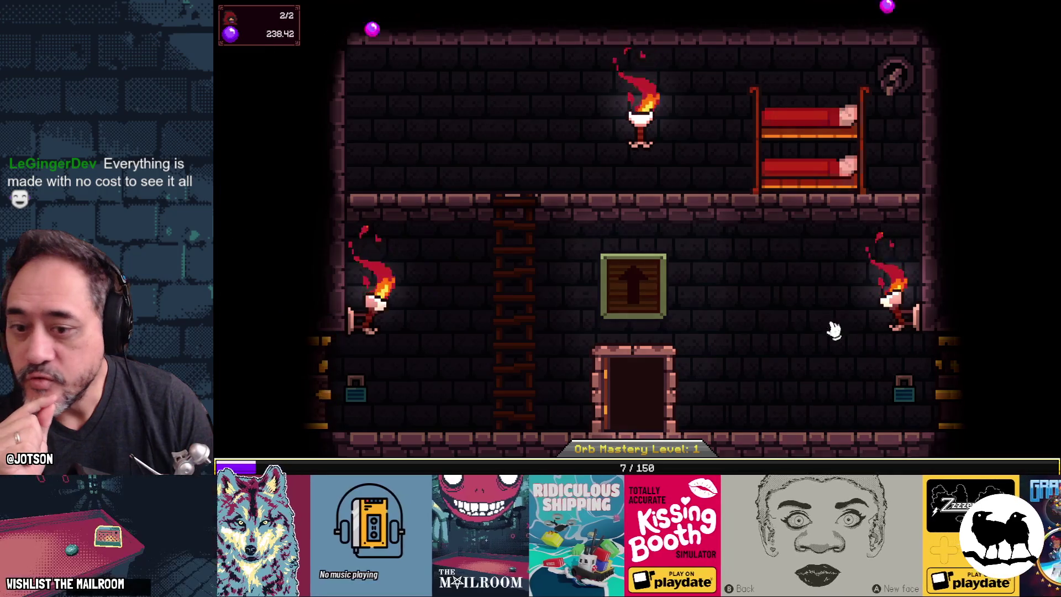
{"action": "mouse_move", "coordinate": [971, 371]}
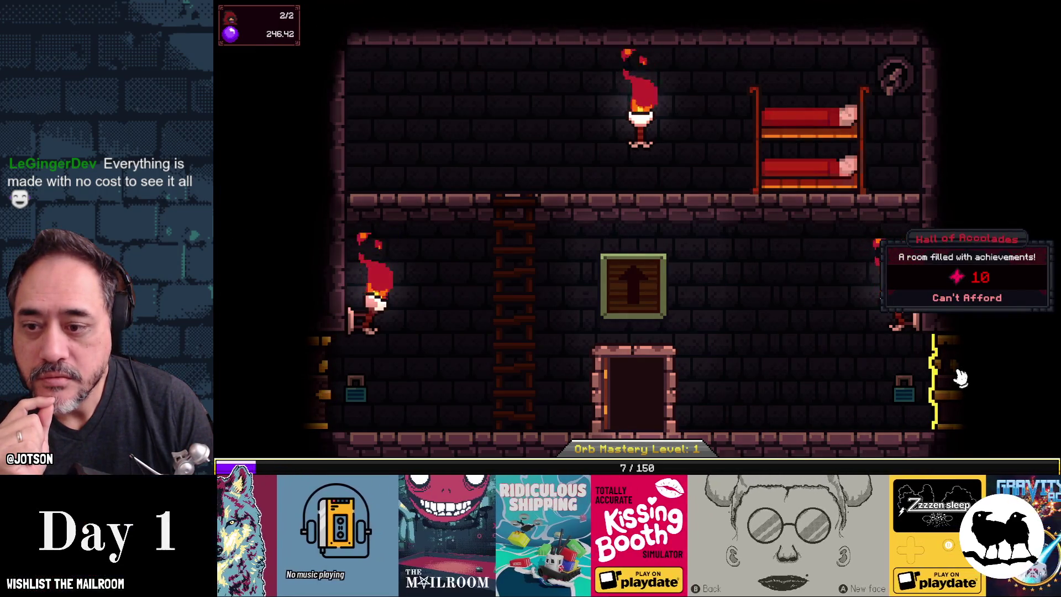
Buy the Cultist Devotion Growth upgrade in the Cultist Quarters
{"action": "left_click_drag", "start_coordinate": [980, 141], "coordinate": [763, 265]}
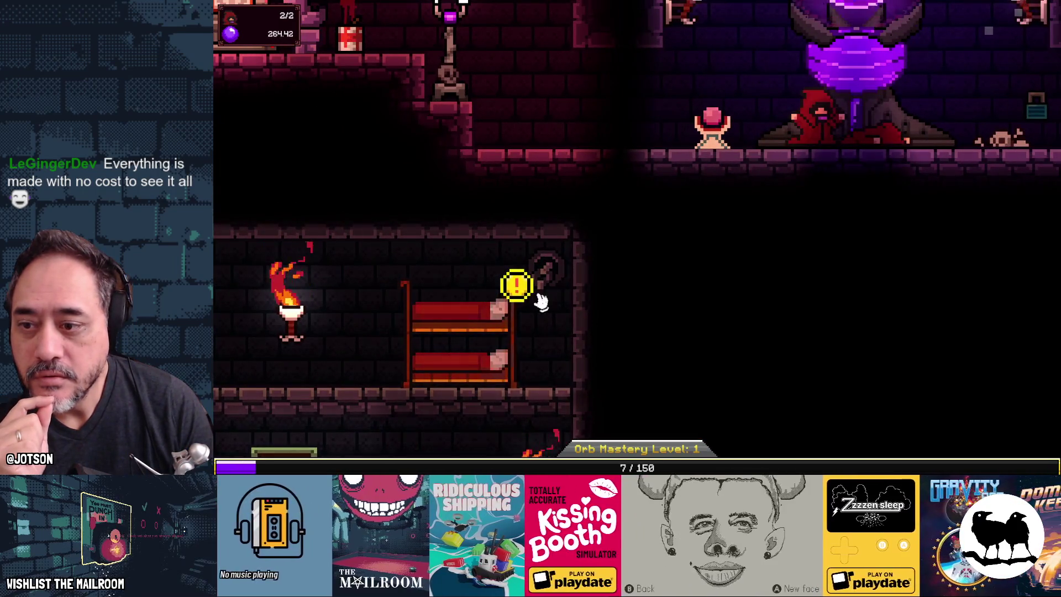
{"action": "left_click", "coordinate": [500, 318]}
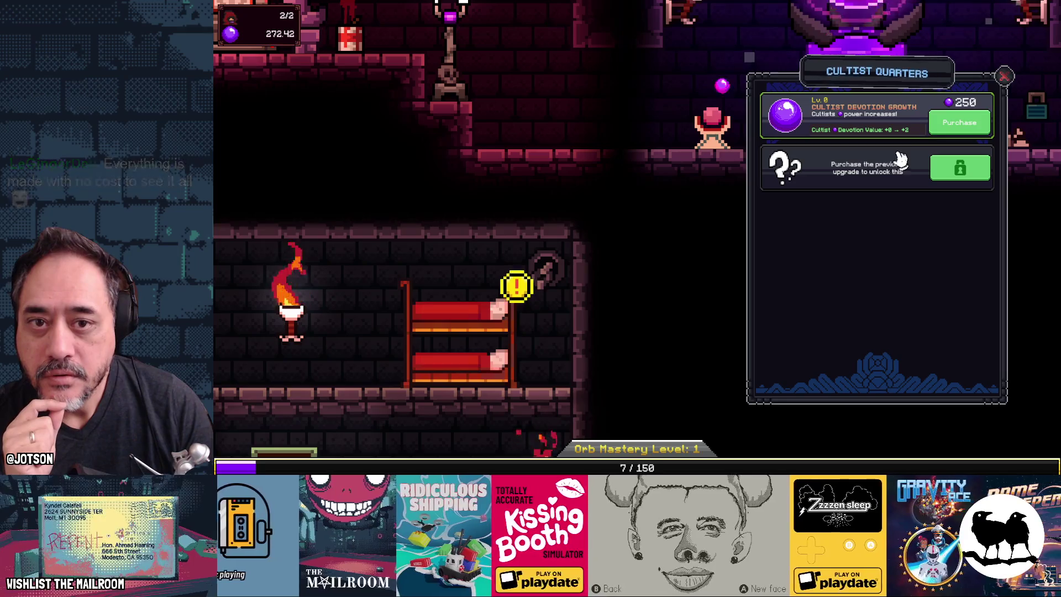
{"action": "left_click", "coordinate": [957, 121]}
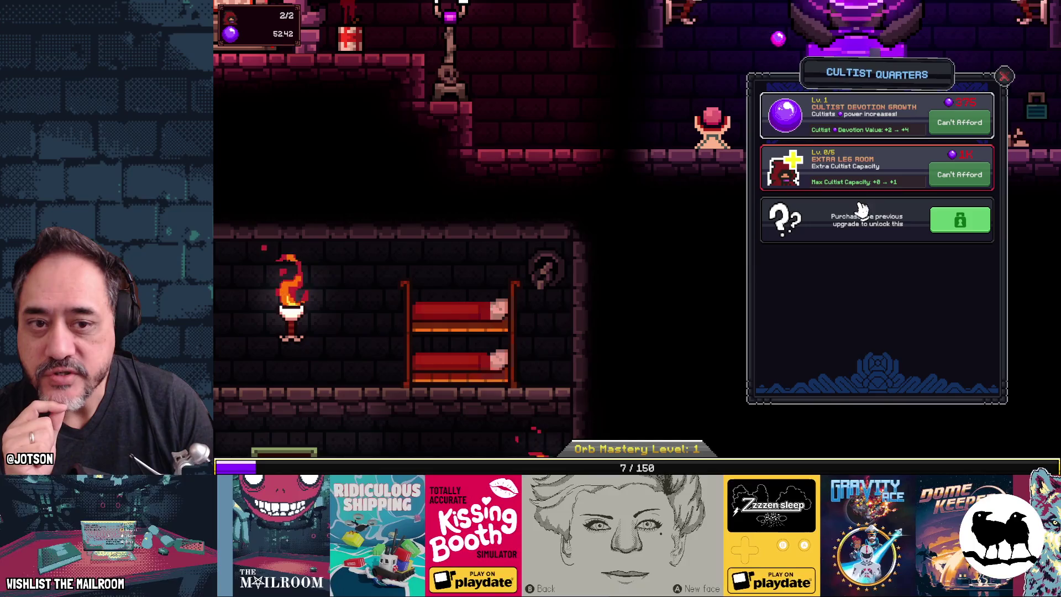
{"action": "left_click", "coordinate": [1004, 75]}
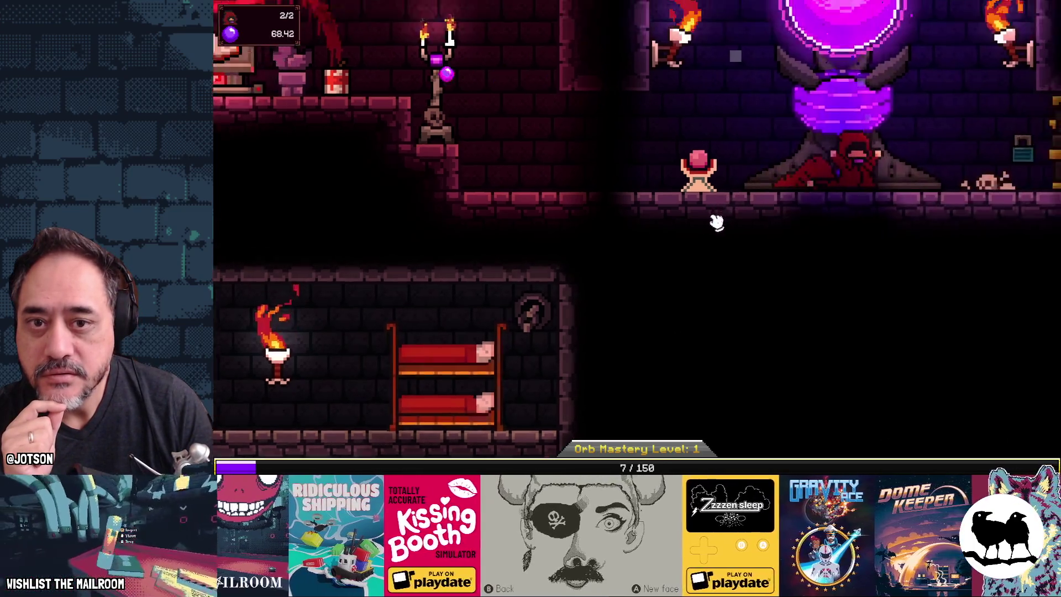
Harvest the big orb until the stash reaches about 3.41K orbs
{"action": "left_click", "coordinate": [693, 193]}
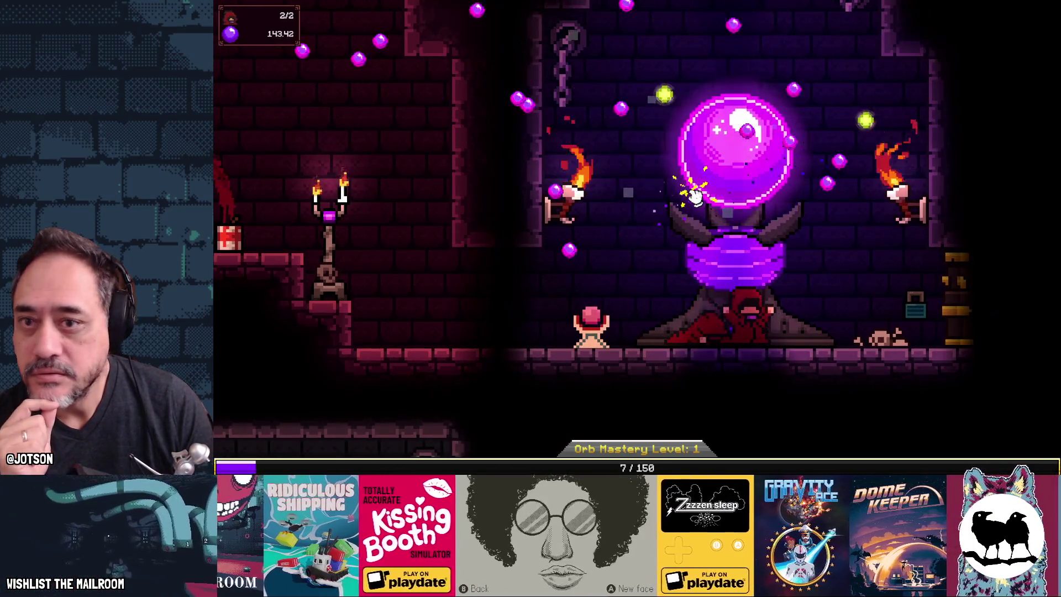
{"action": "left_click", "coordinate": [736, 180]}
{"action": "left_click", "coordinate": [743, 180]}
{"action": "mouse_move", "coordinate": [955, 301]}
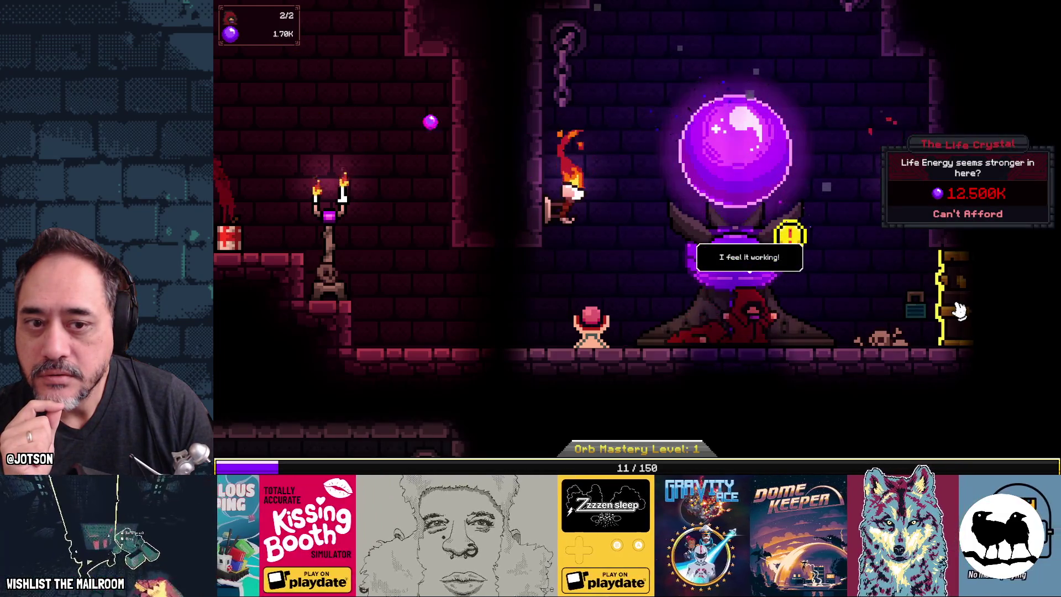
{"action": "left_click", "coordinate": [783, 145]}
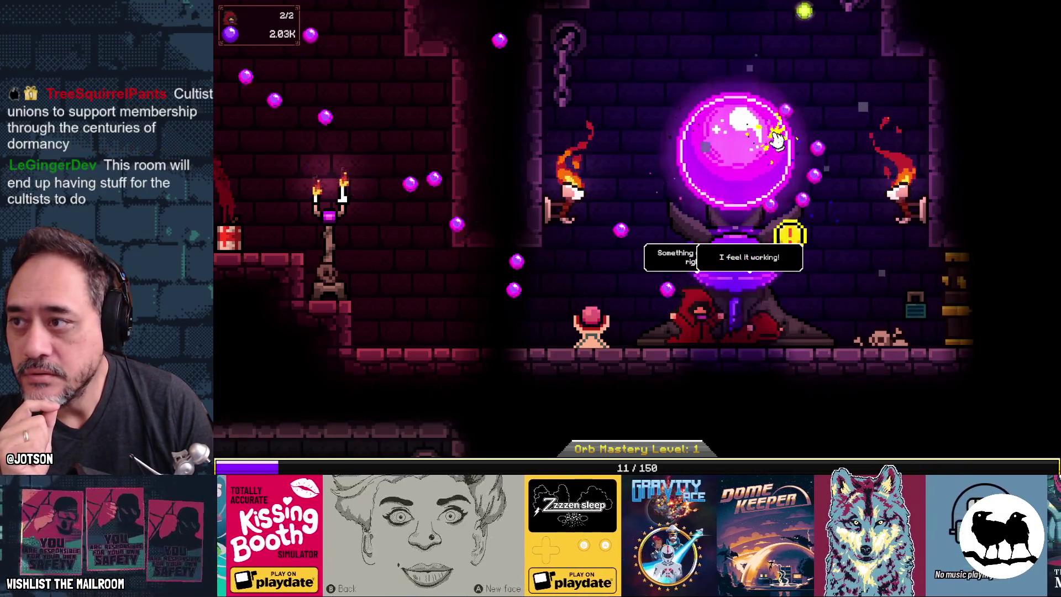
{"action": "left_click", "coordinate": [776, 141]}
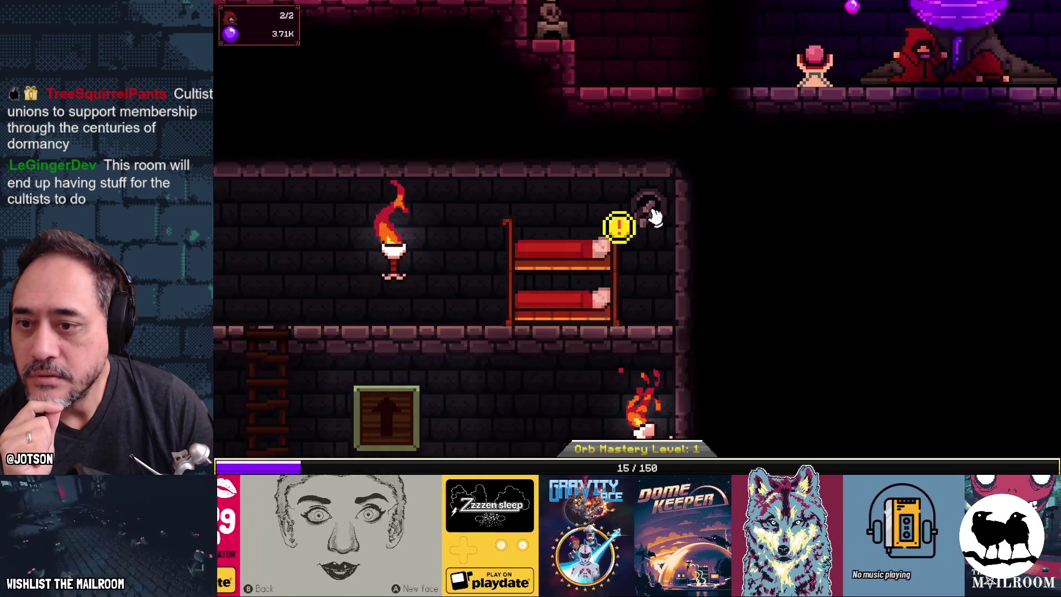
Buy Extra Leg Room and MOAR DEVOTION in the Cultist Quarters, then harvest the orb
{"action": "left_click", "coordinate": [603, 279]}
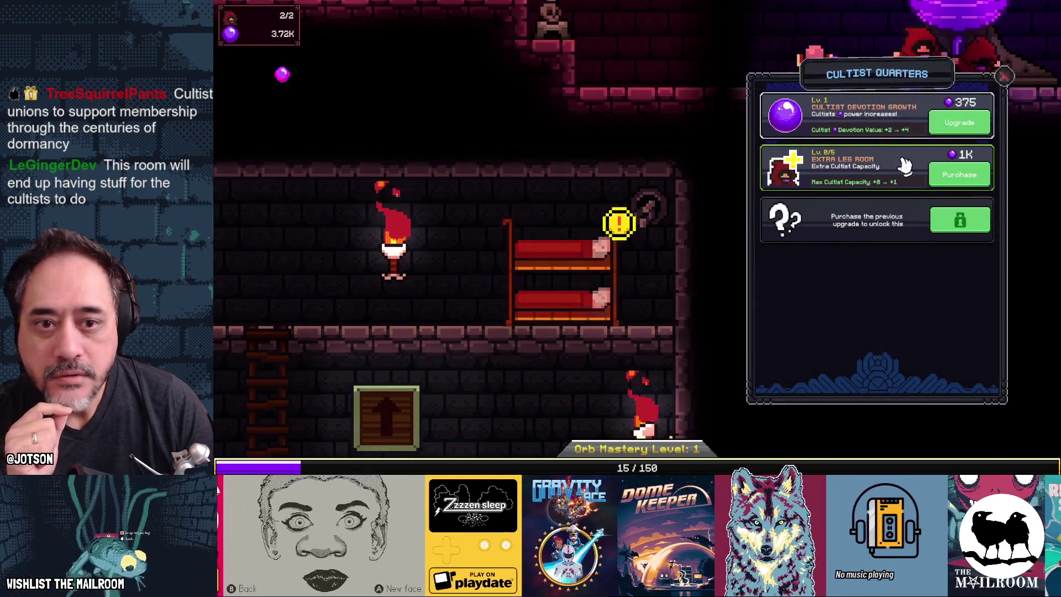
{"action": "left_click", "coordinate": [961, 177]}
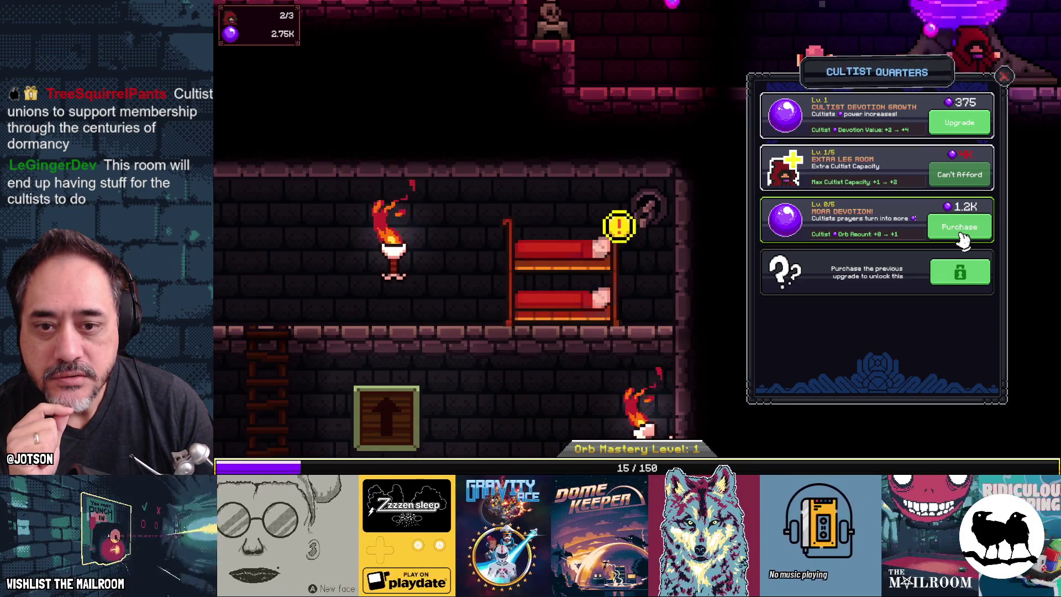
{"action": "left_click", "coordinate": [960, 235]}
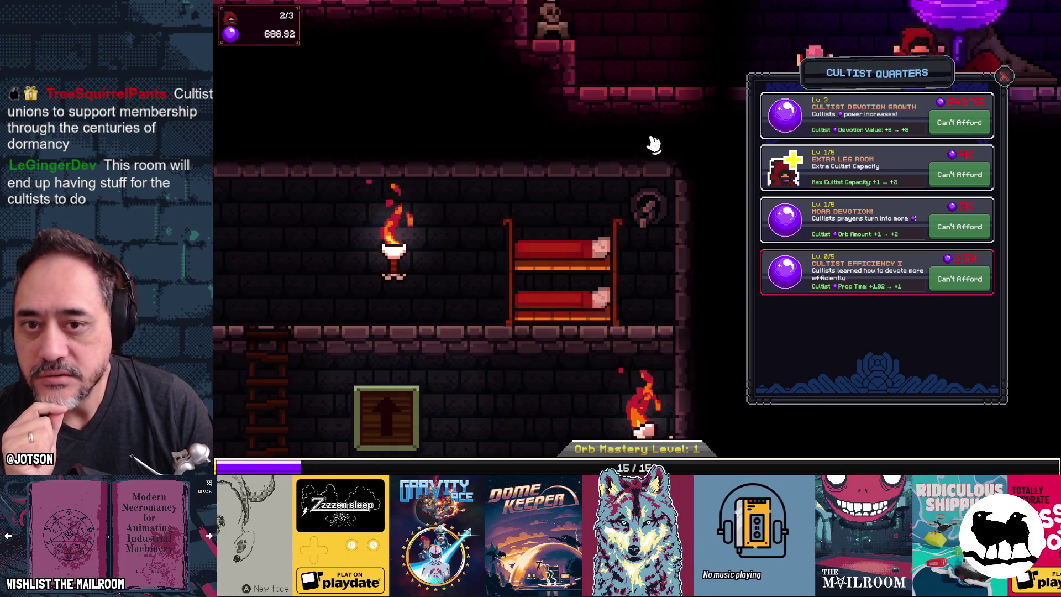
{"action": "scroll", "coordinate": [655, 149], "scroll_direction": "up", "scroll_amount": 3}
{"action": "scroll", "coordinate": [723, 222], "scroll_direction": "up", "scroll_amount": 3}
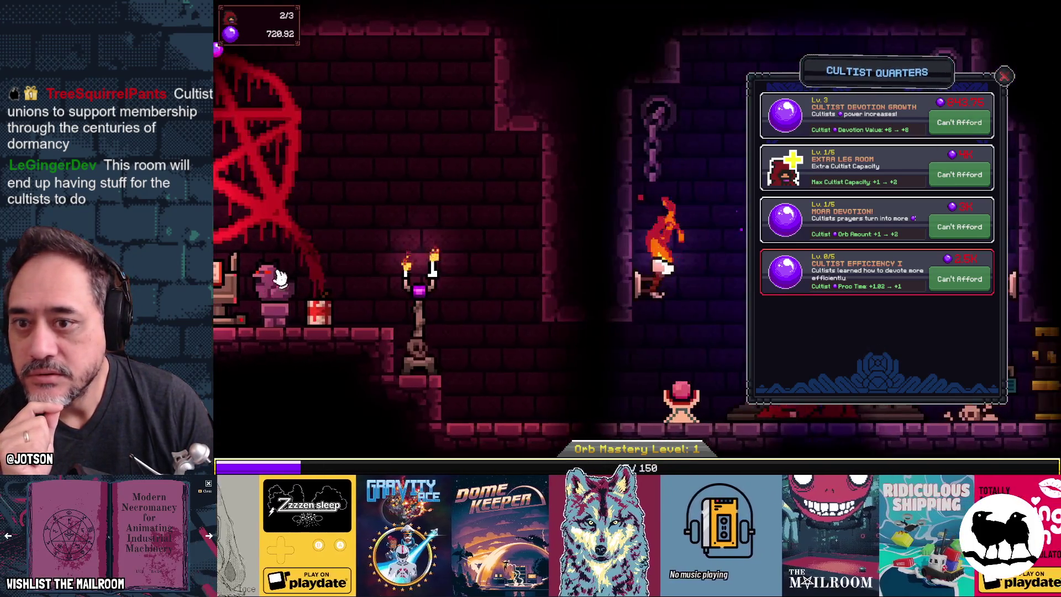
{"action": "left_click", "coordinate": [534, 188]}
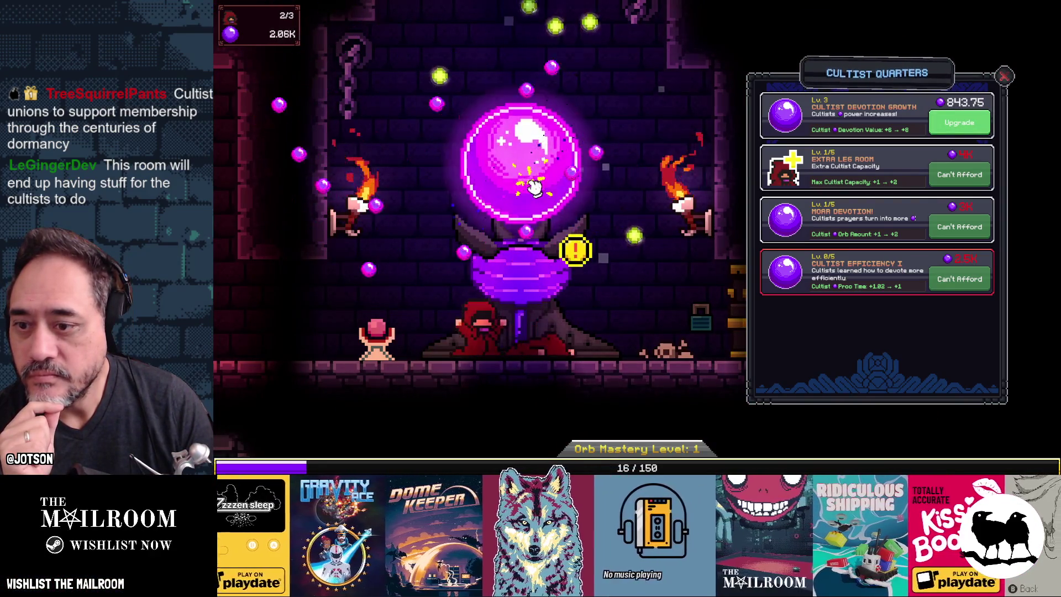
{"action": "scroll", "coordinate": [807, 223], "scroll_direction": "down", "scroll_amount": 3}
Summon a new devotee from the Tome of Summoning and harvest the orb
{"action": "left_click", "coordinate": [353, 246]}
{"action": "left_click", "coordinate": [942, 122]}
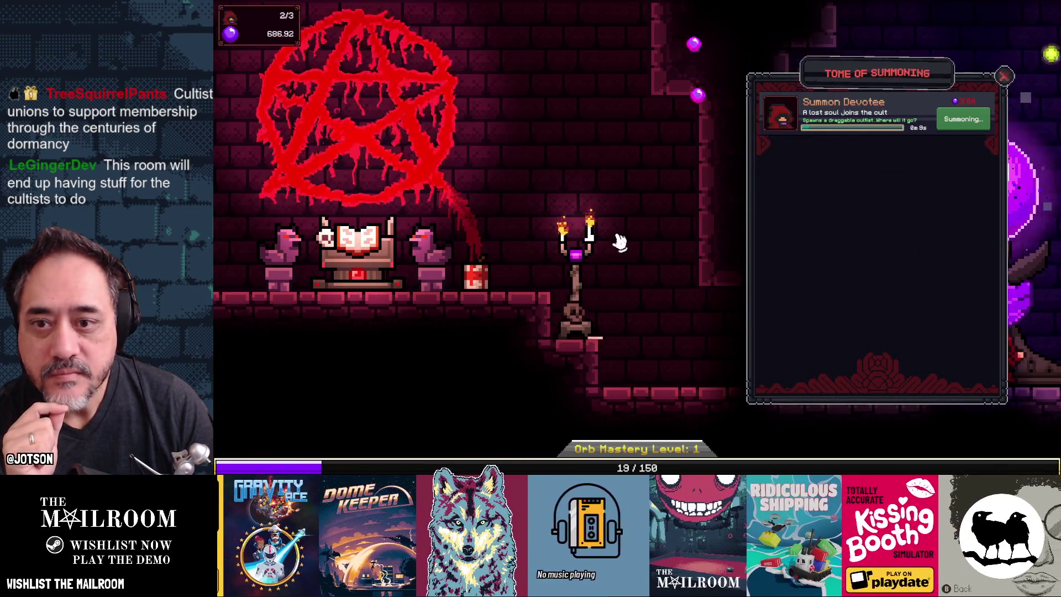
{"action": "scroll", "coordinate": [615, 243], "scroll_direction": "up", "scroll_amount": 3}
{"action": "left_click", "coordinate": [618, 255]}
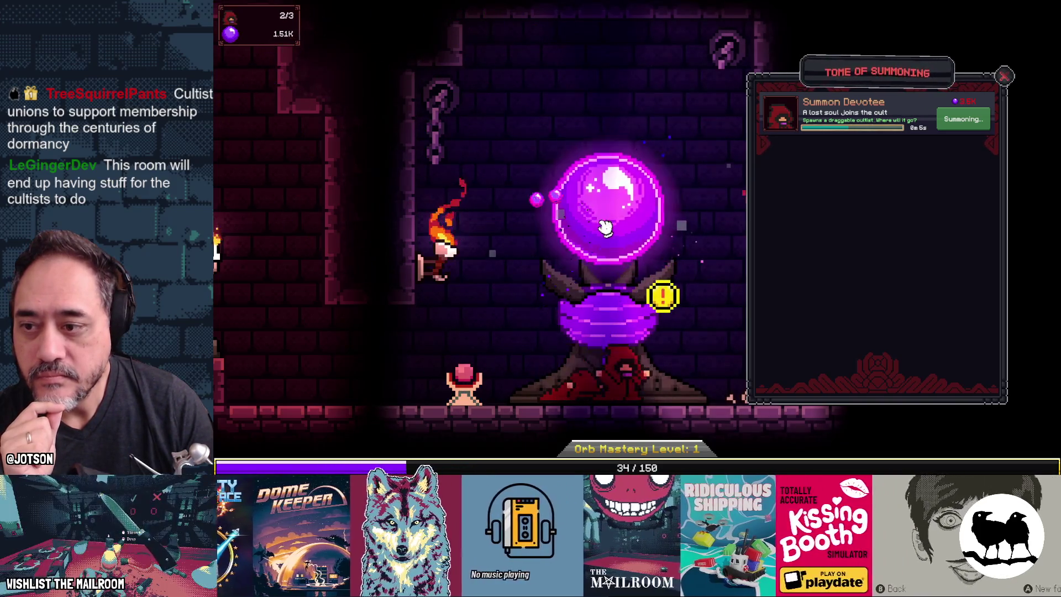
Upgrade Orb Experience Chance to level 2 and Touch of the Devoted to level 5
{"action": "left_click", "coordinate": [601, 317]}
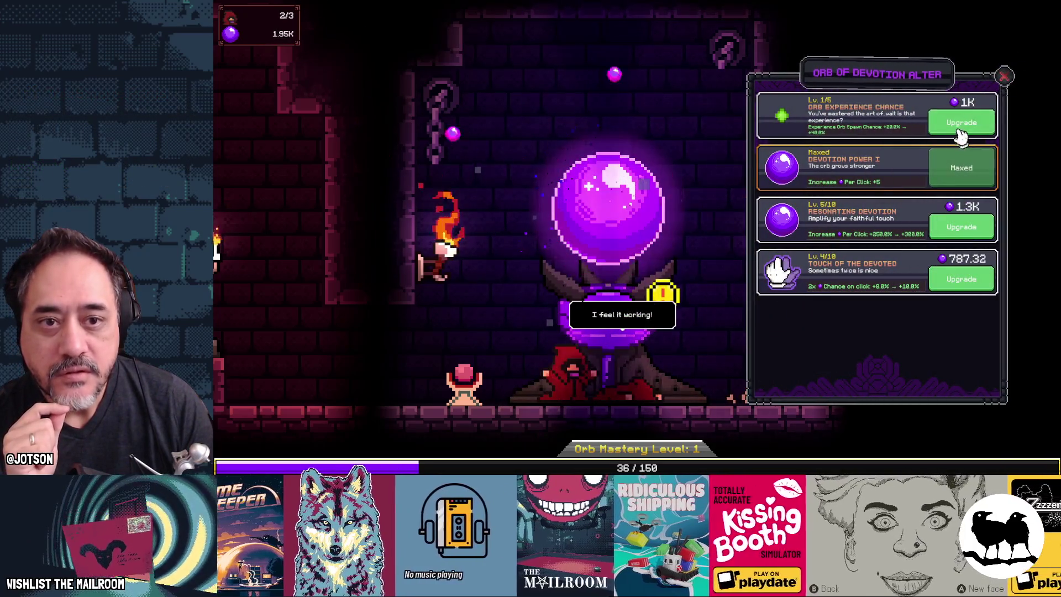
{"action": "left_click", "coordinate": [960, 130]}
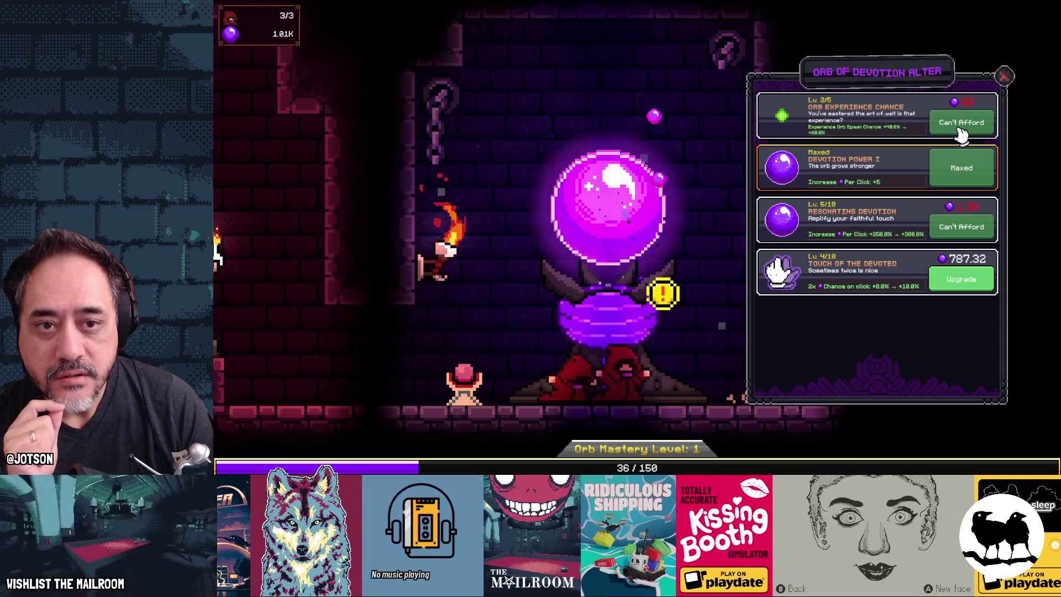
{"action": "left_click", "coordinate": [956, 279]}
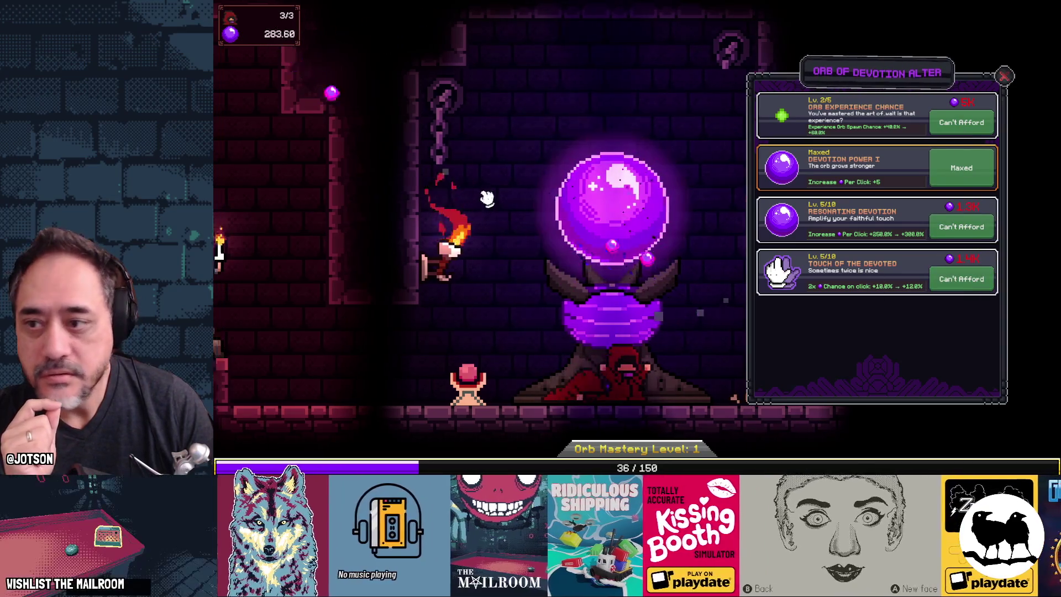
{"action": "key", "text": "Left"}
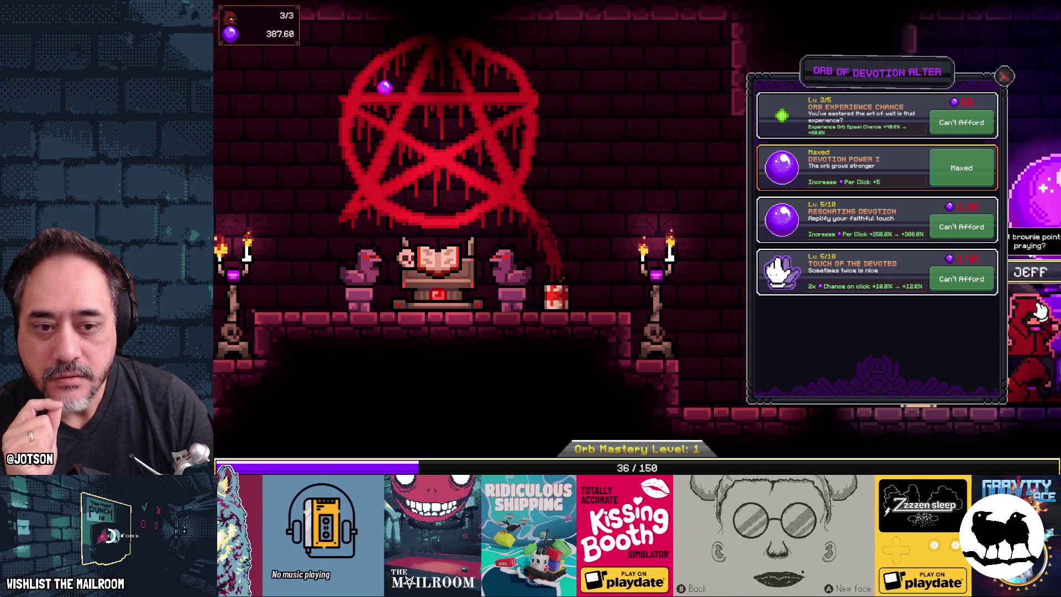
{"action": "key", "text": "Right"}
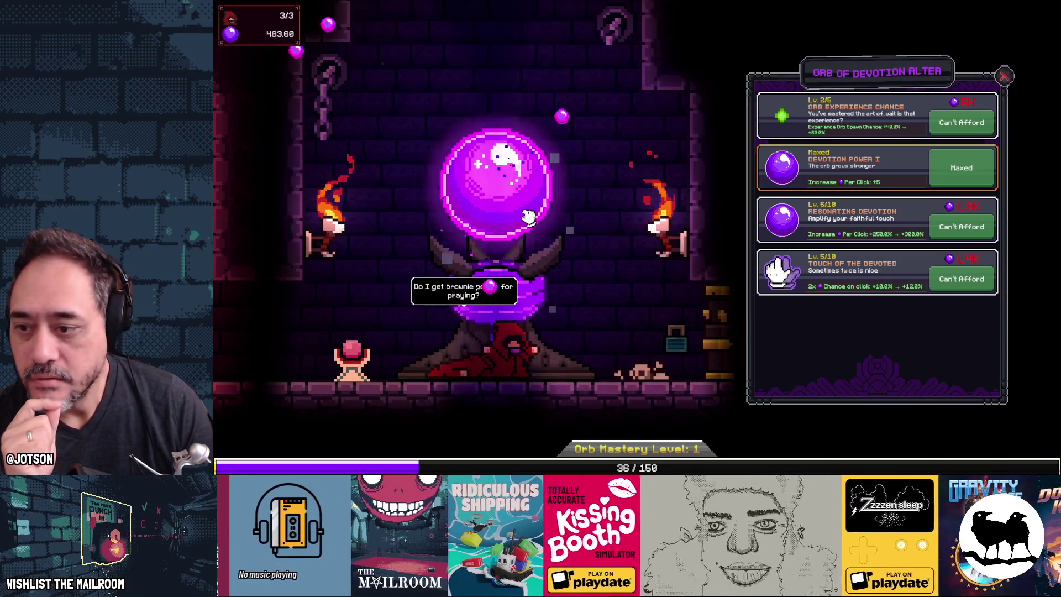
Harvest more orbs to raise Resonating Devotion to level 7 and Touch of the Devoted to 7
{"action": "left_click", "coordinate": [528, 217]}
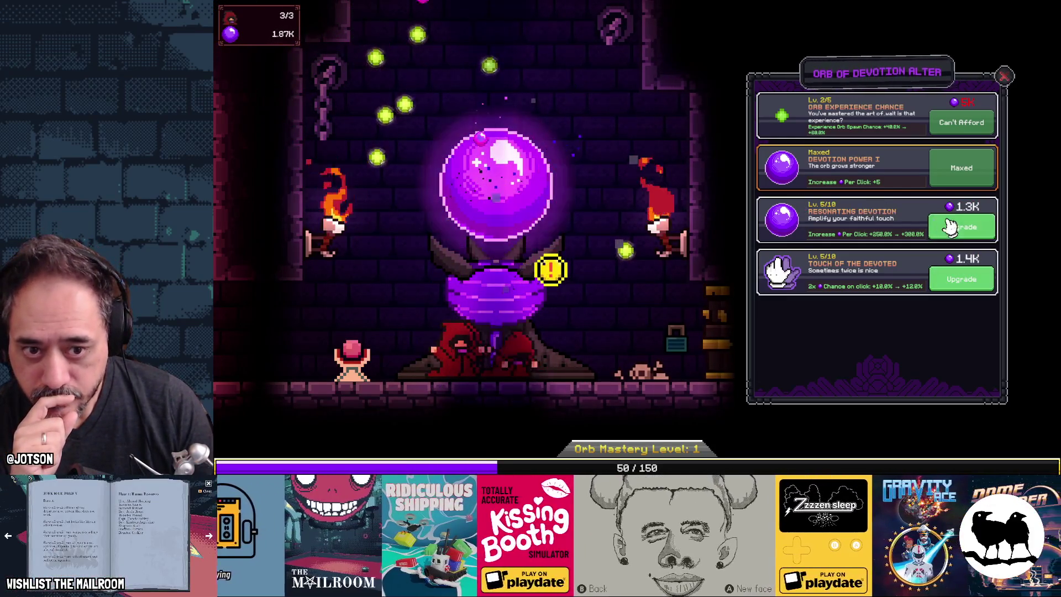
{"action": "left_click", "coordinate": [501, 215]}
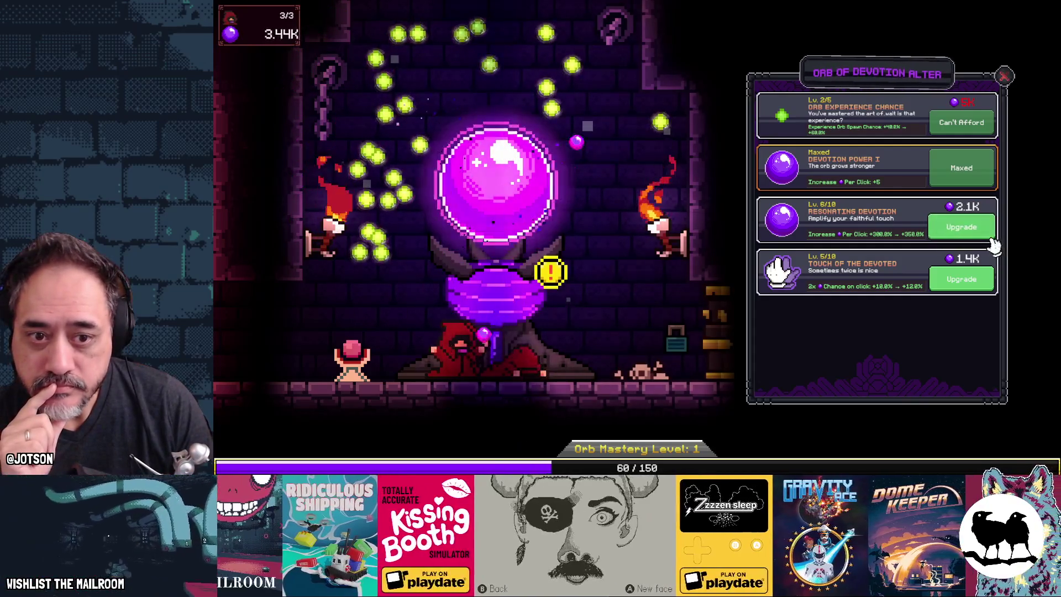
{"action": "left_click", "coordinate": [972, 235]}
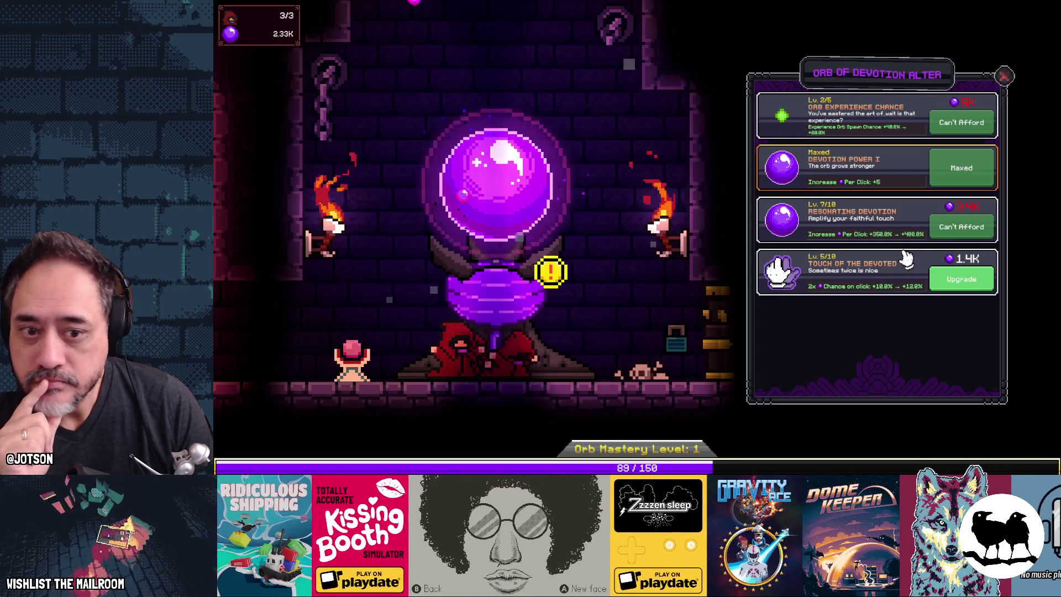
{"action": "left_click", "coordinate": [561, 222]}
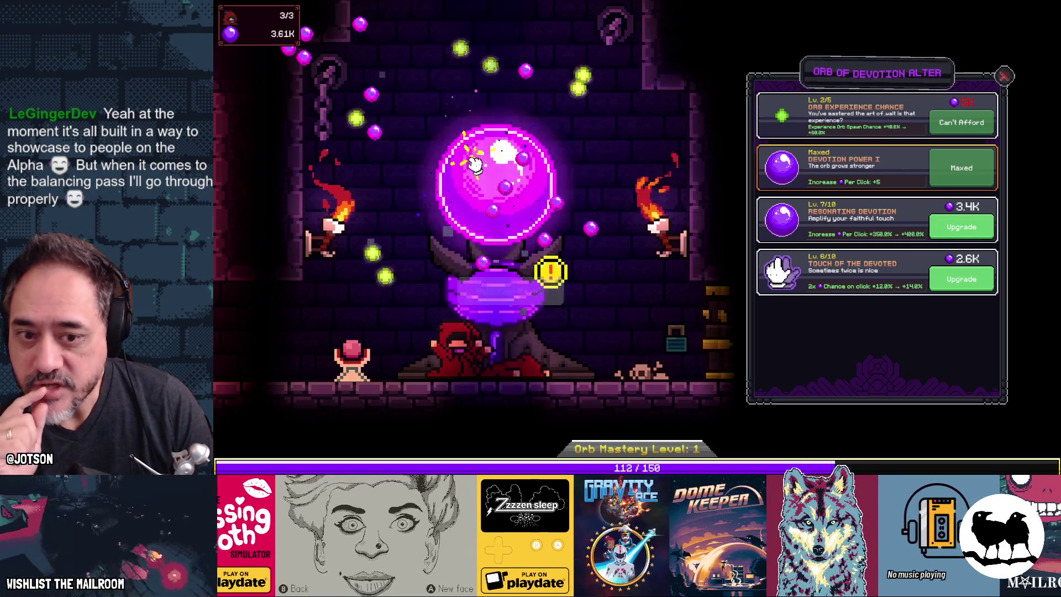
{"action": "left_click", "coordinate": [936, 276]}
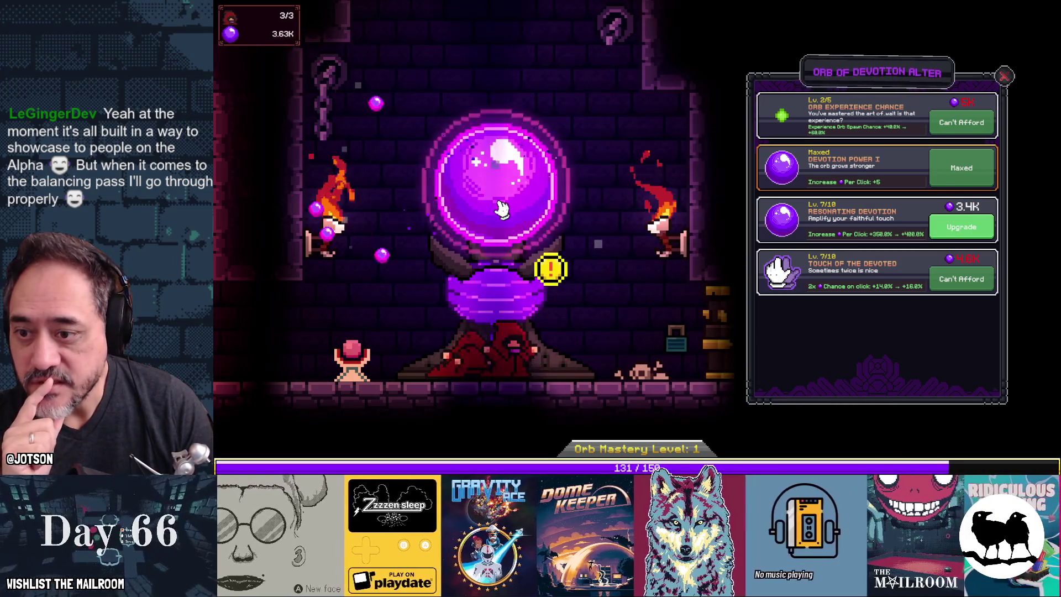
{"action": "left_click_drag", "start_coordinate": [416, 251], "coordinate": [489, 196]}
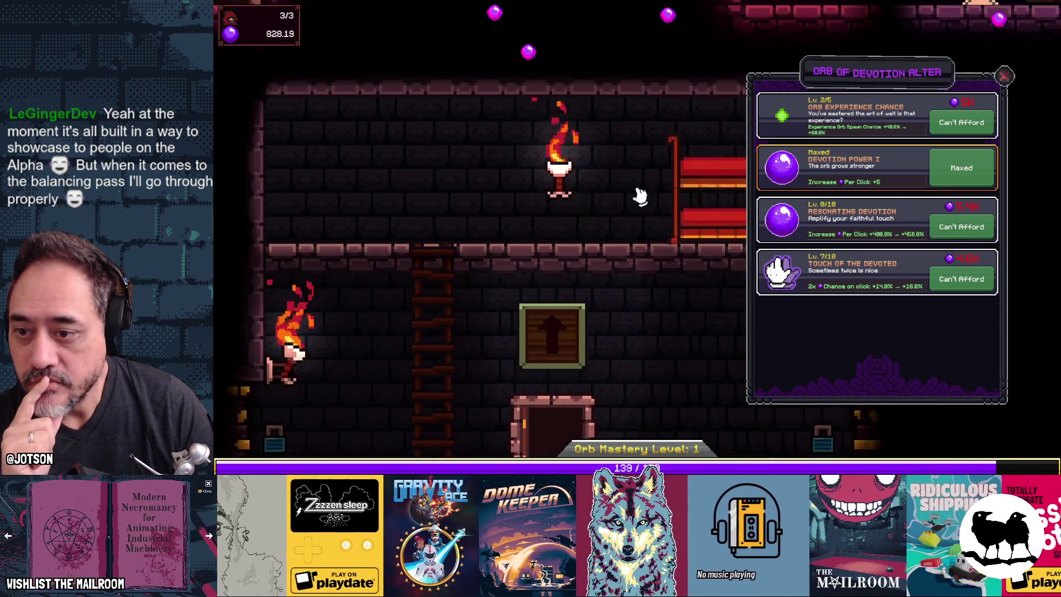
{"action": "left_click_drag", "start_coordinate": [641, 196], "coordinate": [455, 85]}
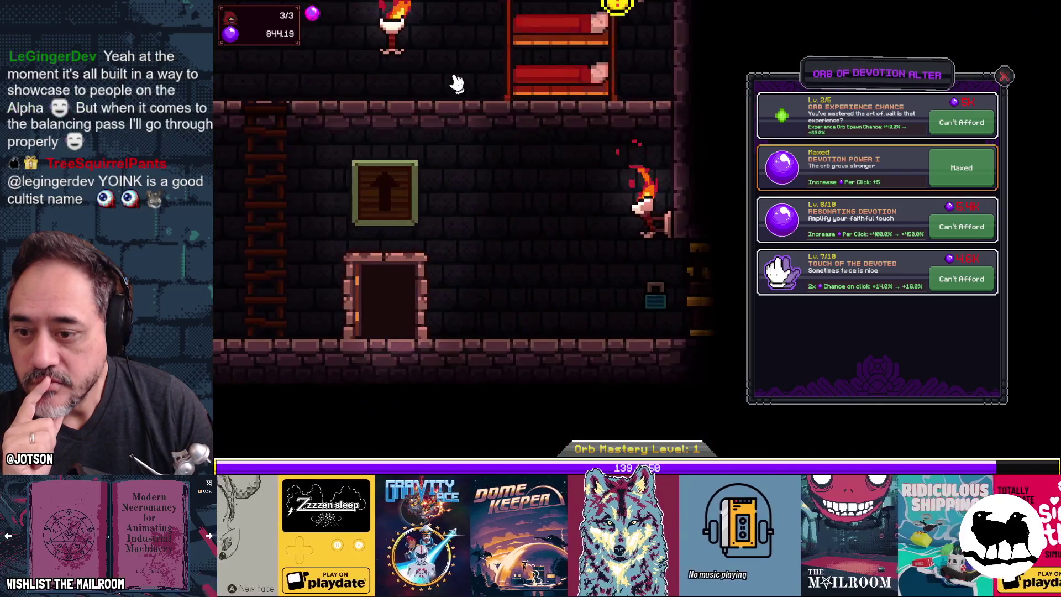
{"action": "left_click", "coordinate": [575, 78]}
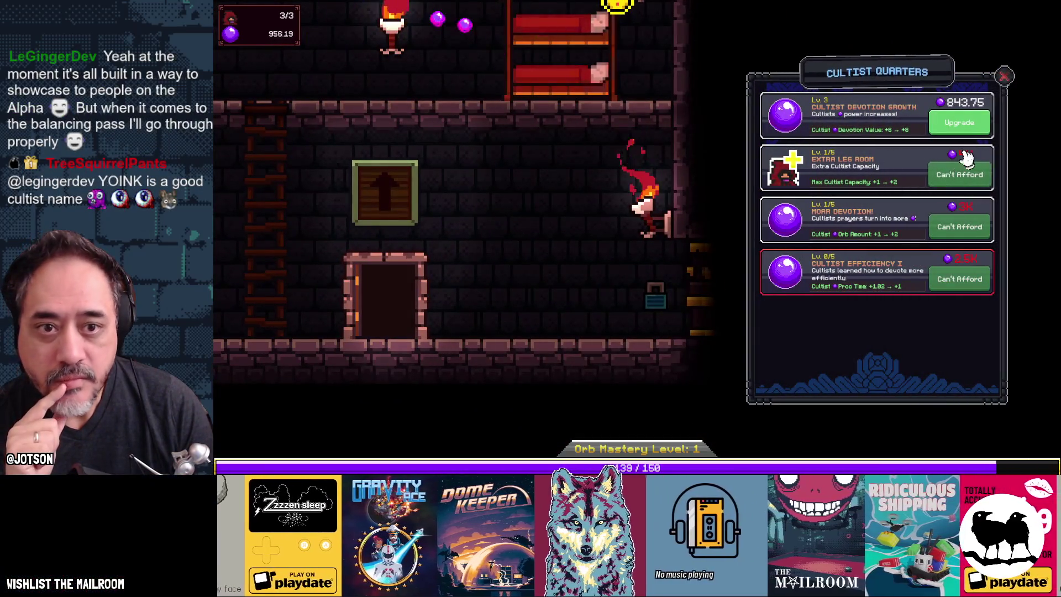
Upgrade Cultist Devotion Growth to level 4
{"action": "left_click", "coordinate": [965, 128]}
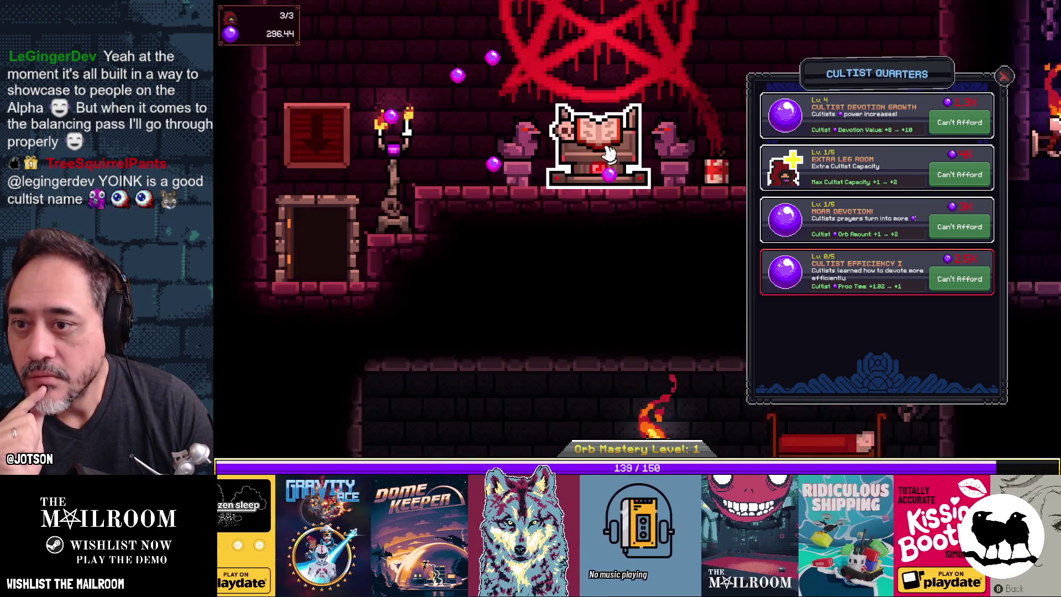
{"action": "left_click", "coordinate": [607, 152]}
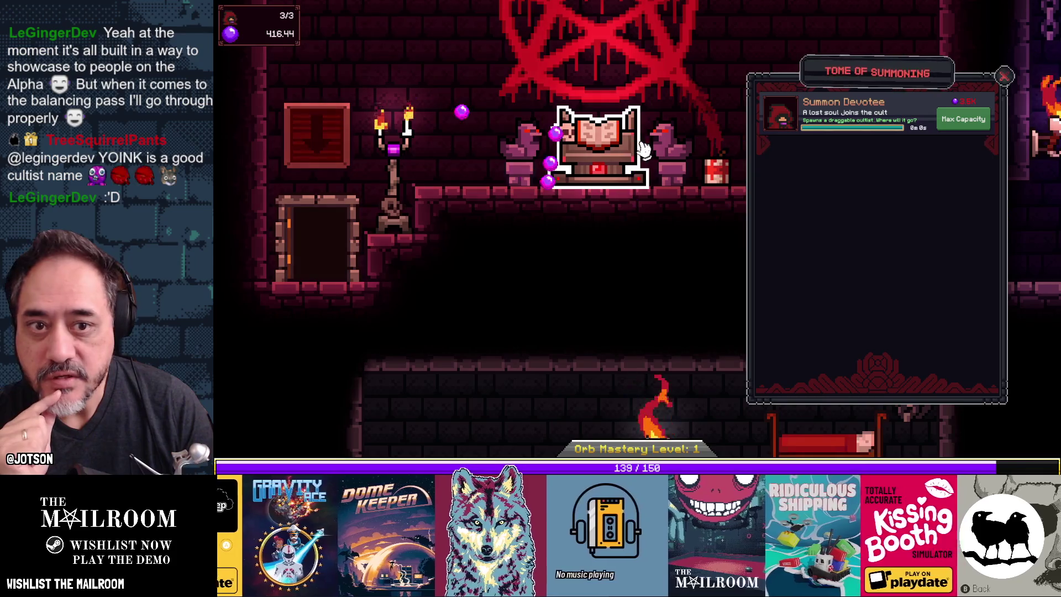
{"action": "left_click", "coordinate": [542, 161]}
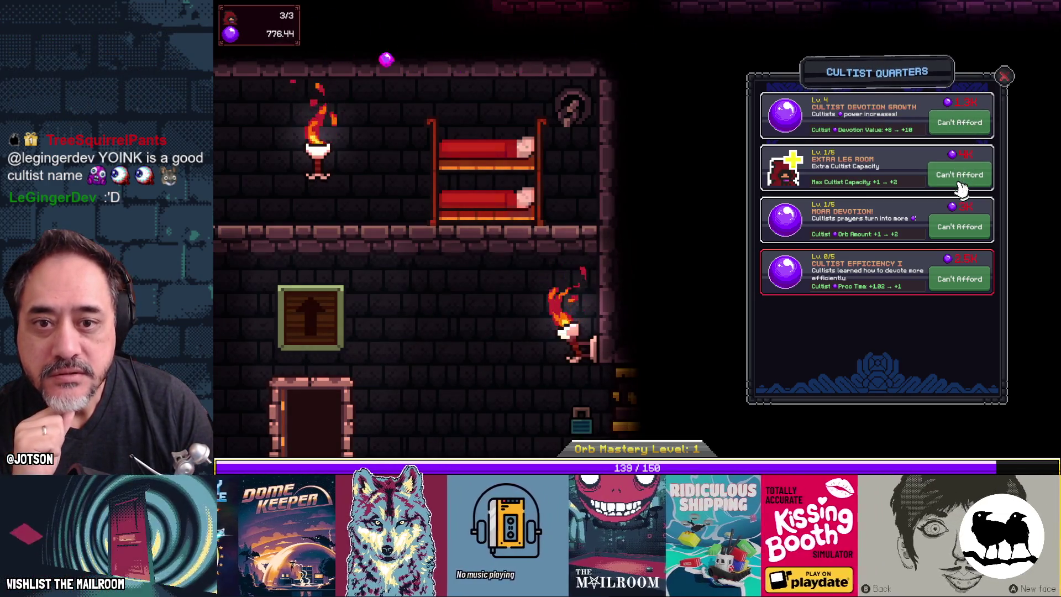
Harvest the big orb and buy the second Extra Leg Room level for capacity 4
{"action": "scroll", "coordinate": [350, 315], "scroll_direction": "up", "scroll_amount": 3}
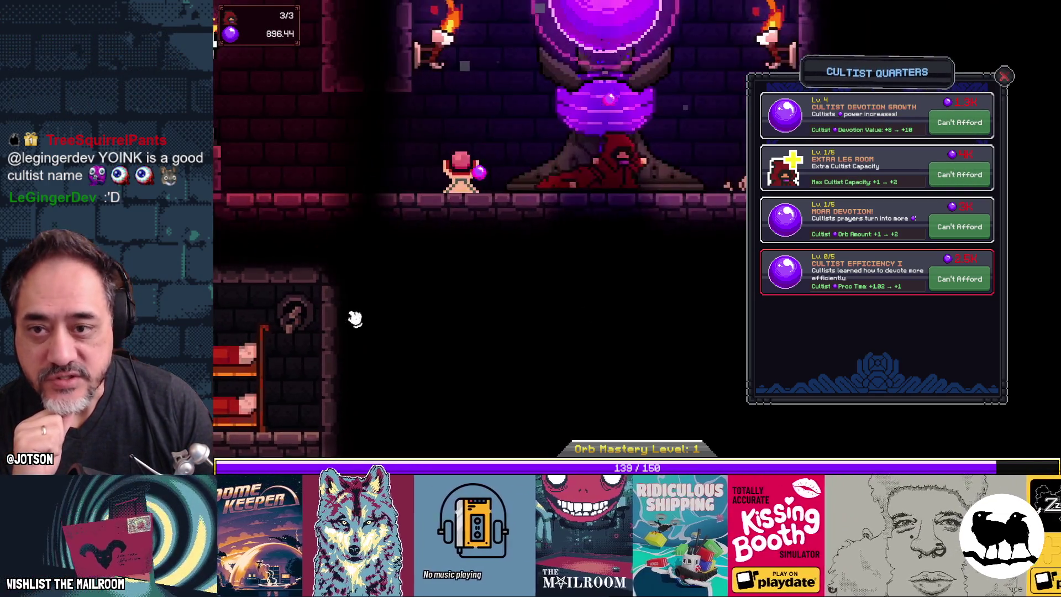
{"action": "left_click", "coordinate": [567, 227]}
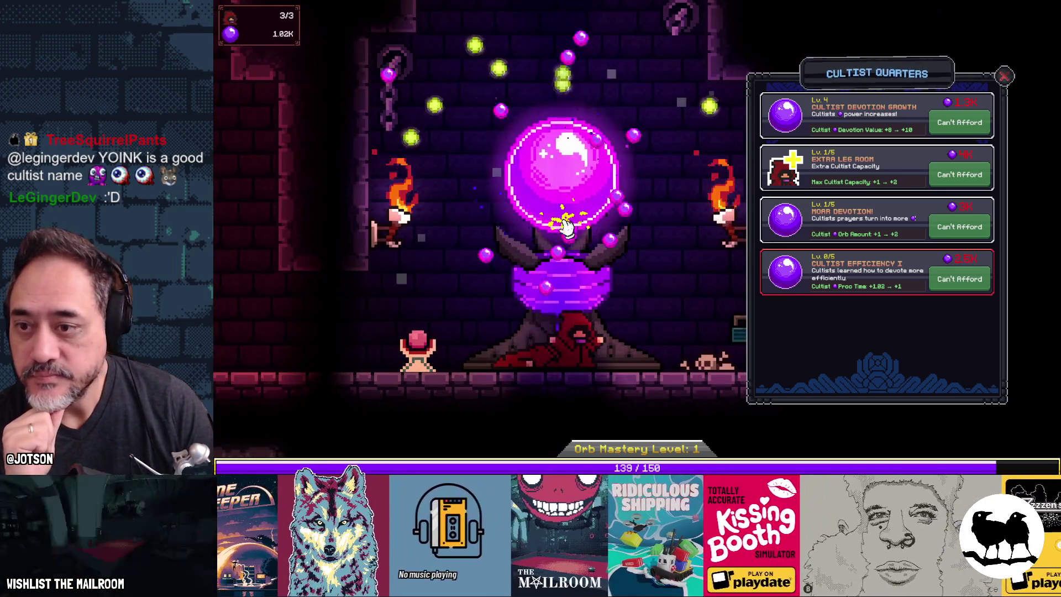
{"action": "left_click", "coordinate": [567, 227]}
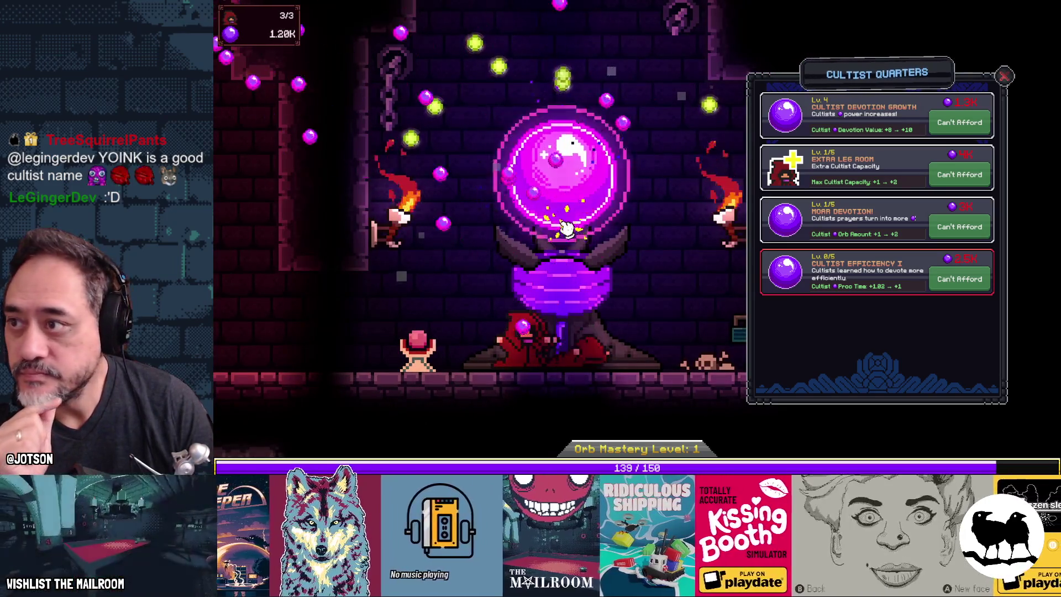
{"action": "left_click", "coordinate": [567, 227]}
{"action": "left_click", "coordinate": [567, 227]}
{"action": "left_click", "coordinate": [567, 228]}
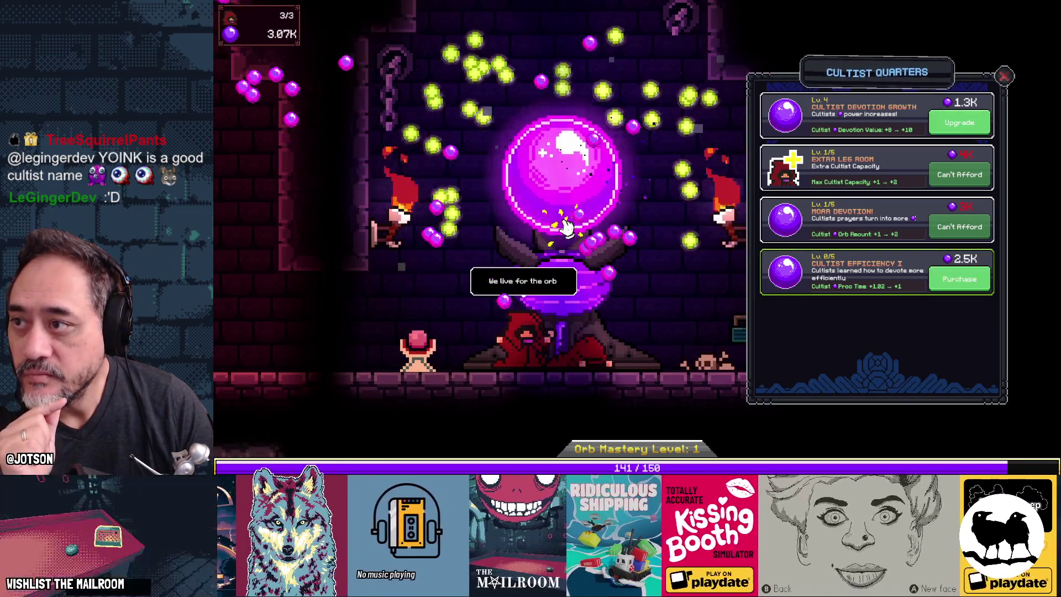
{"action": "scroll", "coordinate": [457, 315], "scroll_direction": "down", "scroll_amount": 3}
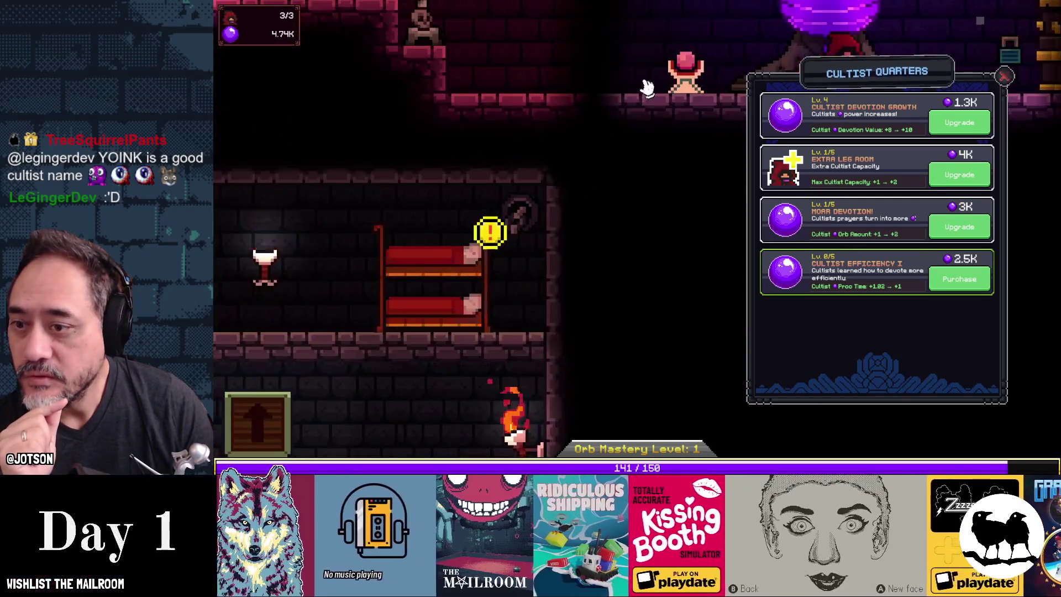
{"action": "left_click", "coordinate": [953, 175]}
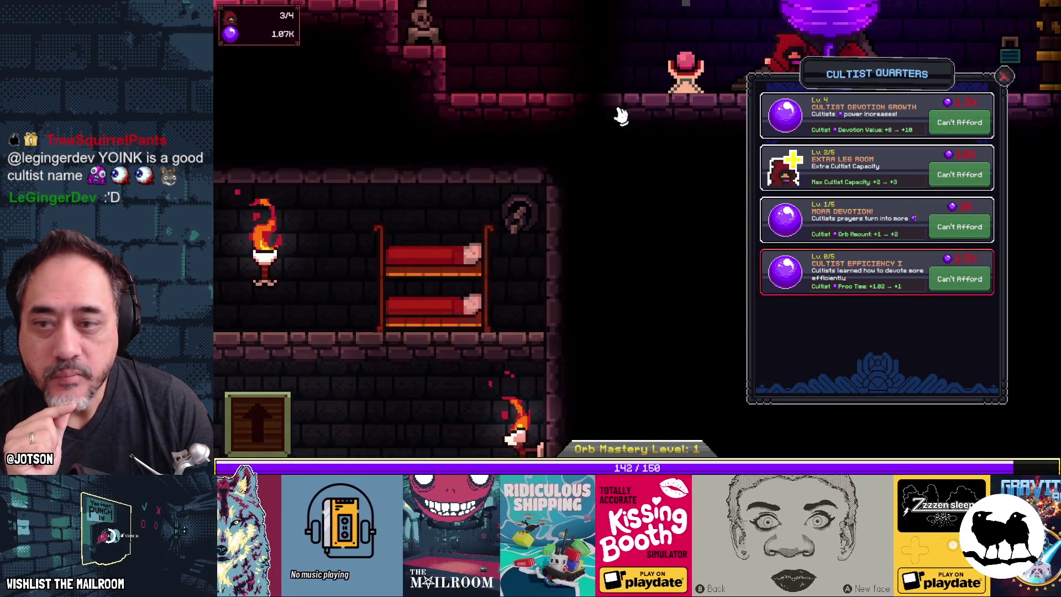
Collect orbs up to about 6.03K, then move over to the summoning altar
{"action": "scroll", "coordinate": [622, 111], "scroll_direction": "up", "scroll_amount": 3}
{"action": "left_click", "coordinate": [641, 126]}
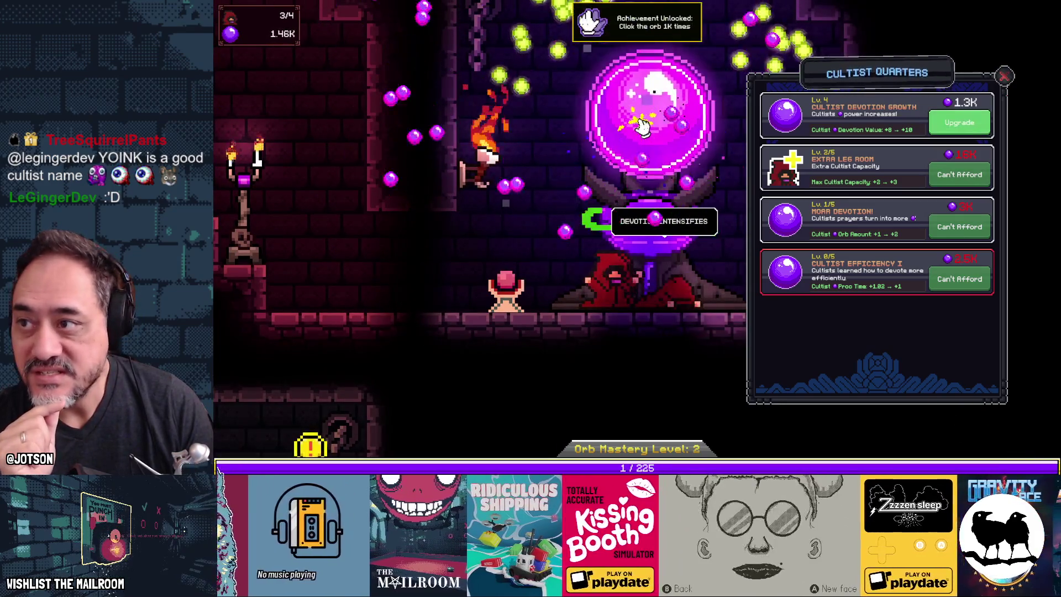
{"action": "left_click", "coordinate": [642, 127]}
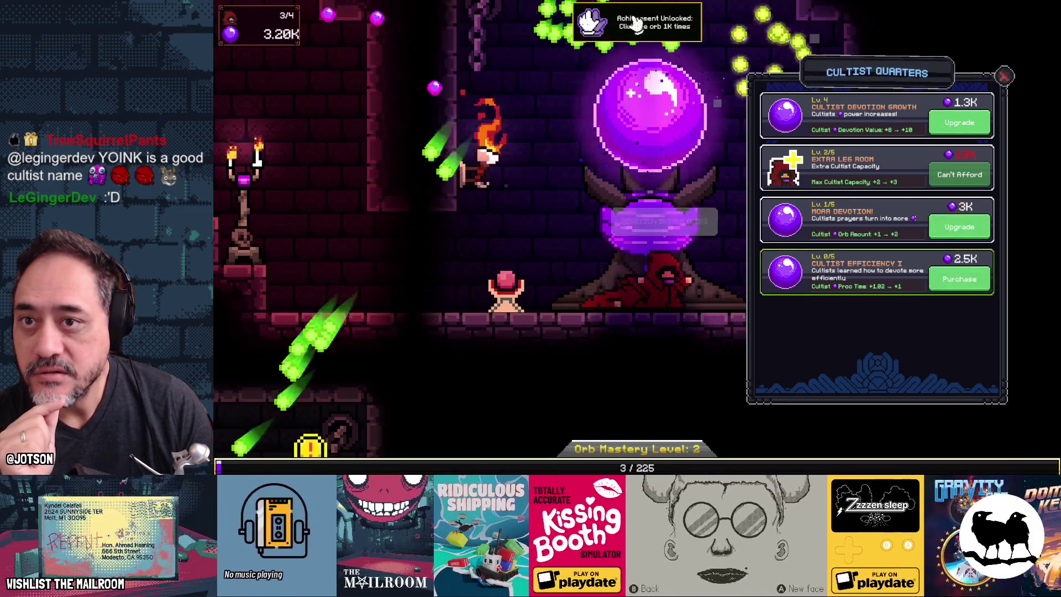
{"action": "left_click", "coordinate": [644, 128]}
{"action": "left_click", "coordinate": [647, 129]}
{"action": "left_click", "coordinate": [651, 132]}
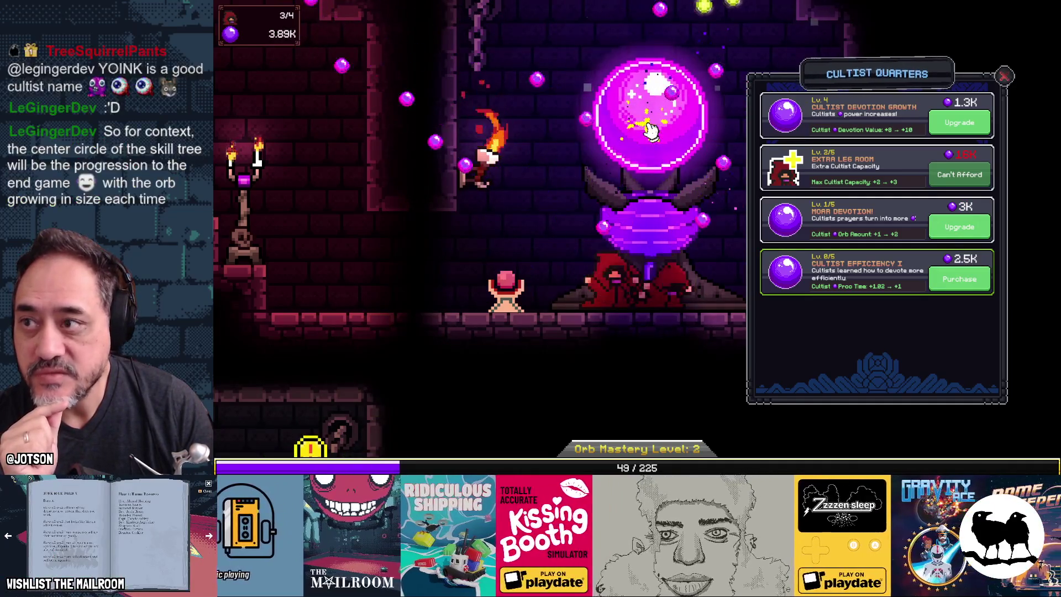
{"action": "left_click", "coordinate": [652, 131]}
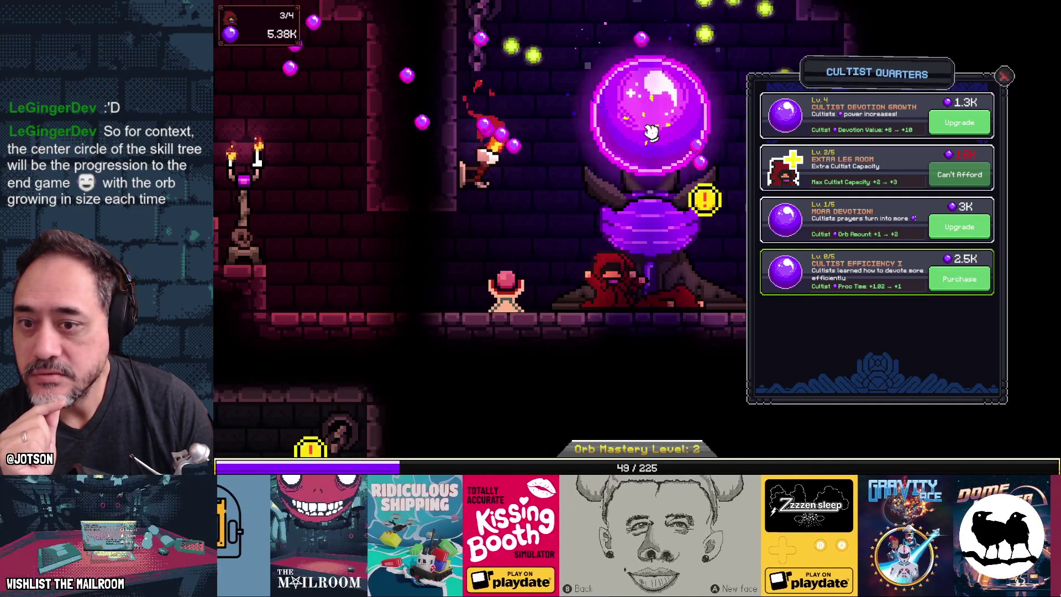
{"action": "key", "text": "a"}
{"action": "left_click", "coordinate": [405, 145]}
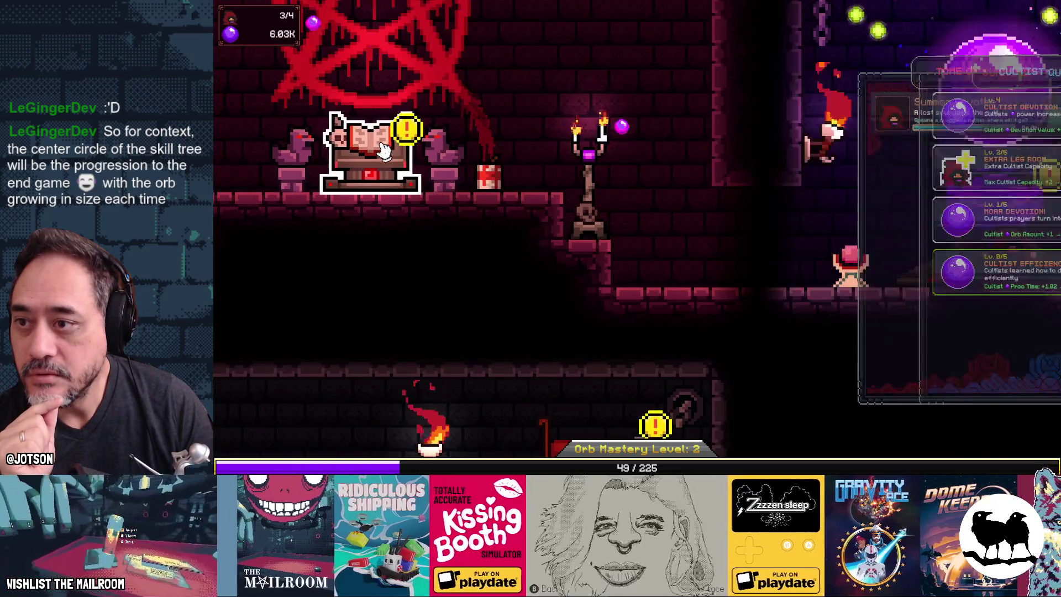
Summon a fourth devotee to fill the cult to 4/4, then tap the orb repeatedly
{"action": "left_click", "coordinate": [960, 119]}
{"action": "key", "text": "d"}
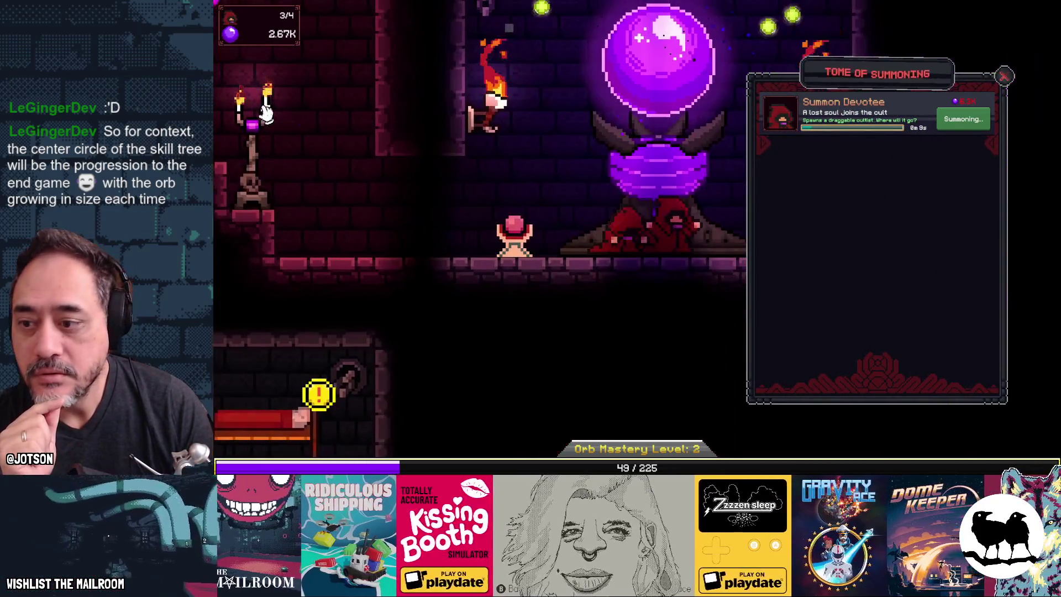
{"action": "left_click", "coordinate": [645, 83]}
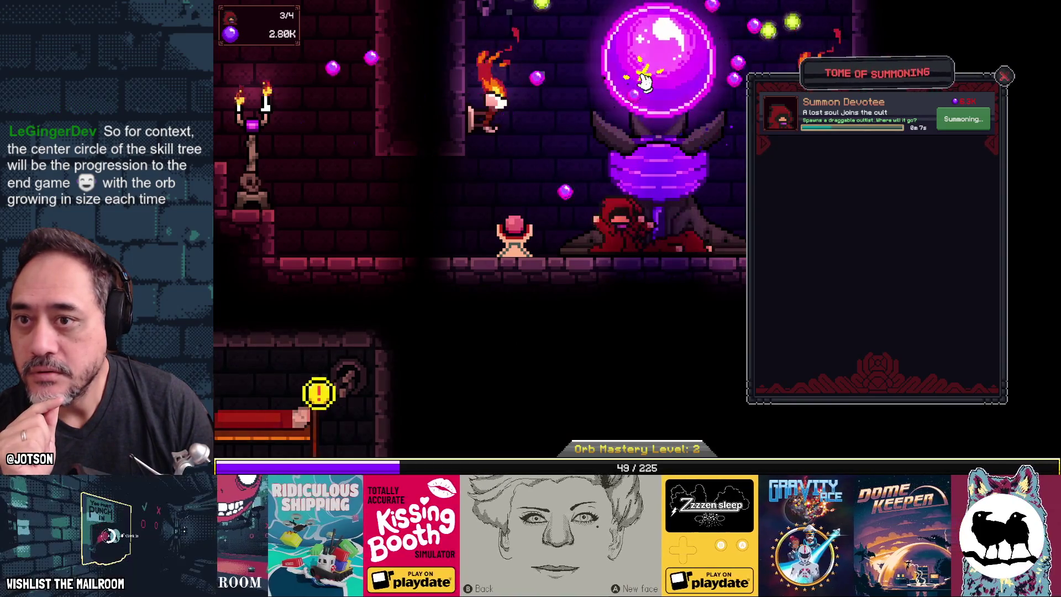
{"action": "left_click", "coordinate": [644, 82]}
{"action": "left_click", "coordinate": [644, 83]}
{"action": "left_click", "coordinate": [644, 82]}
{"action": "left_click", "coordinate": [643, 82]}
{"action": "left_click", "coordinate": [644, 83]}
Zoom out, tap the orb again, and bring up the Cultist Quarters upgrades
{"action": "scroll", "coordinate": [575, 173], "scroll_direction": "down", "scroll_amount": 3}
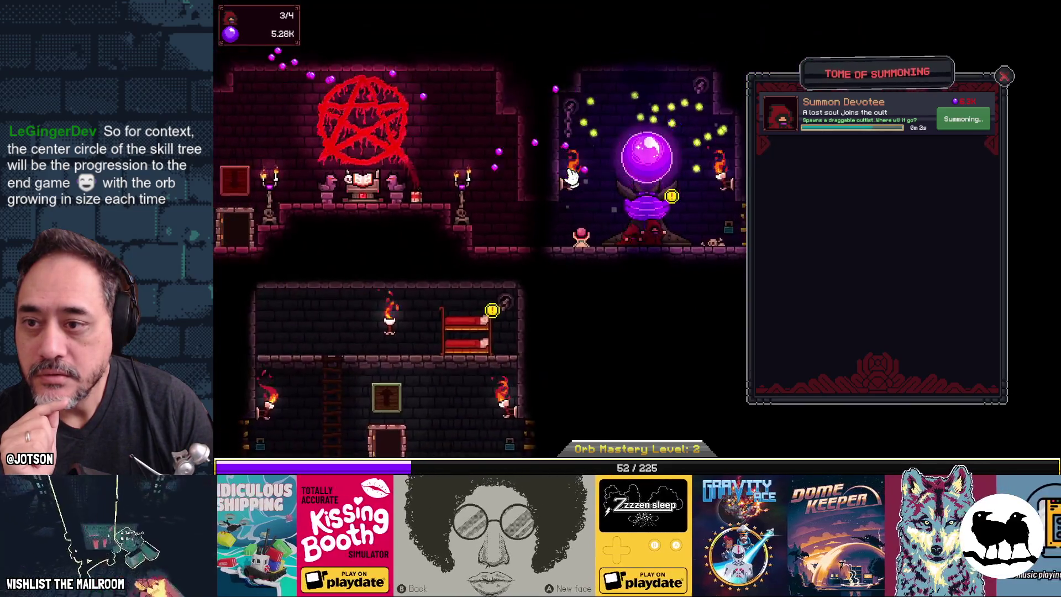
{"action": "left_click", "coordinate": [659, 172]}
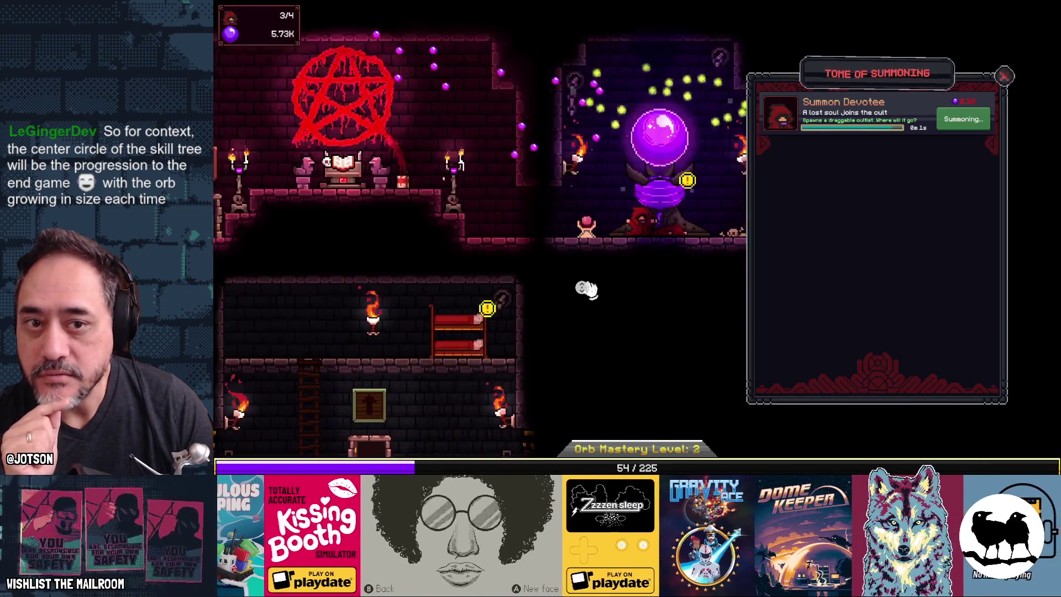
{"action": "scroll", "coordinate": [585, 289], "scroll_direction": "up", "scroll_amount": 2}
{"action": "scroll", "coordinate": [668, 237], "scroll_direction": "down", "scroll_amount": 3}
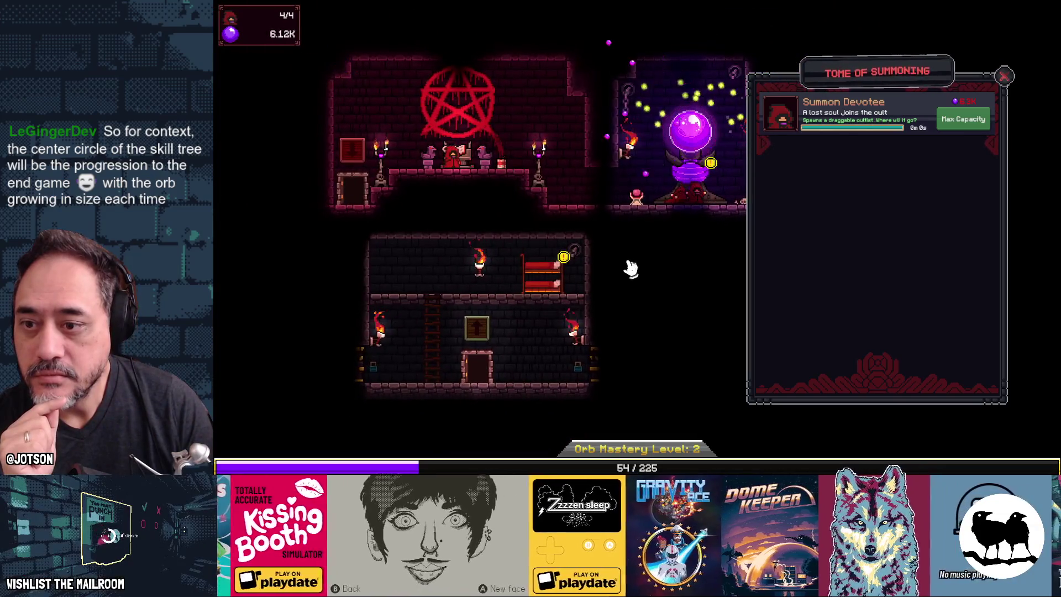
{"action": "scroll", "coordinate": [611, 282], "scroll_direction": "down", "scroll_amount": 1}
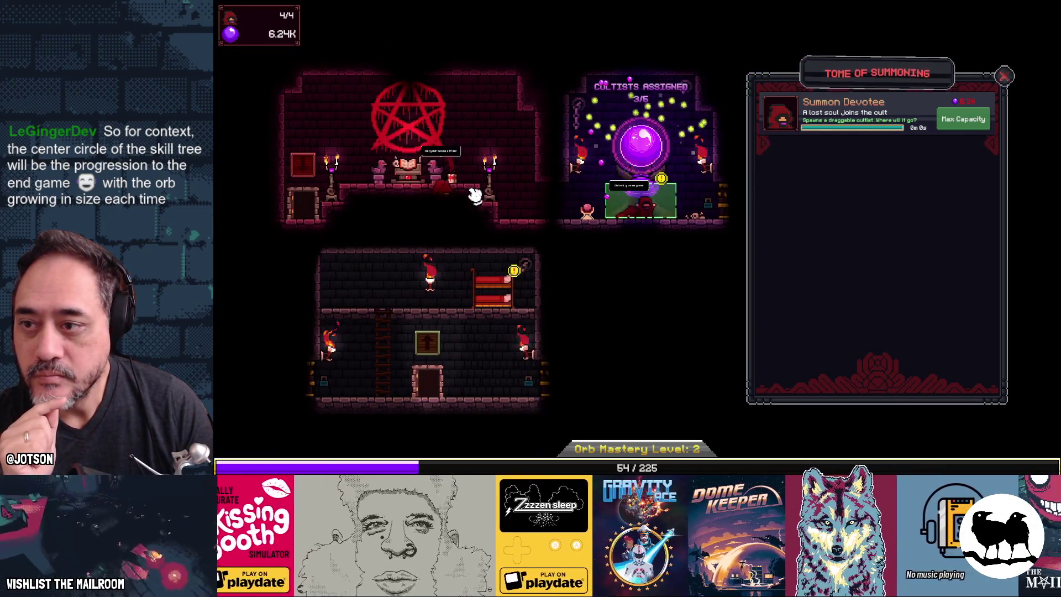
{"action": "left_click", "coordinate": [509, 285]}
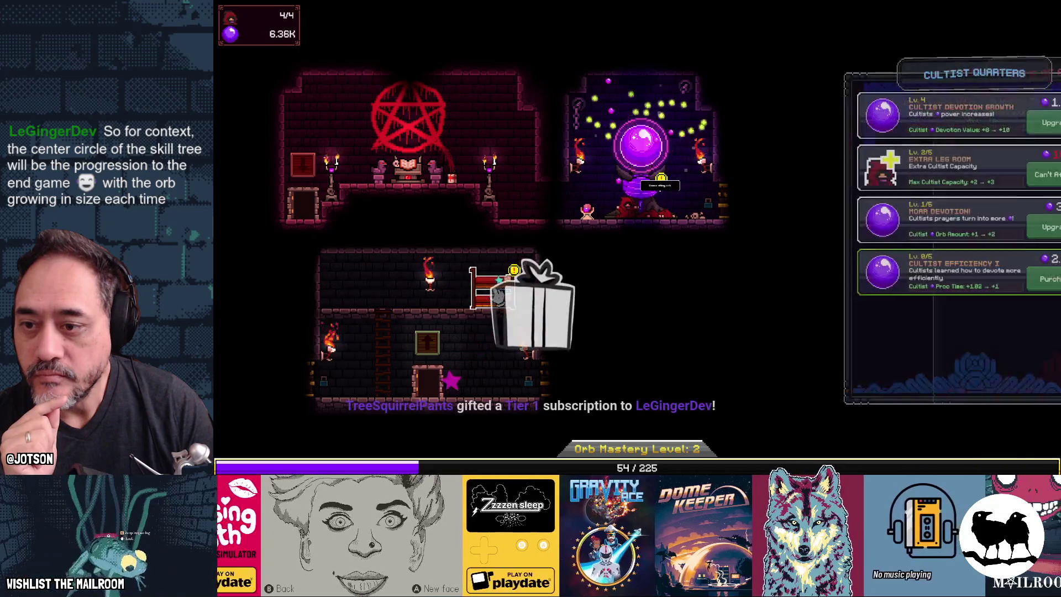
Raise Cultist Devotion Growth to level 5, buy Extra Leg Room for capacity 5, and summon a fifth devotee
{"action": "left_click", "coordinate": [965, 123]}
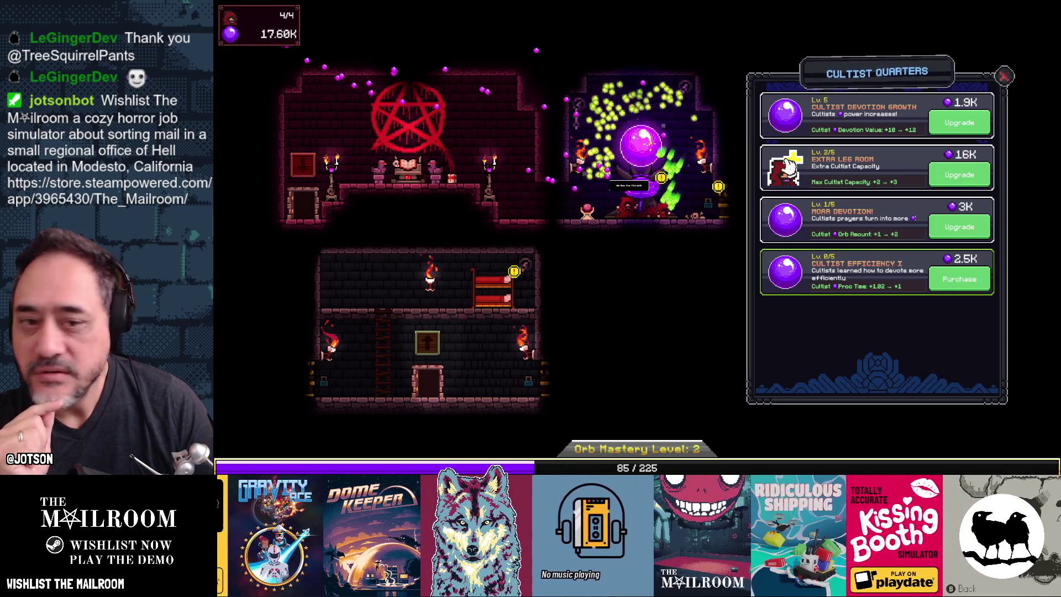
{"action": "left_click", "coordinate": [978, 177]}
{"action": "left_click", "coordinate": [419, 179]}
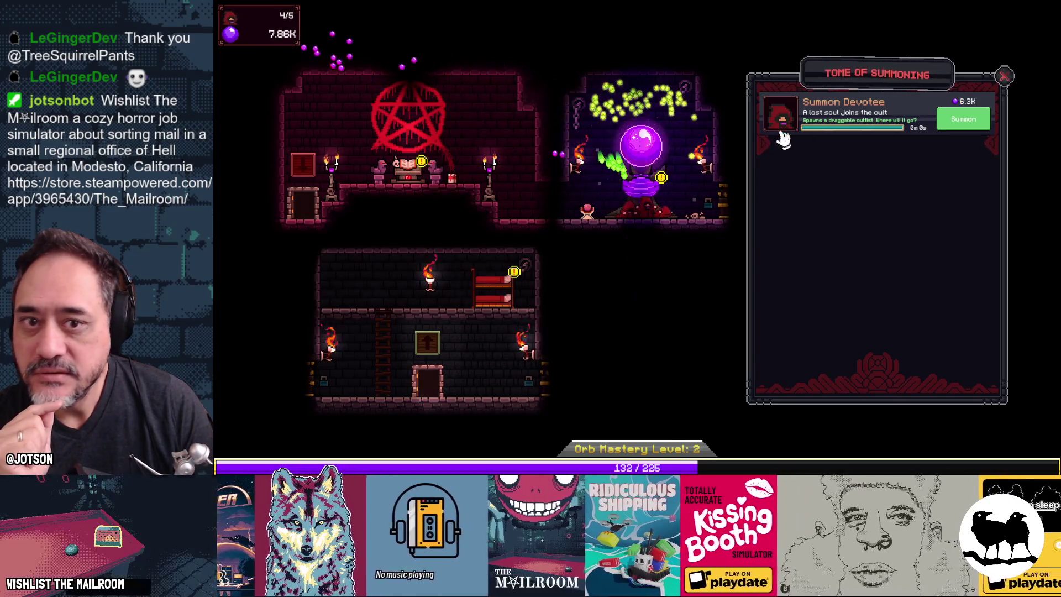
{"action": "left_click", "coordinate": [951, 125]}
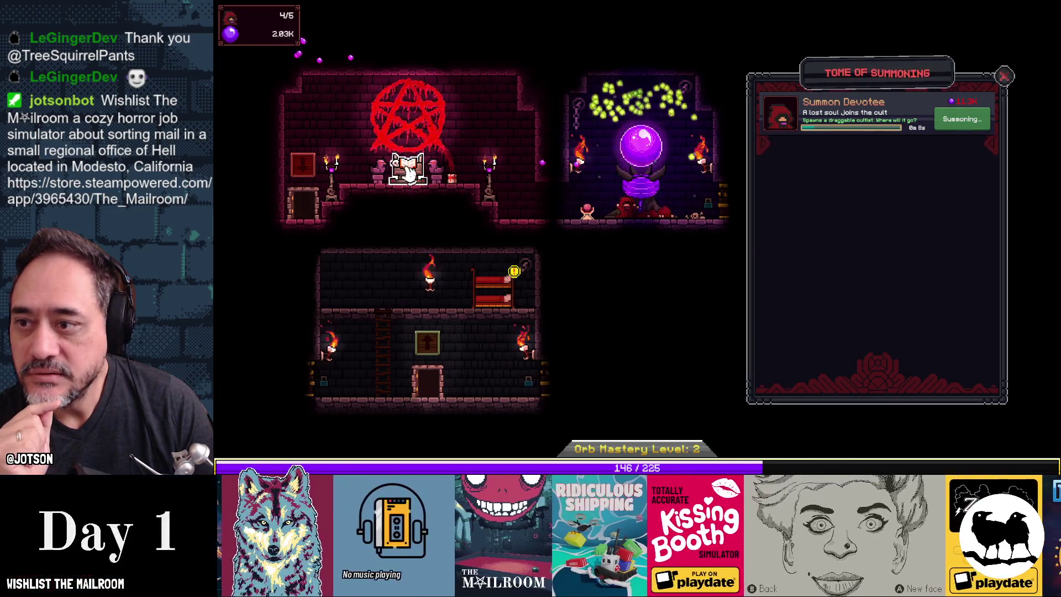
Tap the orb, then unlock The Life Crystal room for 12.500K orbs
{"action": "left_click", "coordinate": [654, 152]}
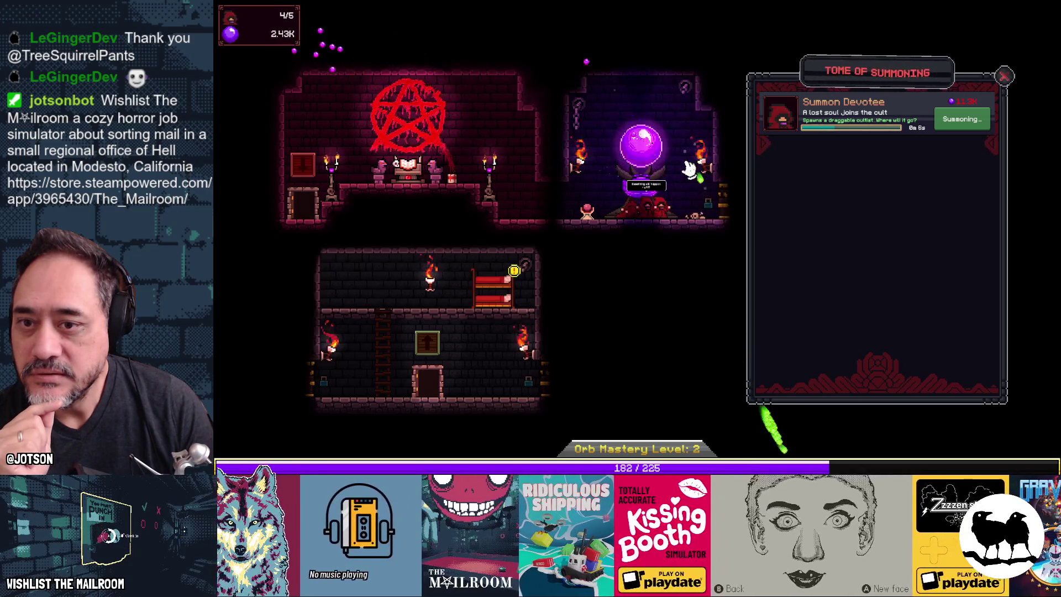
{"action": "mouse_move", "coordinate": [731, 209]}
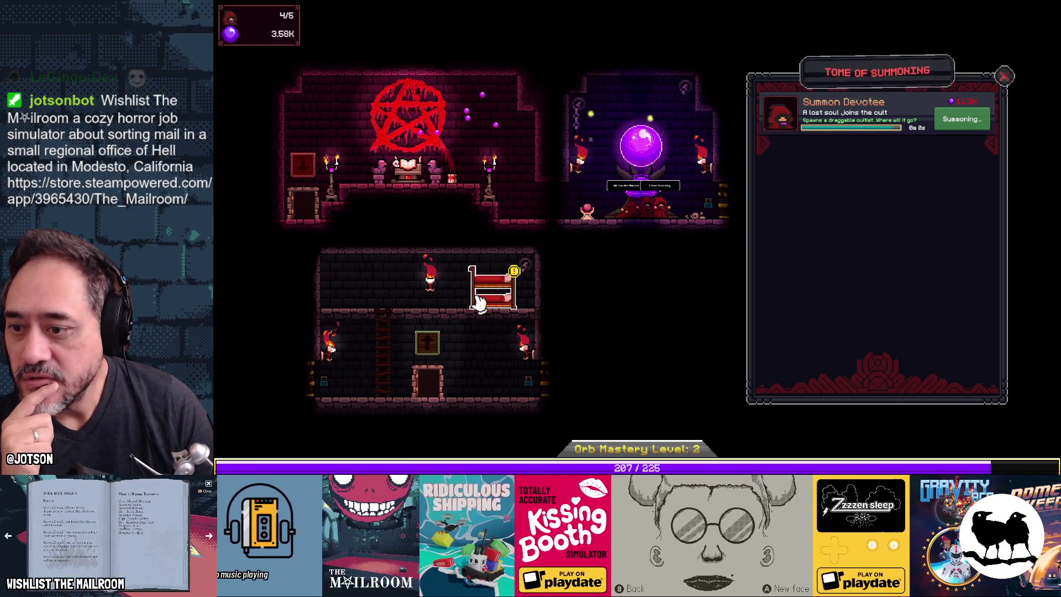
{"action": "left_click", "coordinate": [484, 298]}
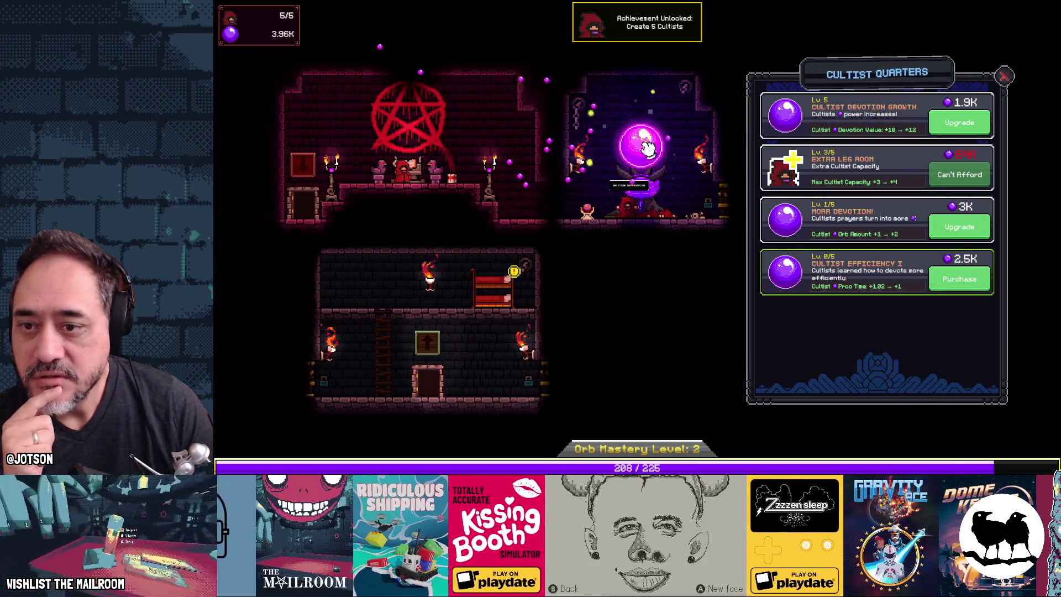
{"action": "mouse_move", "coordinate": [560, 387]}
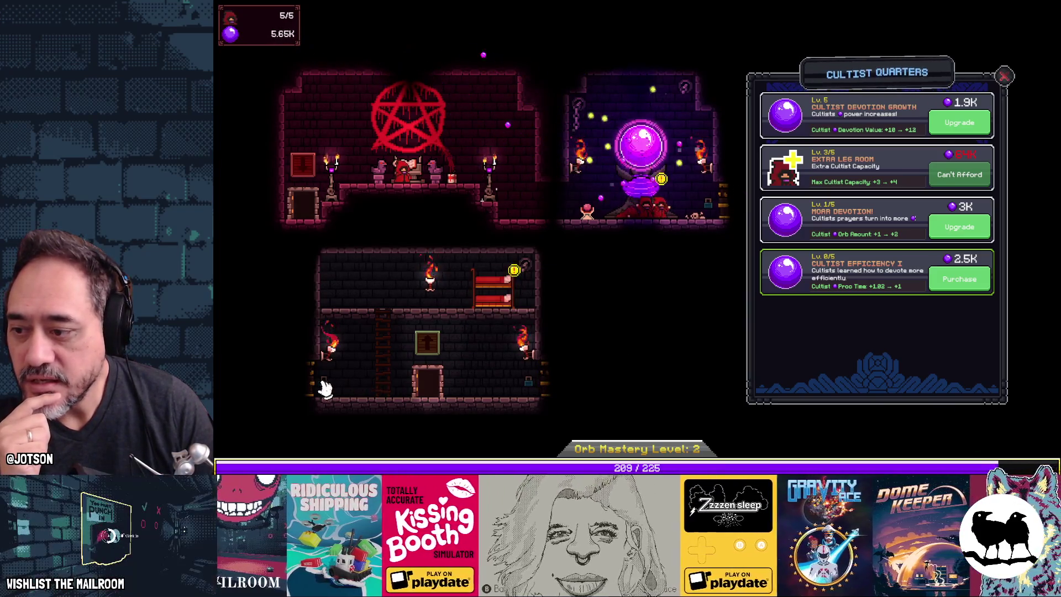
{"action": "mouse_move", "coordinate": [314, 390]}
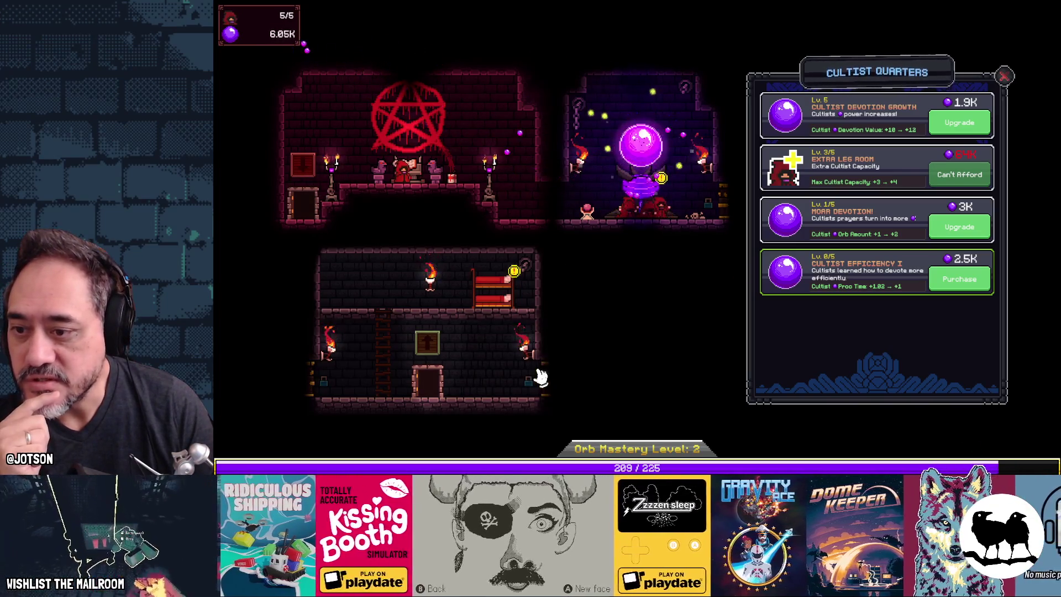
{"action": "left_click_drag", "start_coordinate": [644, 287], "coordinate": [587, 295]}
{"action": "mouse_move", "coordinate": [675, 220]}
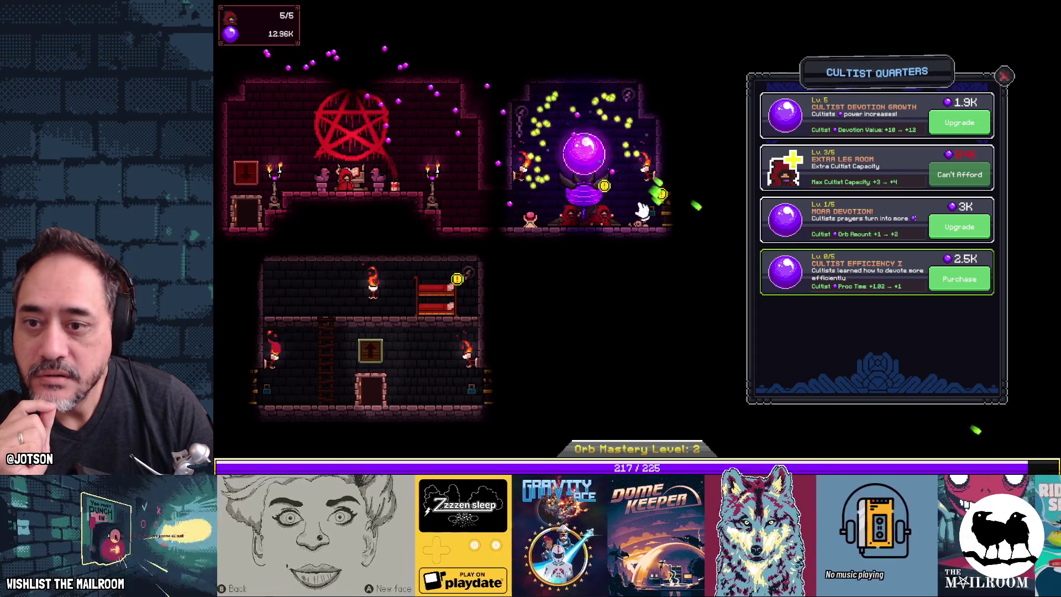
{"action": "left_click", "coordinate": [665, 224]}
{"action": "left_click", "coordinate": [611, 291]}
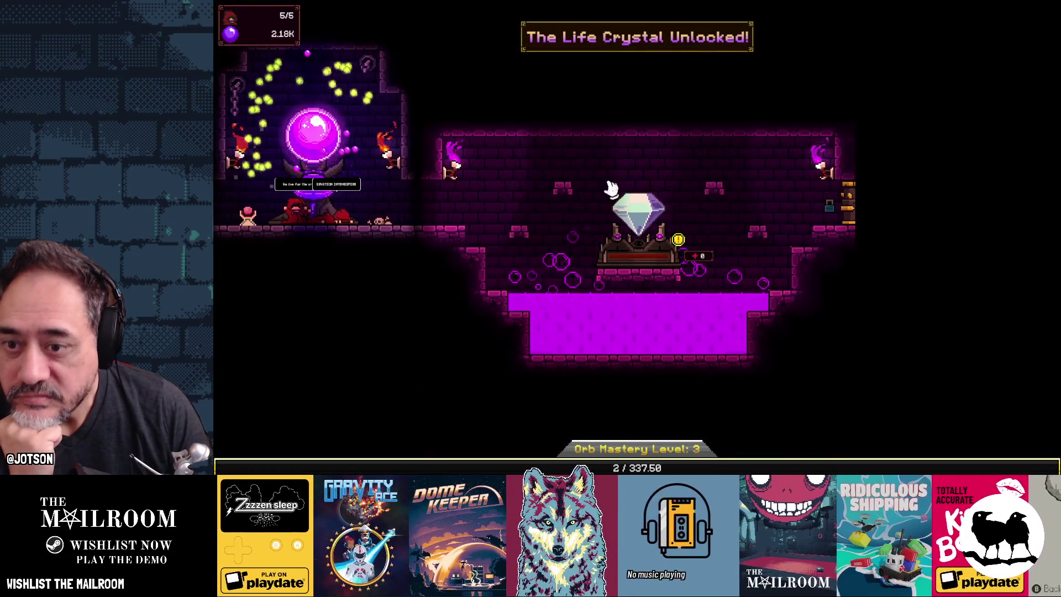
Review The Power of Life! upgrade at the Life Crystal and tap the orb for more orbs
{"action": "left_click", "coordinate": [638, 216]}
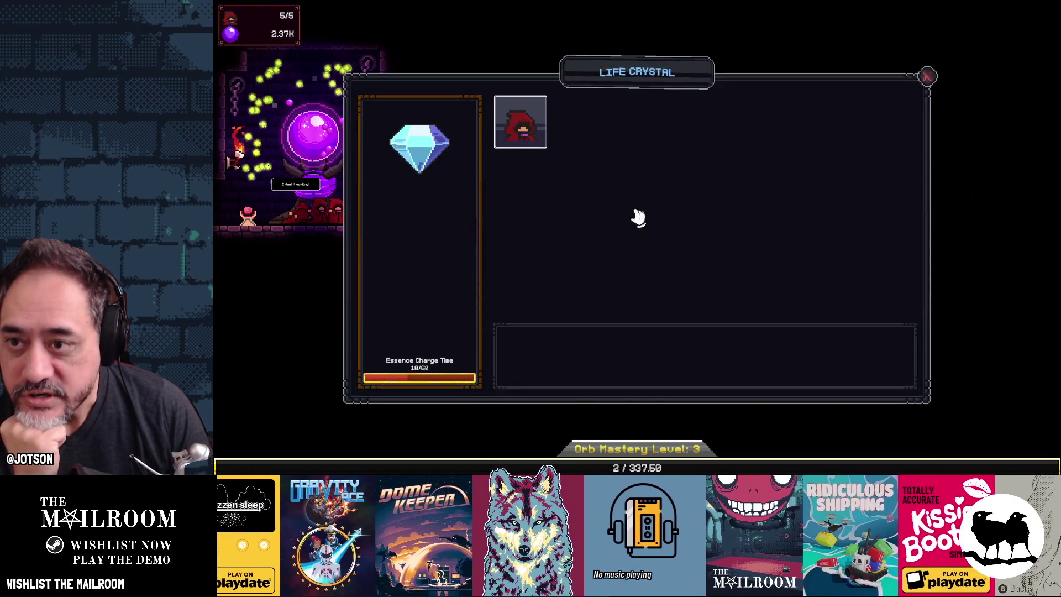
{"action": "left_click", "coordinate": [519, 126]}
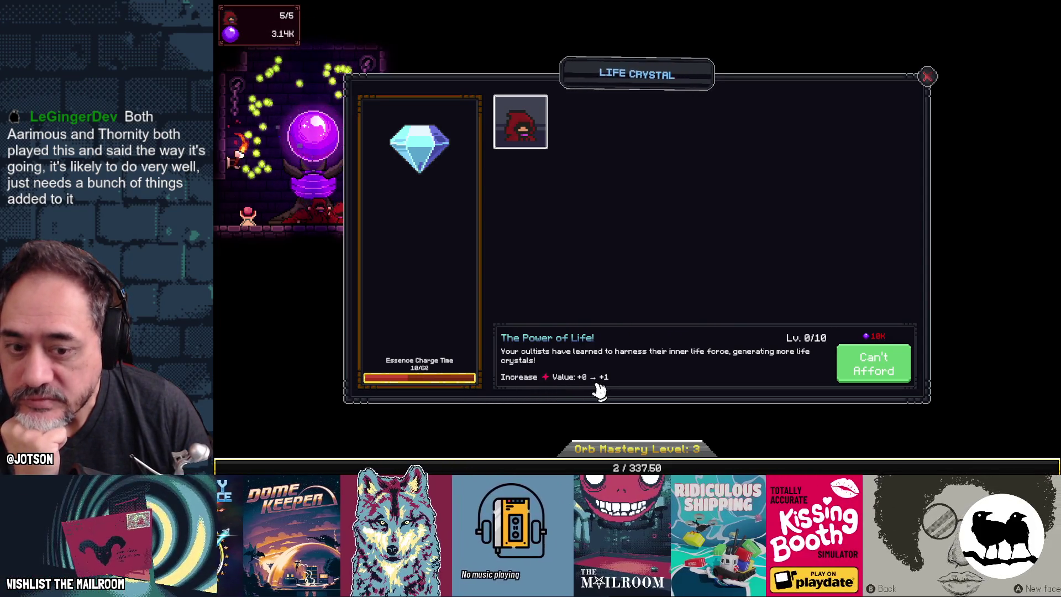
{"action": "left_click", "coordinate": [926, 77]}
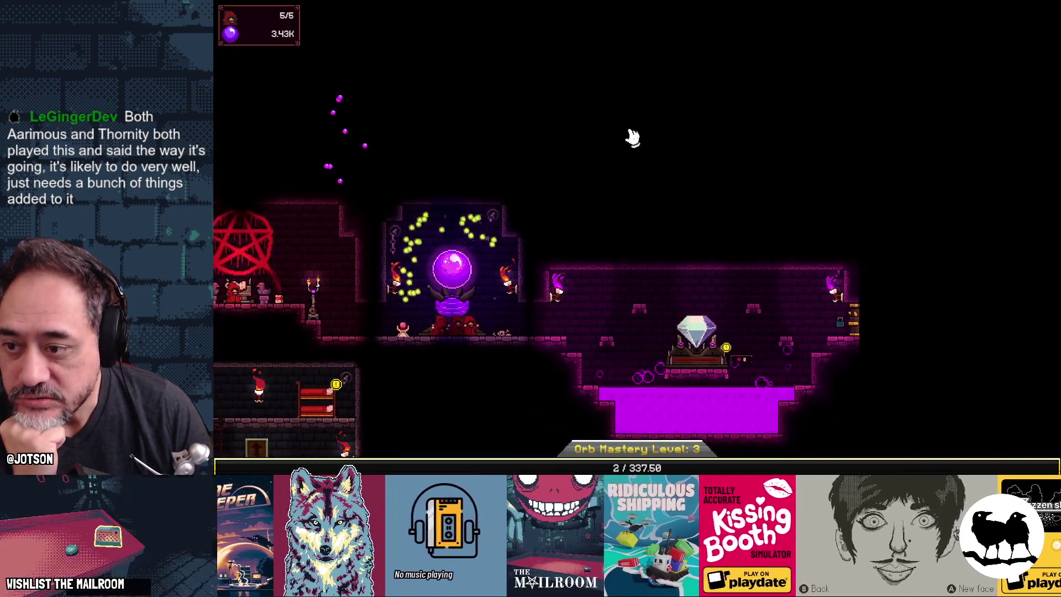
{"action": "left_click", "coordinate": [483, 274]}
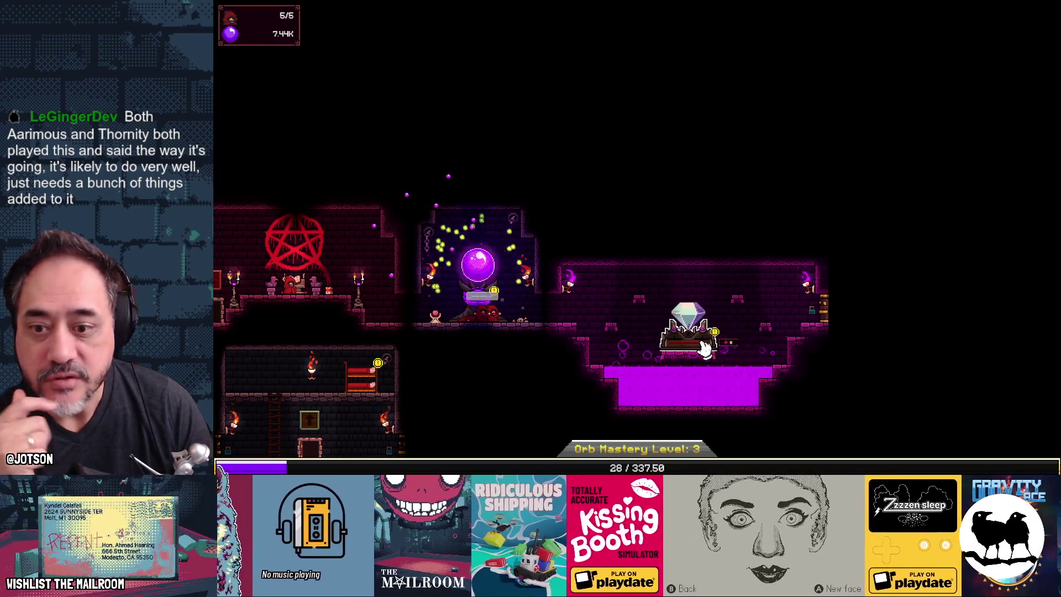
{"action": "left_click", "coordinate": [688, 354]}
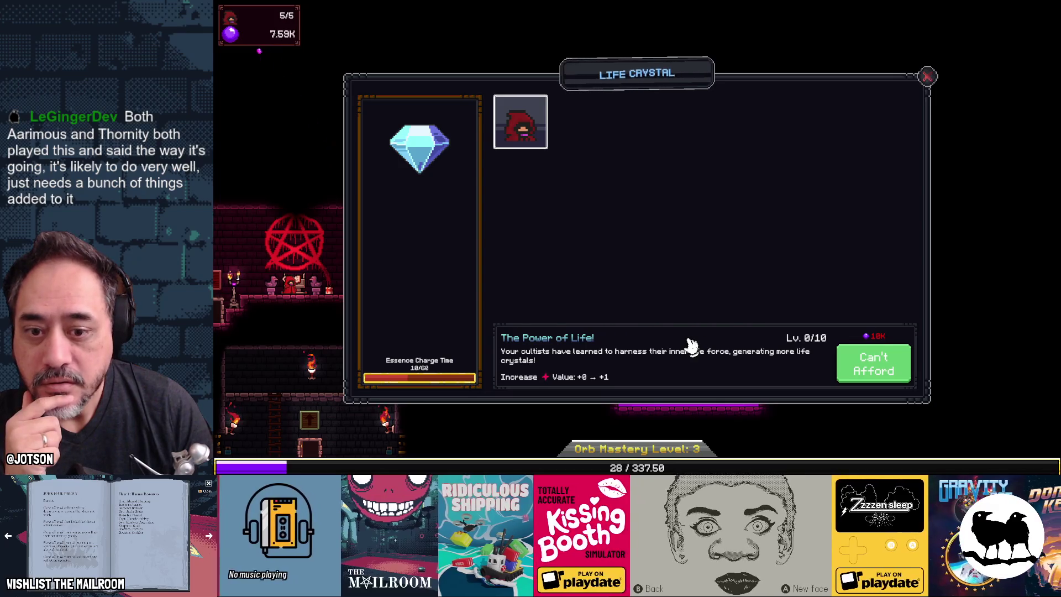
{"action": "left_click", "coordinate": [927, 77]}
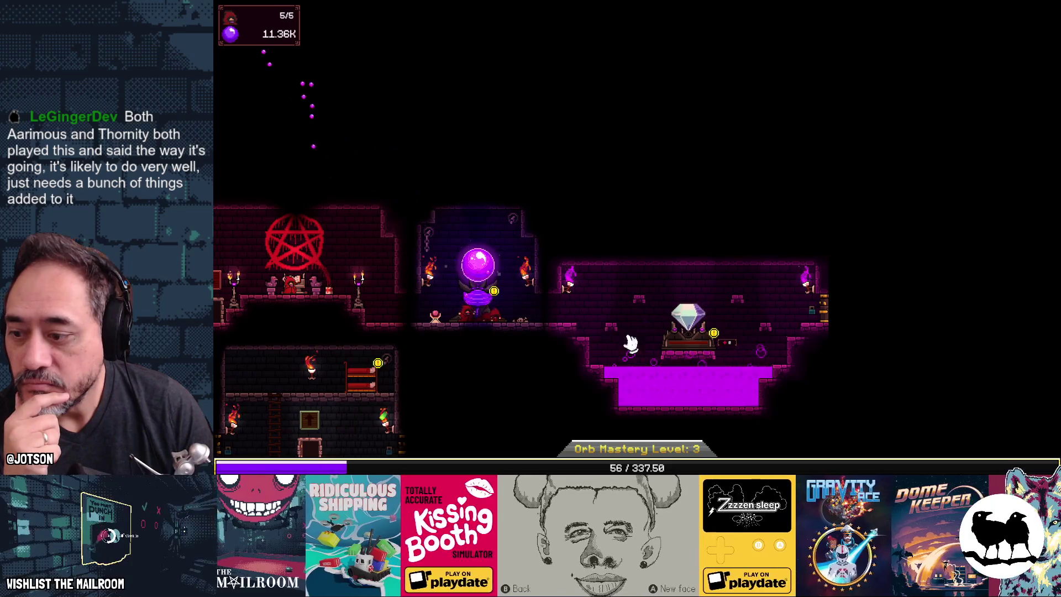
Purchase level 1 of The Power of Life!, then go back to the Cultist Quarters upgrades
{"action": "left_click", "coordinate": [709, 347]}
{"action": "left_click", "coordinate": [856, 362]}
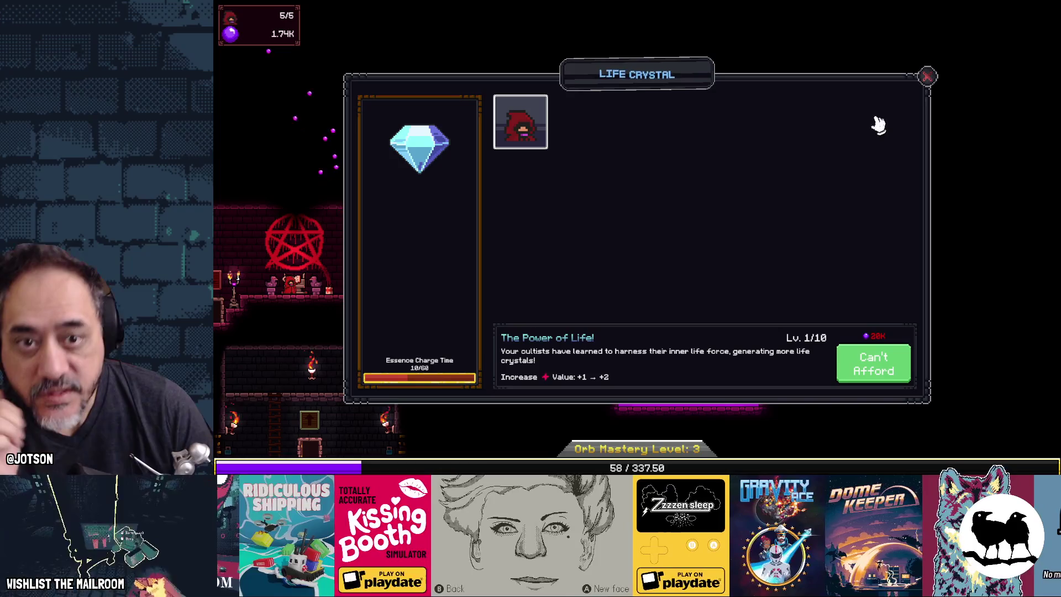
{"action": "left_click", "coordinate": [927, 76]}
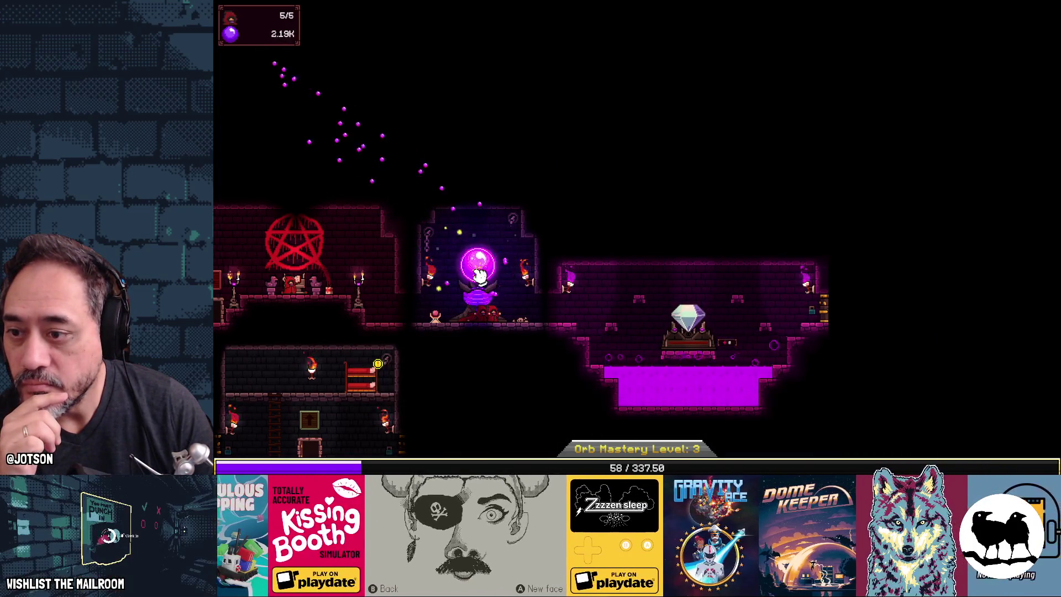
{"action": "left_click", "coordinate": [364, 379]}
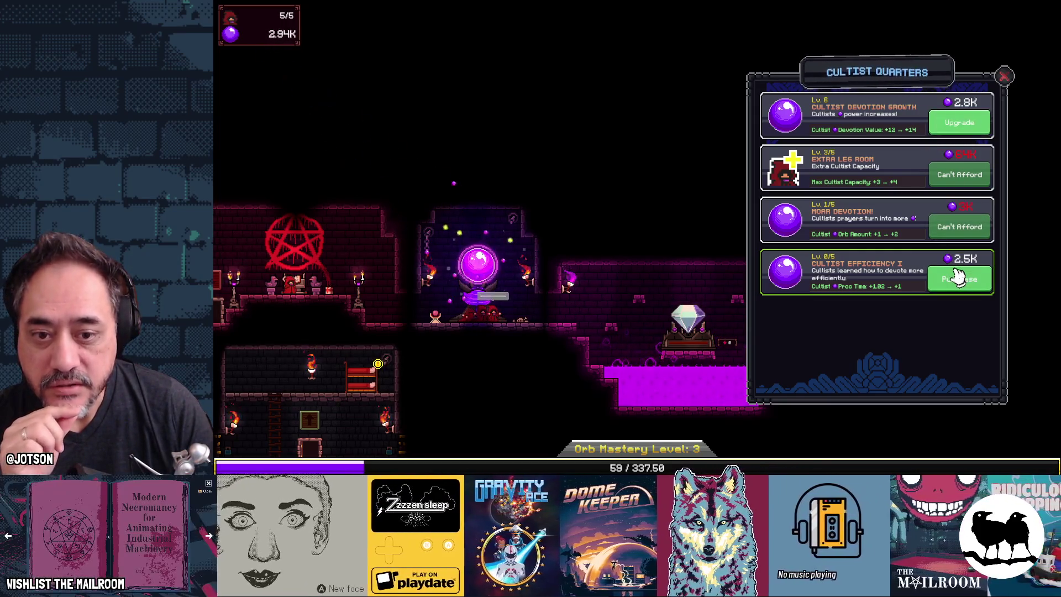
Raise Cultist Devotion Growth a level, buy the first Cultist Efficiency level, and tap the orb
{"action": "left_click", "coordinate": [959, 122]}
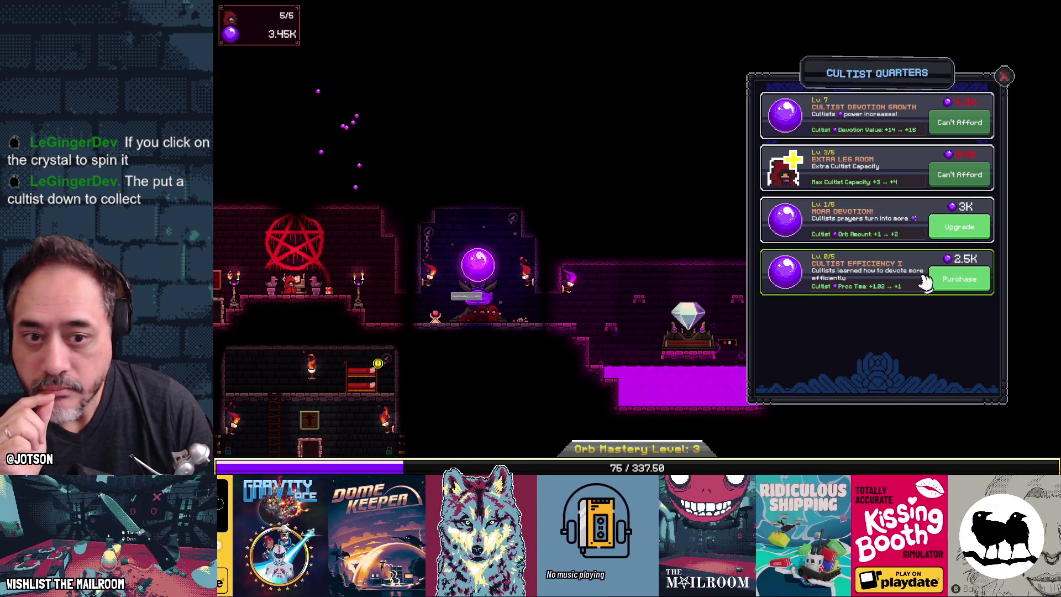
{"action": "left_click", "coordinate": [943, 280]}
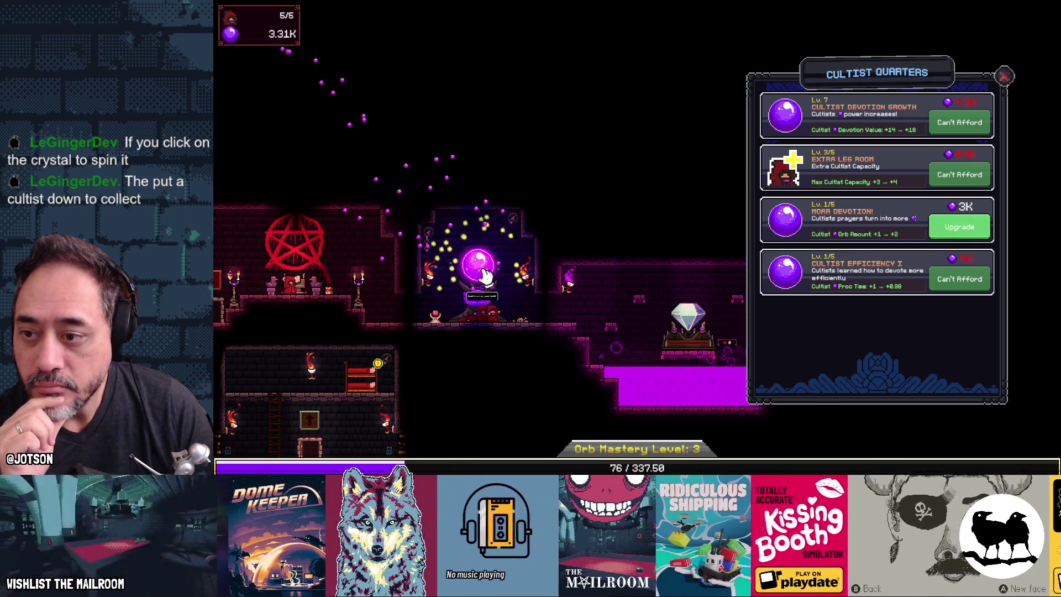
{"action": "left_click", "coordinate": [479, 271]}
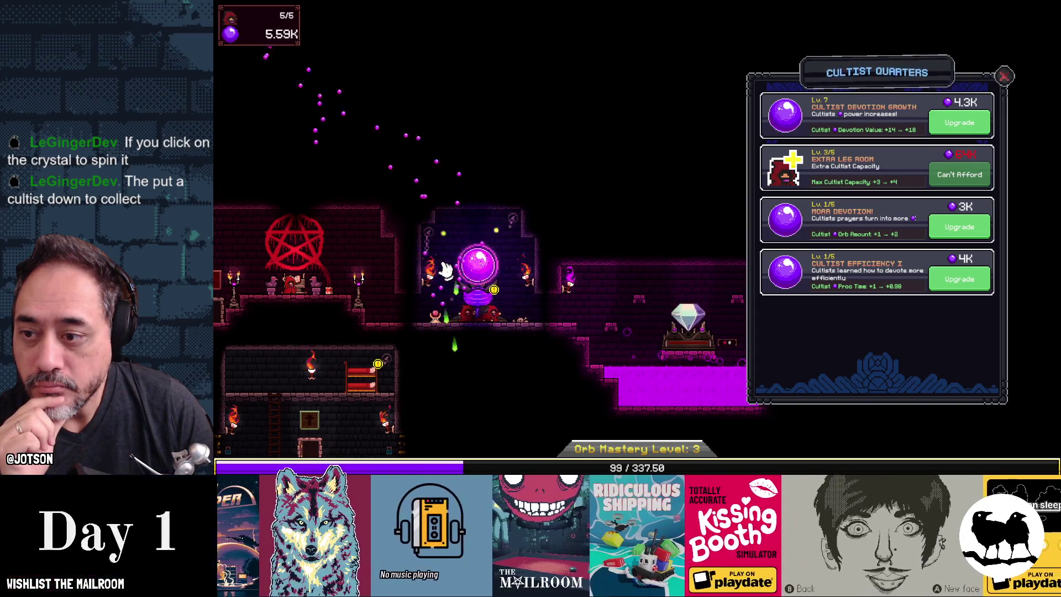
{"action": "left_click", "coordinate": [485, 274]}
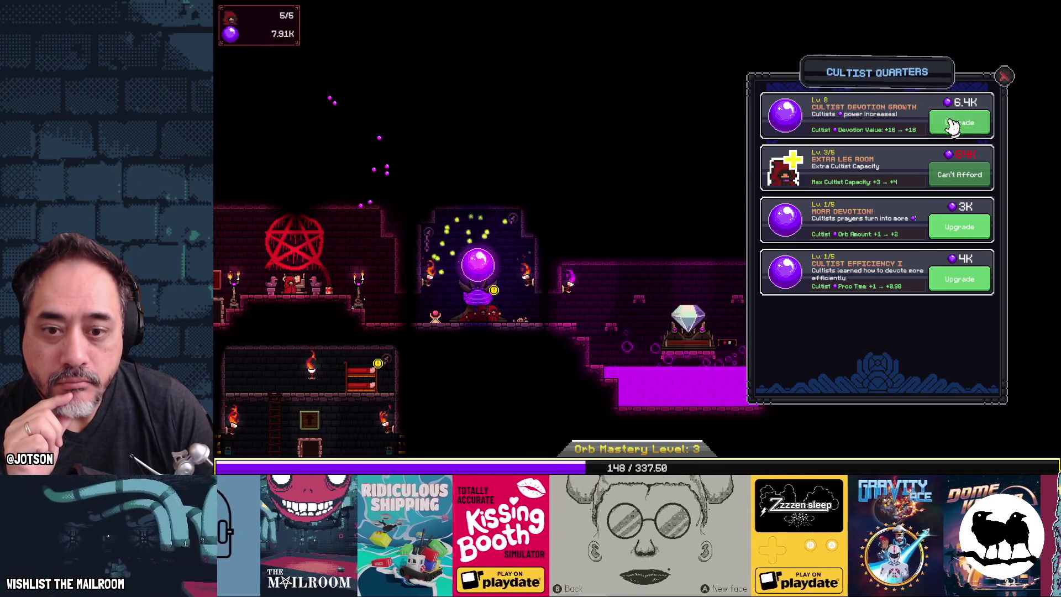
Bring Moar Devotion and Cultist Efficiency to level 2, then Cultist Devotion Growth to level 9
{"action": "left_click", "coordinate": [959, 279]}
{"action": "left_click", "coordinate": [964, 228]}
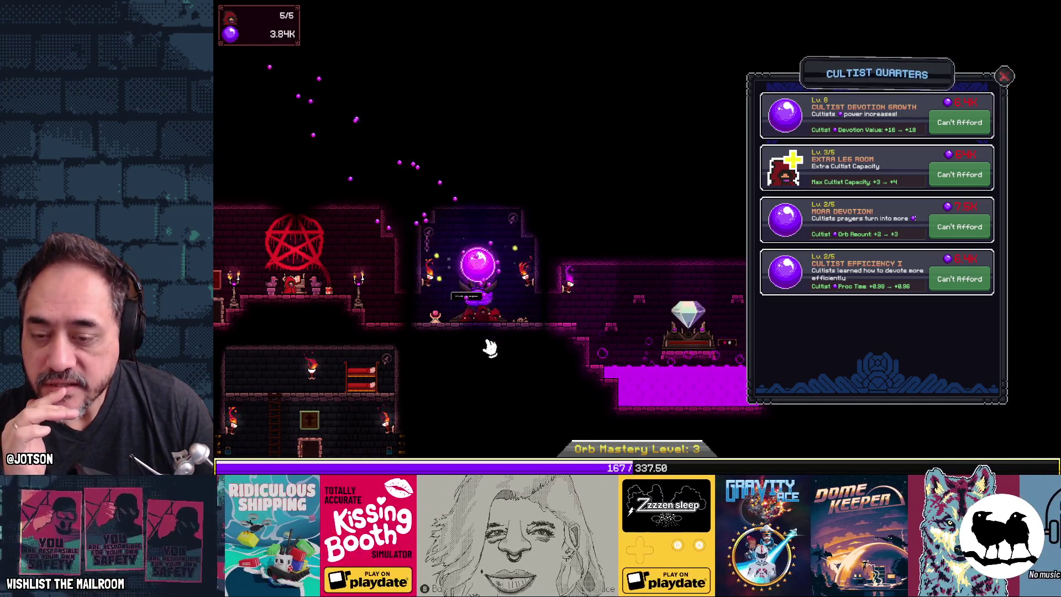
{"action": "mouse_move", "coordinate": [484, 362]}
{"action": "left_mouse_down"}
{"action": "mouse_move", "coordinate": [684, 279]}
{"action": "mouse_move", "coordinate": [495, 284]}
{"action": "left_mouse_up"}
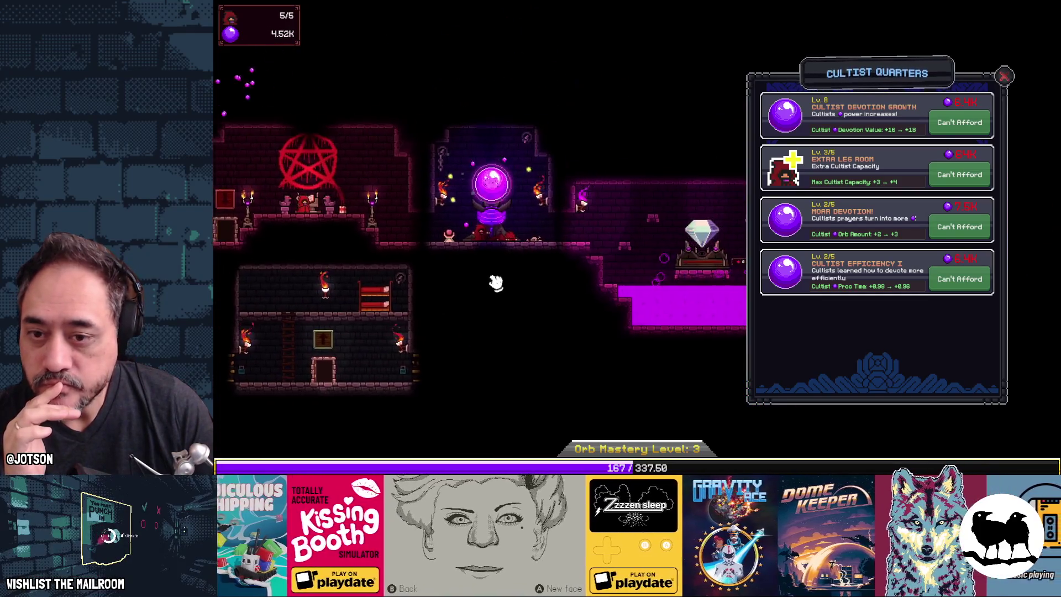
{"action": "left_click_drag", "start_coordinate": [597, 277], "coordinate": [557, 302]}
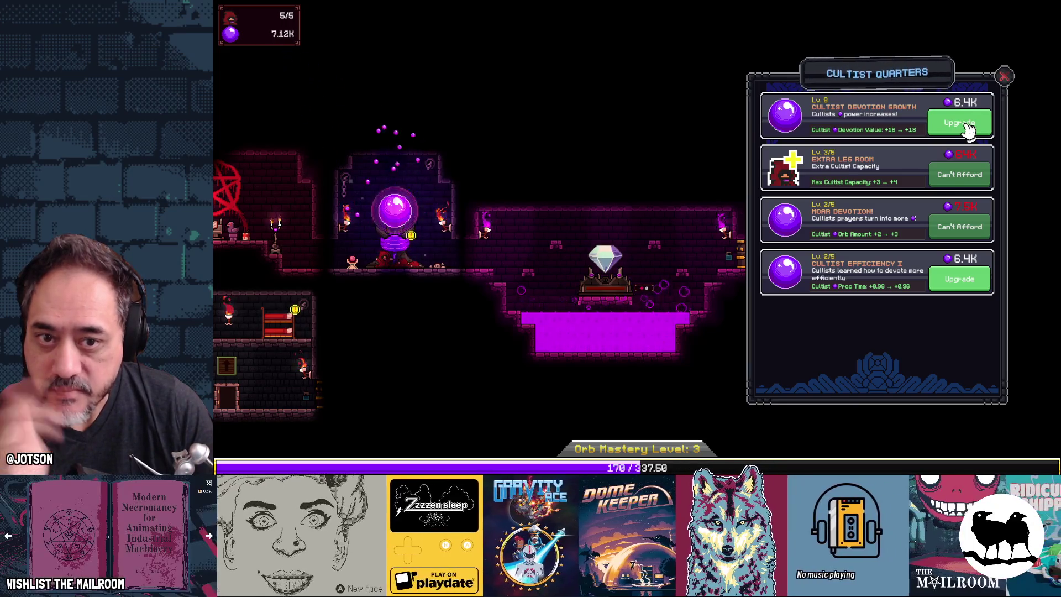
{"action": "left_click", "coordinate": [961, 124]}
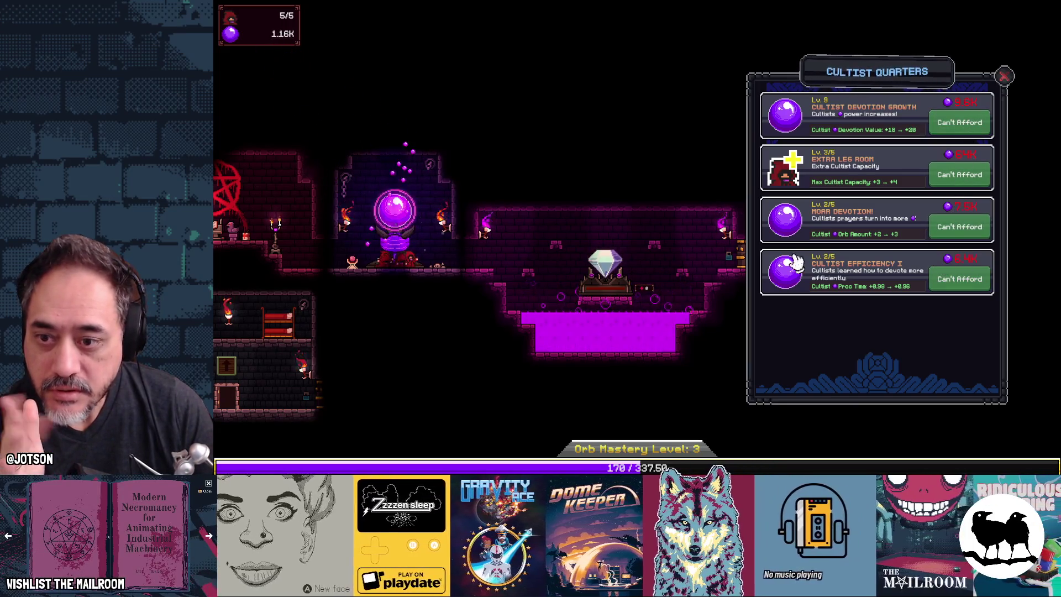
{"action": "mouse_move", "coordinate": [647, 246]}
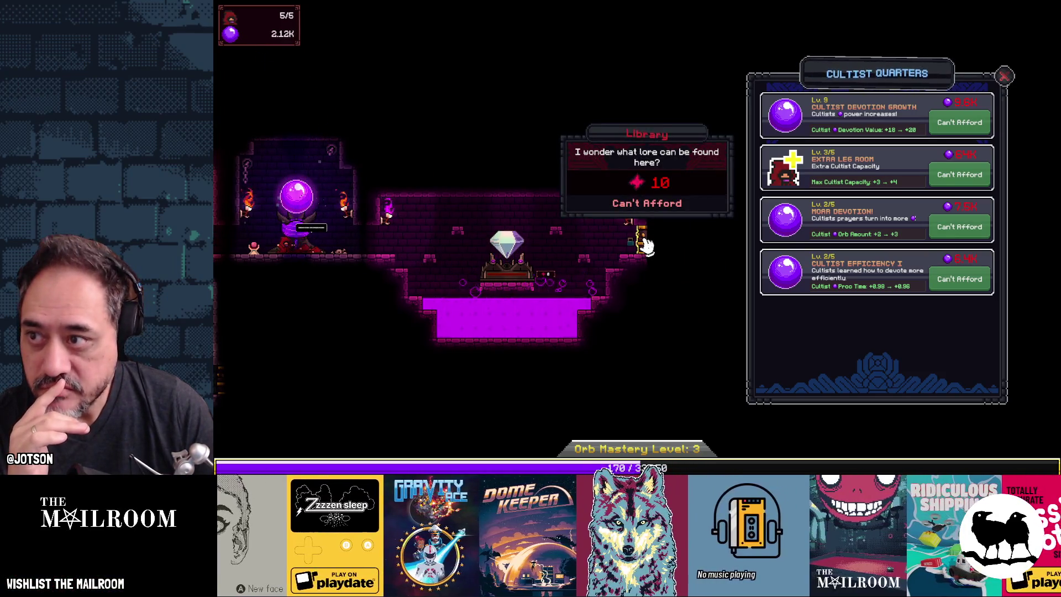
Check the Life Crystal upgrades, then drag two cultists from the orb room onto the Life Crystal
{"action": "left_click", "coordinate": [527, 272]}
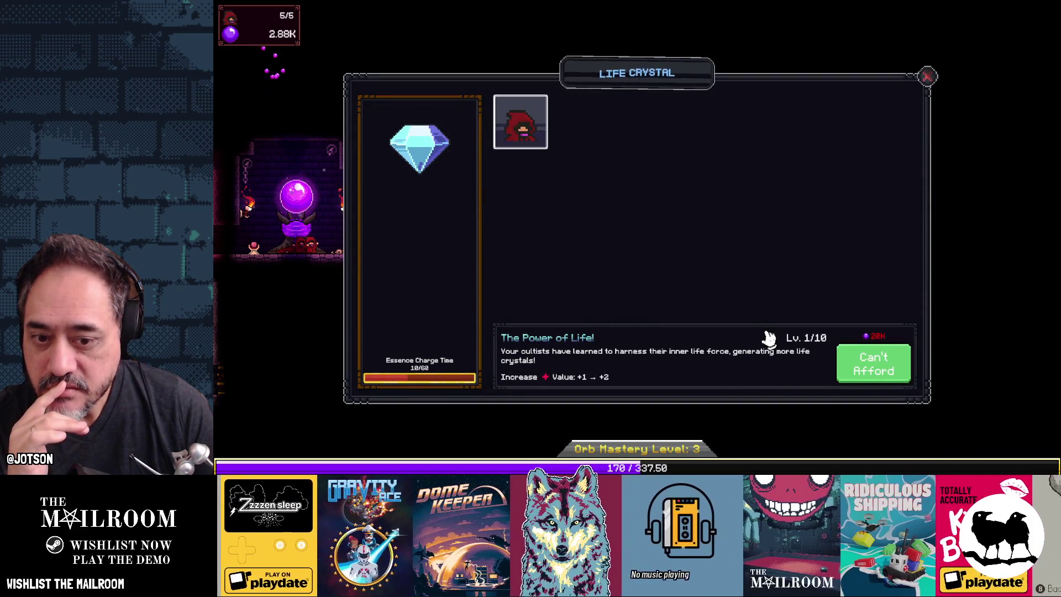
{"action": "left_click", "coordinate": [928, 77]}
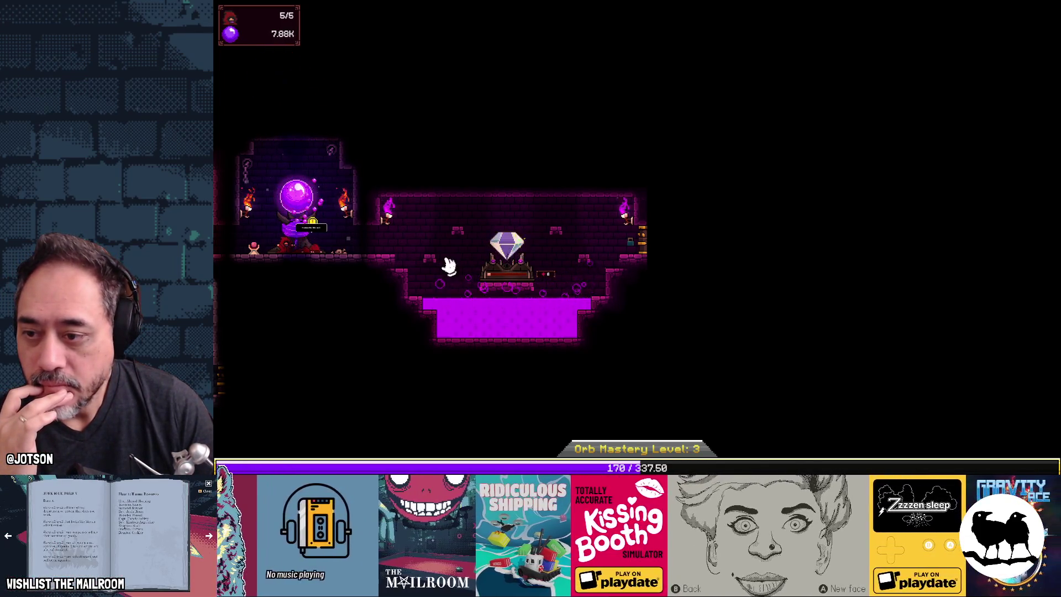
{"action": "key", "text": "Left"}
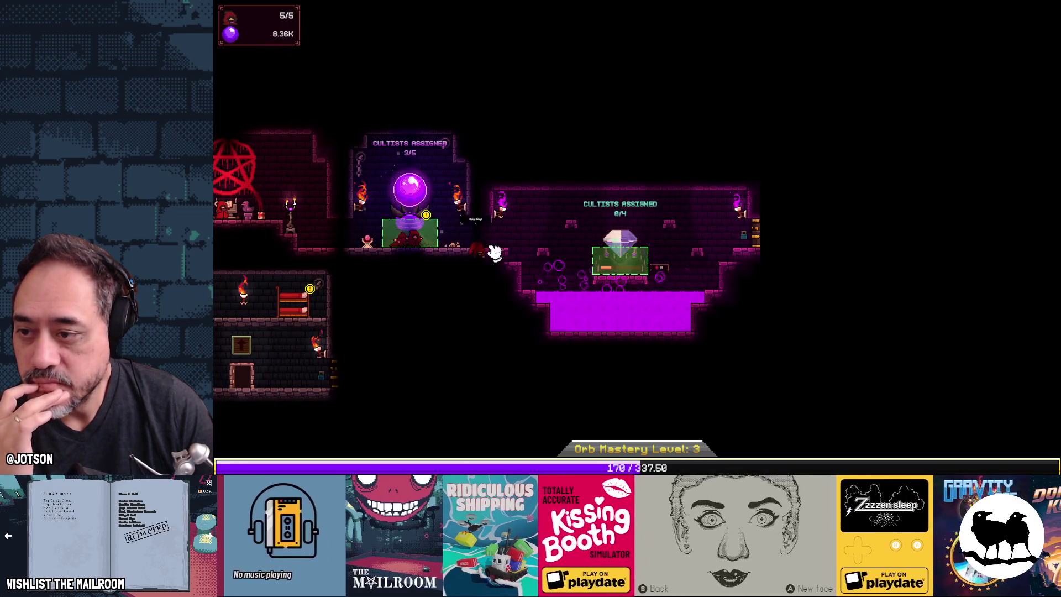
{"action": "left_click_drag", "start_coordinate": [563, 260], "coordinate": [409, 243]}
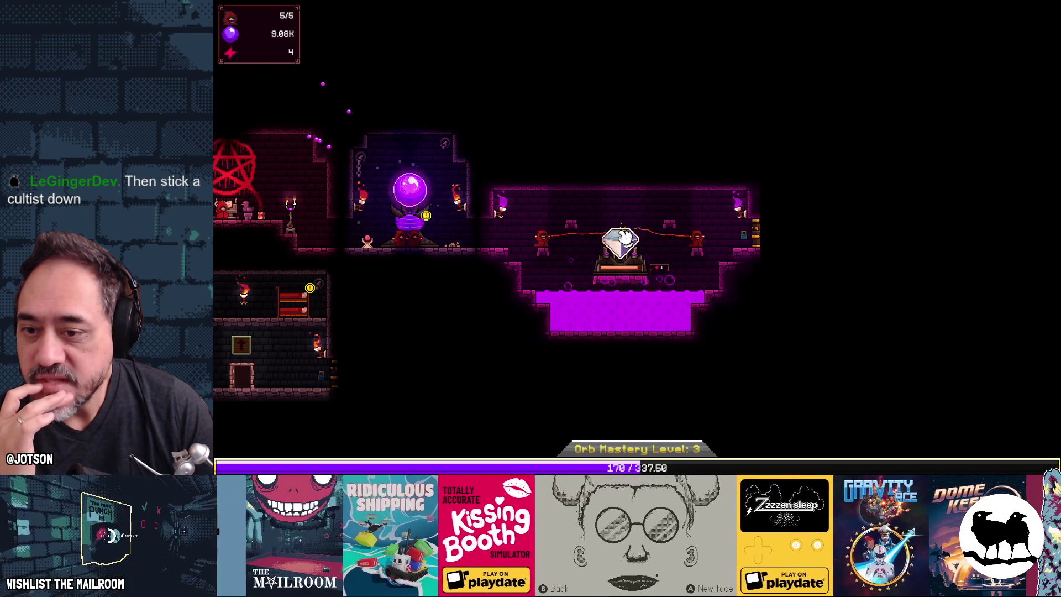
{"action": "left_click_drag", "start_coordinate": [561, 208], "coordinate": [426, 194]}
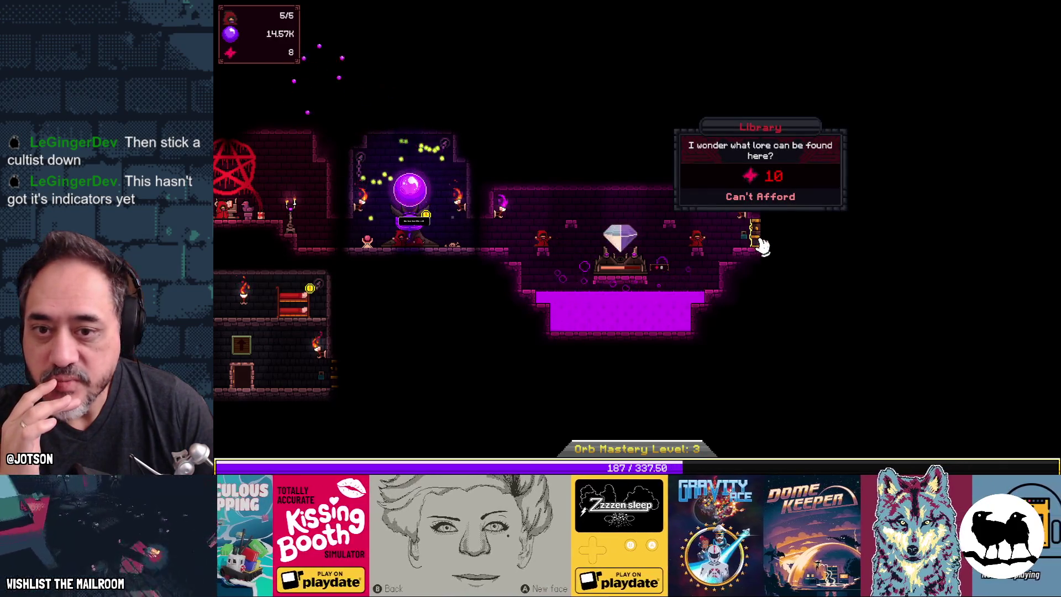
{"action": "left_click", "coordinate": [625, 275]}
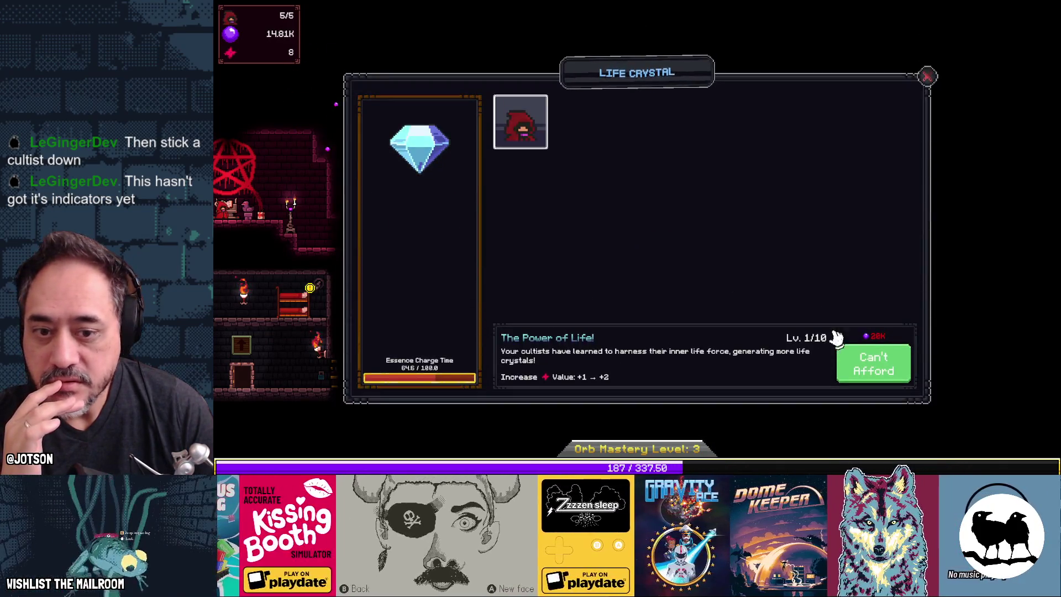
{"action": "left_click", "coordinate": [928, 77]}
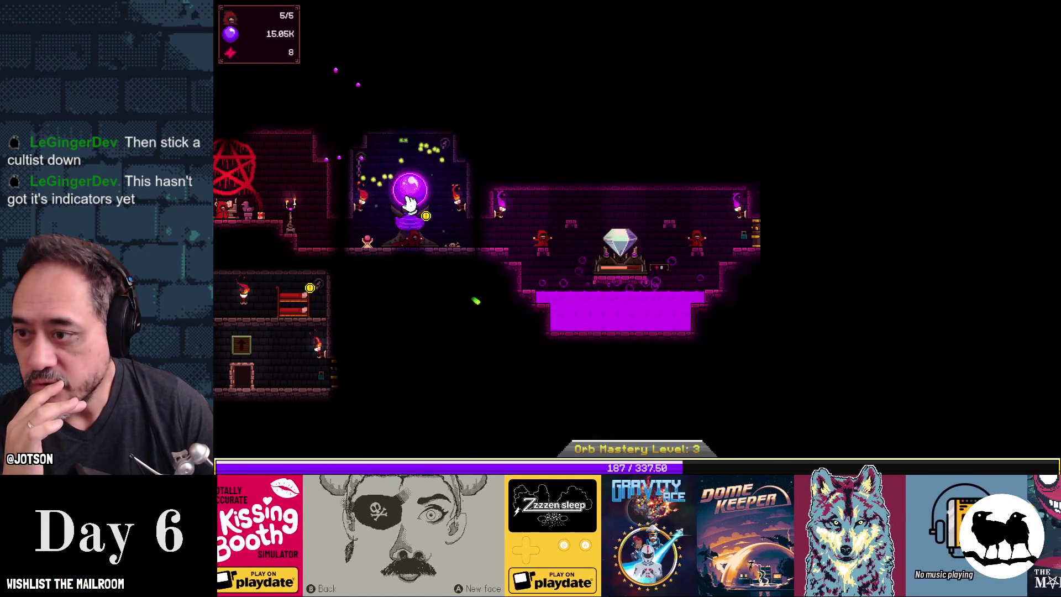
{"action": "left_click", "coordinate": [420, 224]}
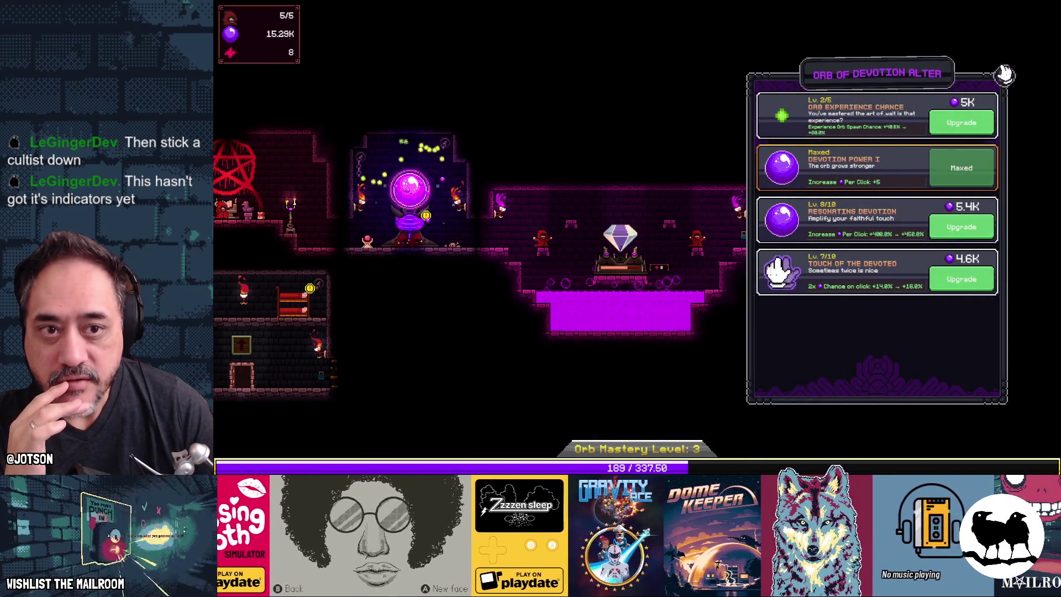
{"action": "left_click", "coordinate": [1004, 72]}
{"action": "left_click", "coordinate": [309, 309]}
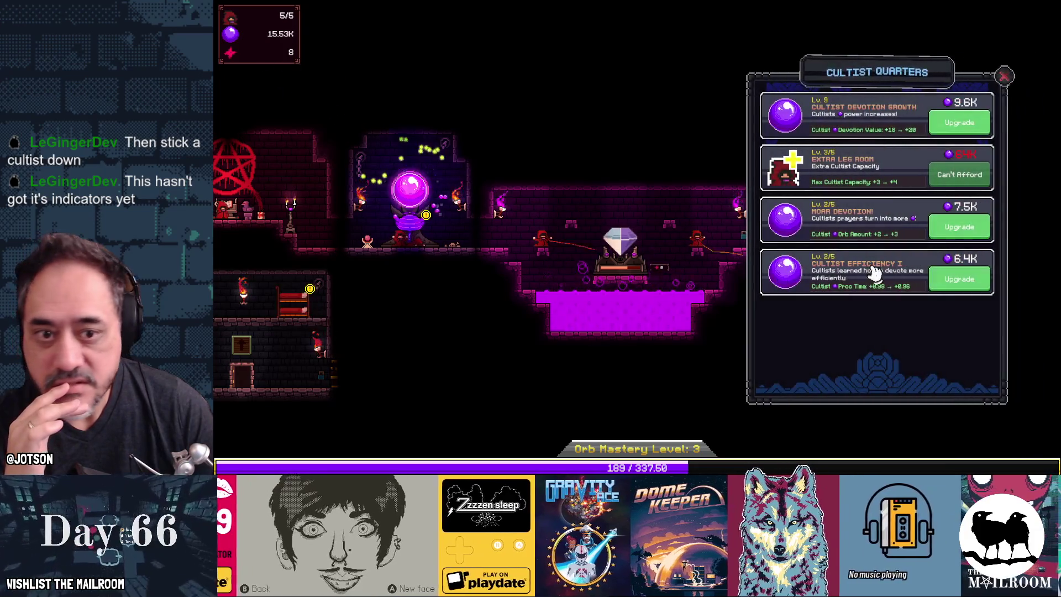
{"action": "left_click", "coordinate": [1004, 76]}
{"action": "mouse_move", "coordinate": [346, 383]}
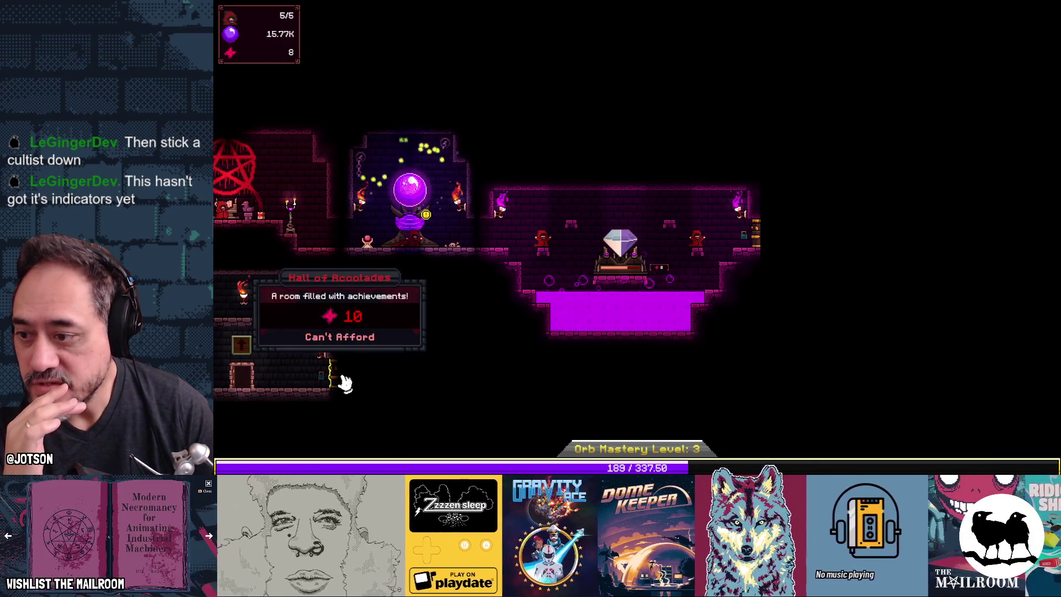
{"action": "left_click_drag", "start_coordinate": [345, 383], "coordinate": [627, 374]}
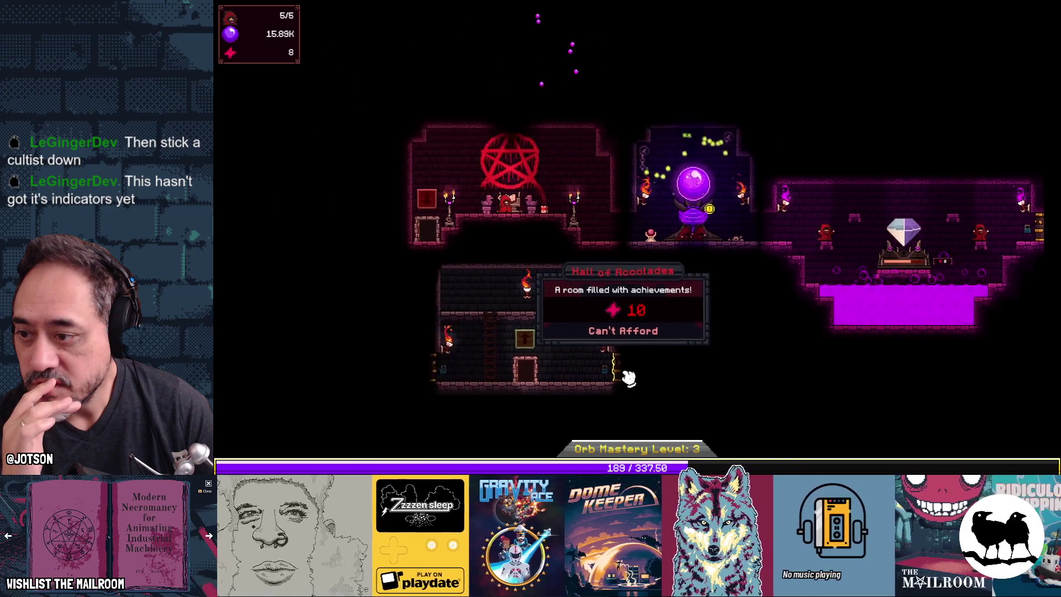
{"action": "mouse_move", "coordinate": [545, 373]}
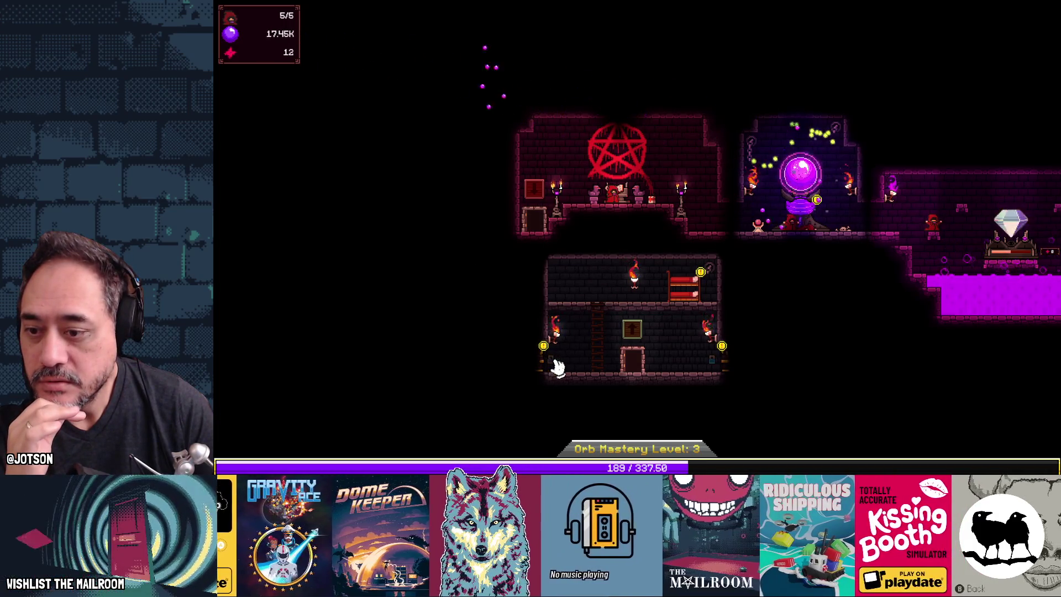
Purchase The Chefs Kitchen for 10 life essence and recentre the map on all the rooms
{"action": "left_click", "coordinate": [543, 369]}
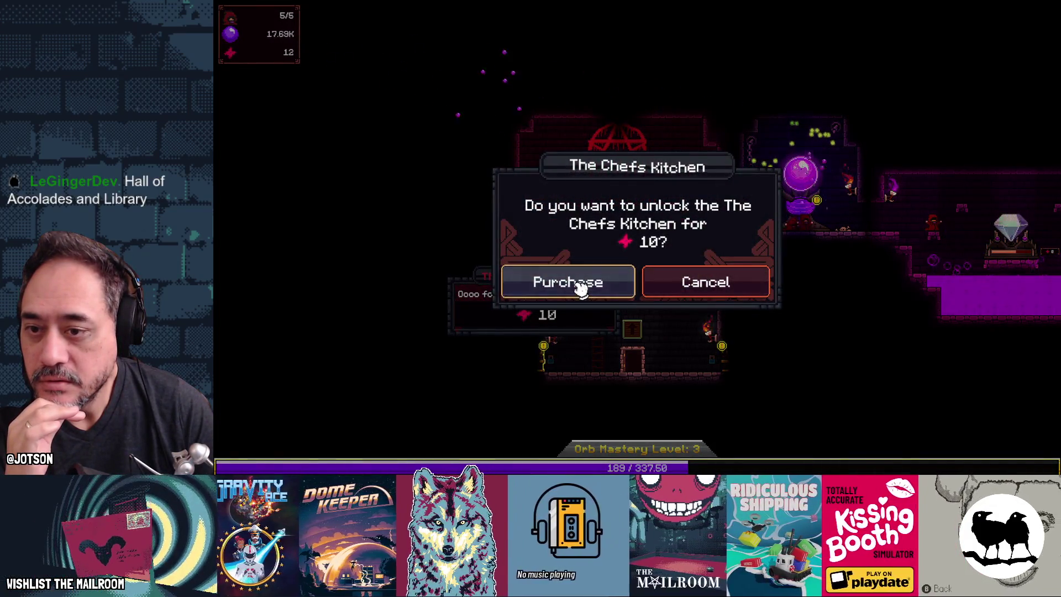
{"action": "left_click", "coordinate": [579, 284]}
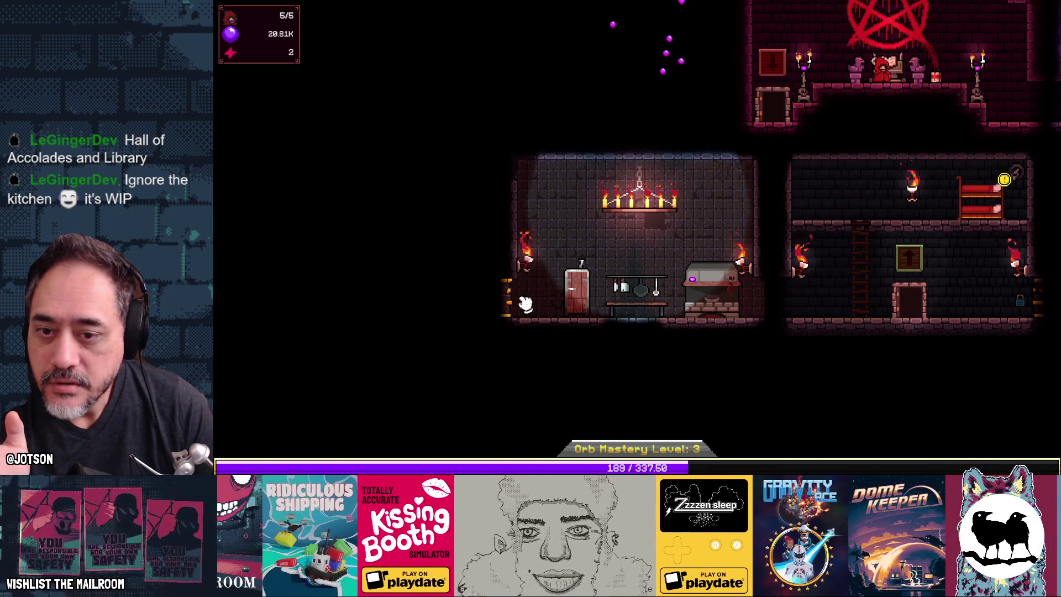
{"action": "scroll", "coordinate": [810, 234], "scroll_direction": "up", "scroll_amount": 3}
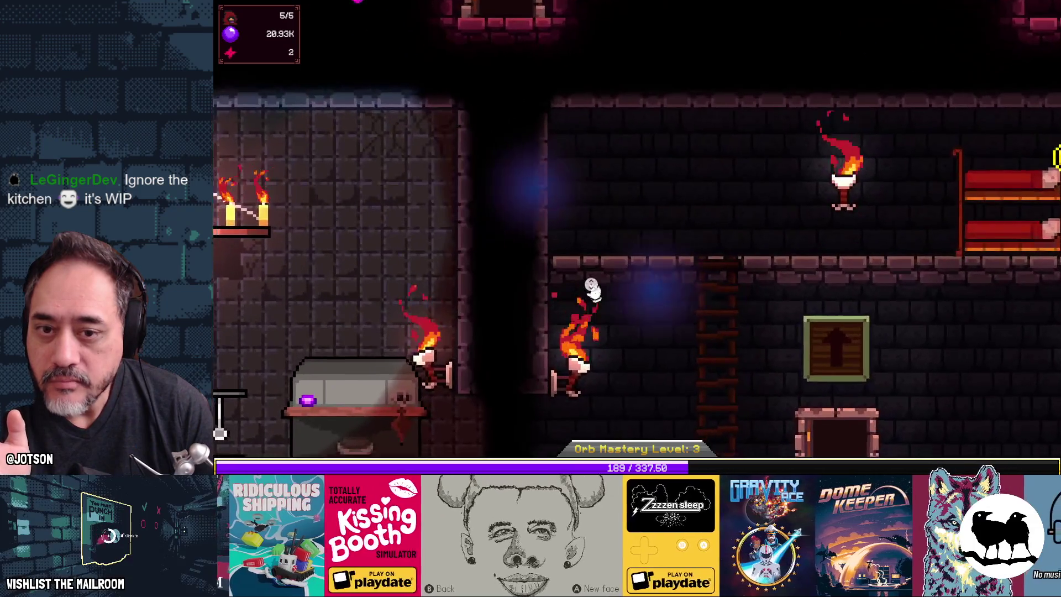
{"action": "scroll", "coordinate": [765, 279], "scroll_direction": "down", "scroll_amount": 4}
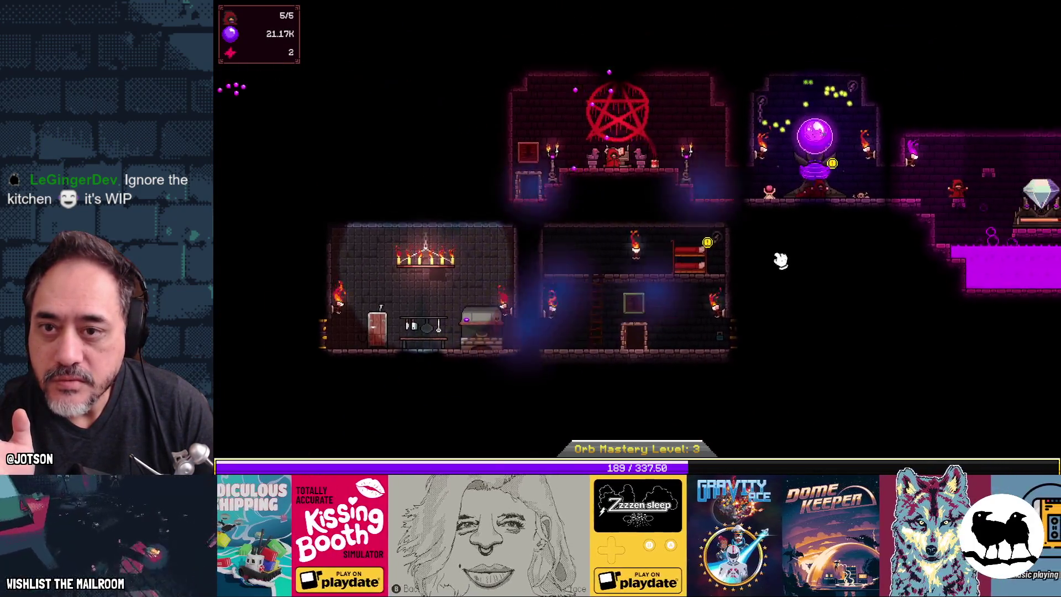
{"action": "left_click_drag", "start_coordinate": [775, 280], "coordinate": [680, 286]}
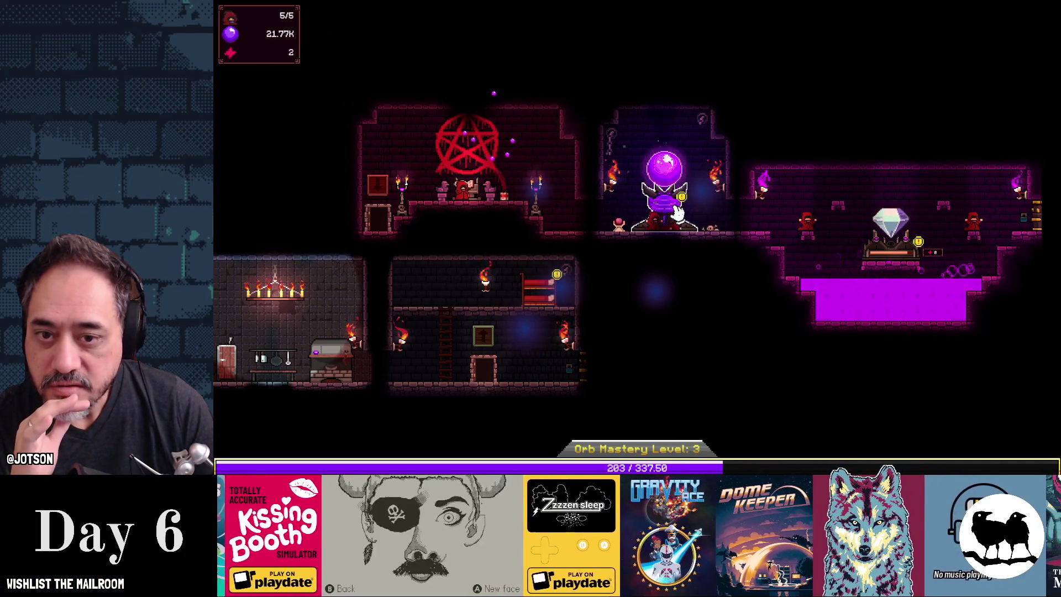
Tap the orb repeatedly to earn orbs and mastery
{"action": "left_click", "coordinate": [672, 173]}
{"action": "left_click", "coordinate": [671, 173]}
{"action": "left_click", "coordinate": [673, 188]}
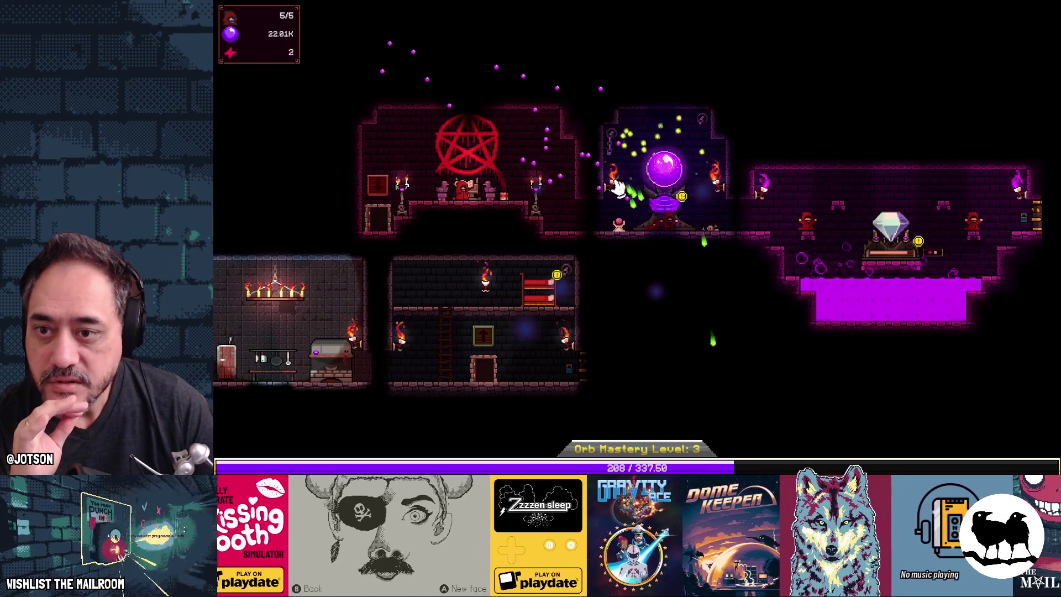
{"action": "left_click", "coordinate": [674, 205]}
At the orb altar, raise Resonating Devotion to 9, Touch of the Devoted to 8, Orb Experience Chance to 3
{"action": "left_click", "coordinate": [673, 209]}
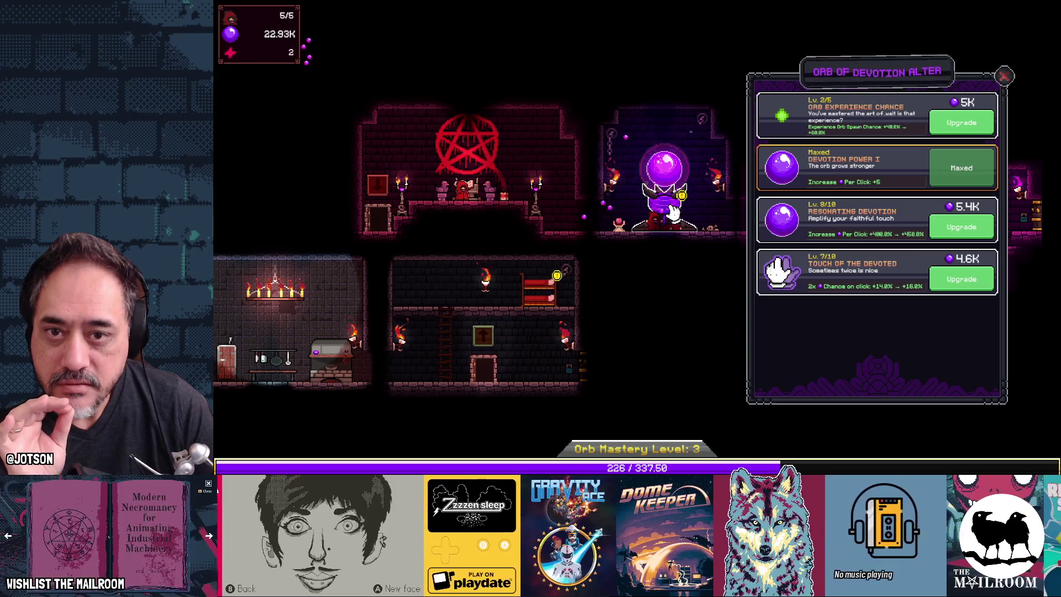
{"action": "left_click", "coordinate": [950, 231]}
{"action": "left_click", "coordinate": [950, 274]}
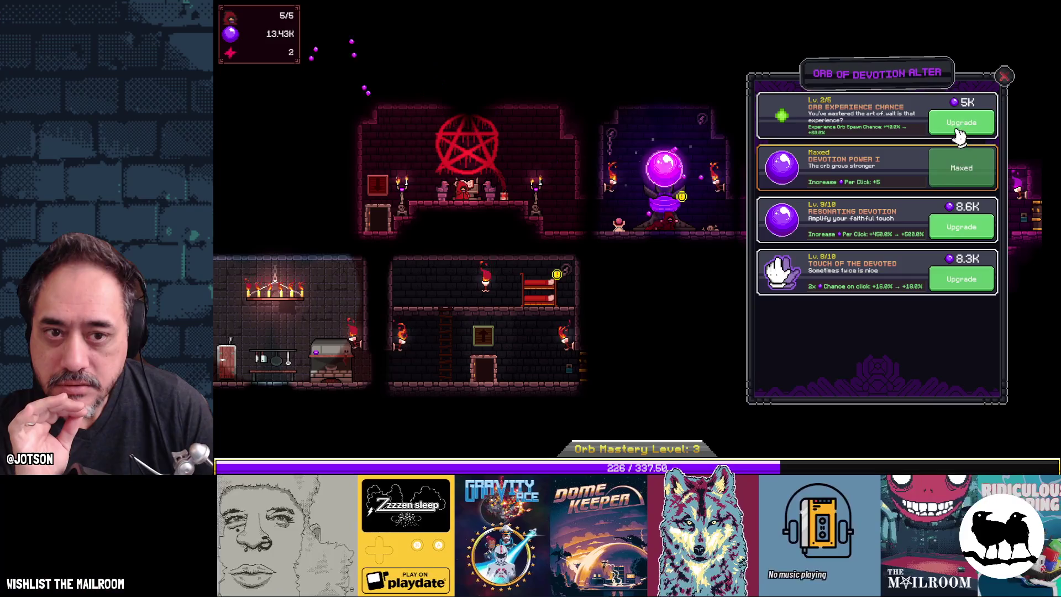
{"action": "left_click", "coordinate": [960, 120]}
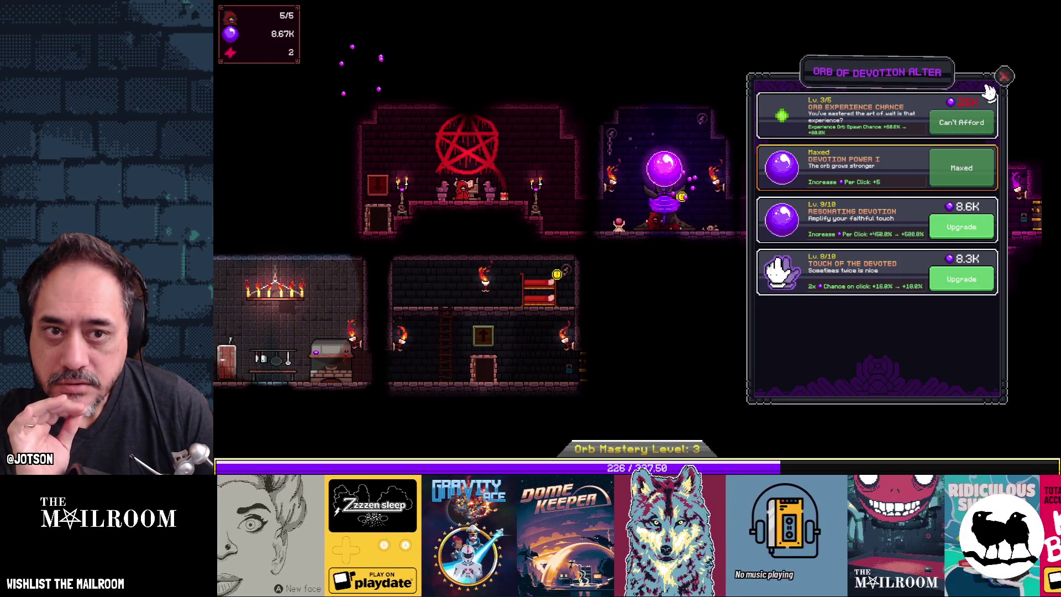
{"action": "left_click", "coordinate": [1003, 77]}
{"action": "mouse_move", "coordinate": [708, 276]}
{"action": "left_mouse_down"}
{"action": "mouse_move", "coordinate": [653, 301]}
{"action": "mouse_move", "coordinate": [751, 259]}
{"action": "mouse_move", "coordinate": [728, 260]}
{"action": "left_mouse_up"}
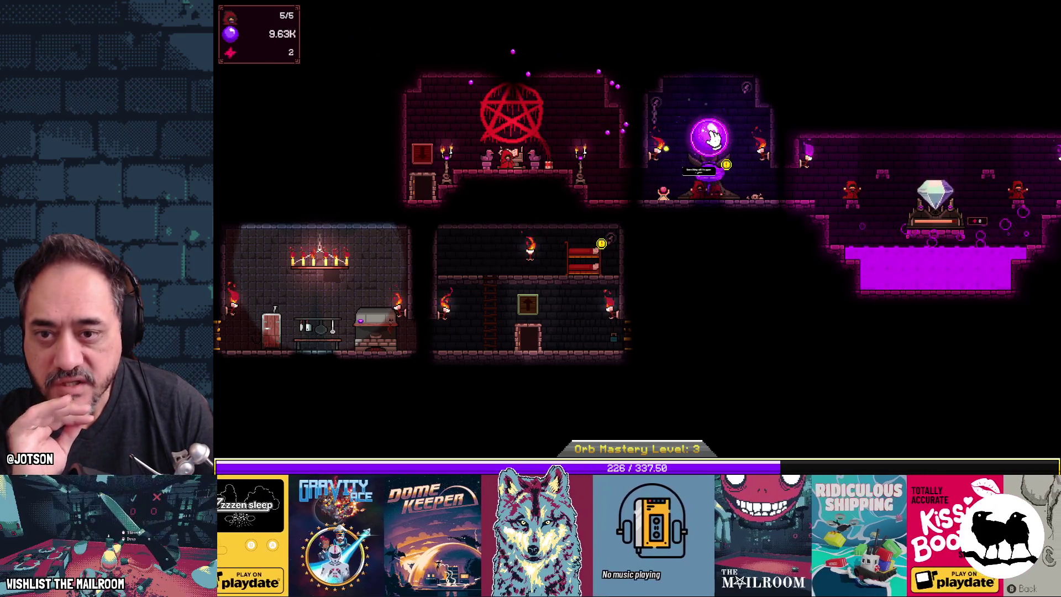
Tap the orb nine times to build up orbs and mastery
{"action": "left_click", "coordinate": [712, 138]}
{"action": "left_click", "coordinate": [712, 138]}
{"action": "left_click", "coordinate": [713, 138]}
{"action": "left_click", "coordinate": [714, 139]}
{"action": "left_click", "coordinate": [714, 139]}
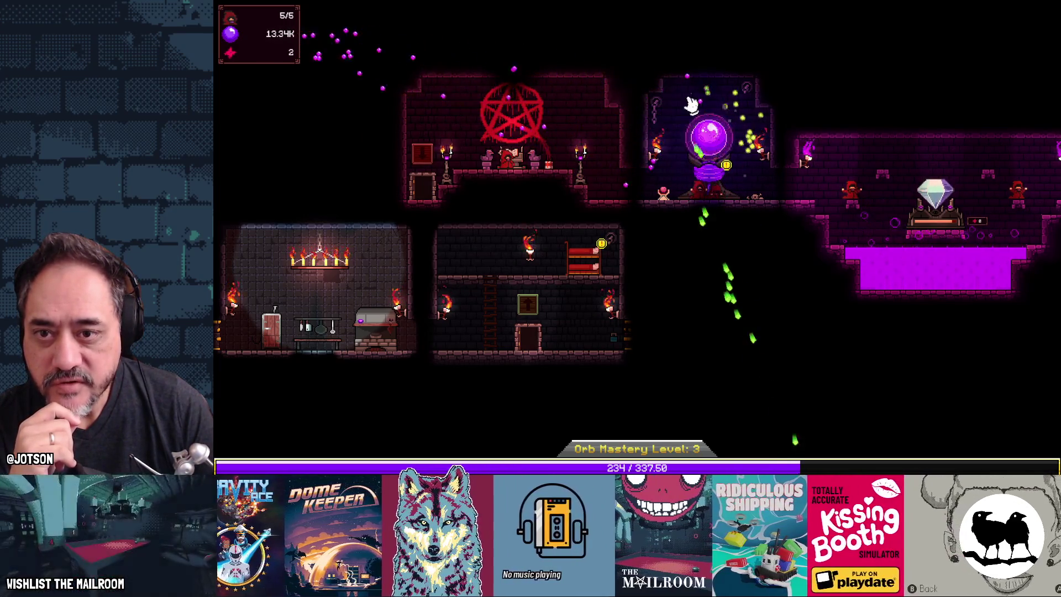
{"action": "left_click", "coordinate": [710, 141]}
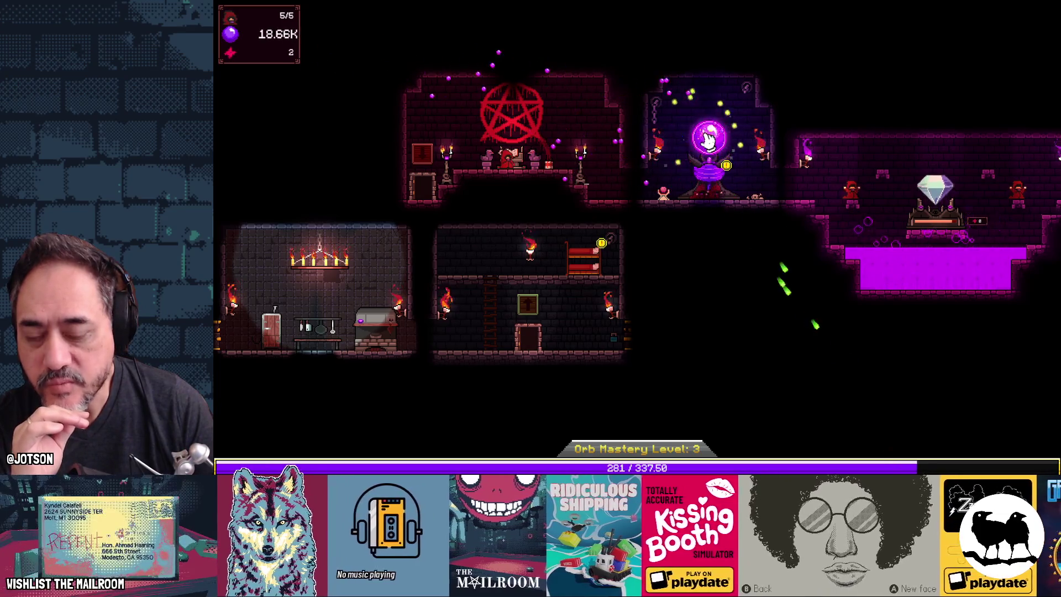
{"action": "left_click", "coordinate": [712, 107]}
{"action": "left_click", "coordinate": [708, 143]}
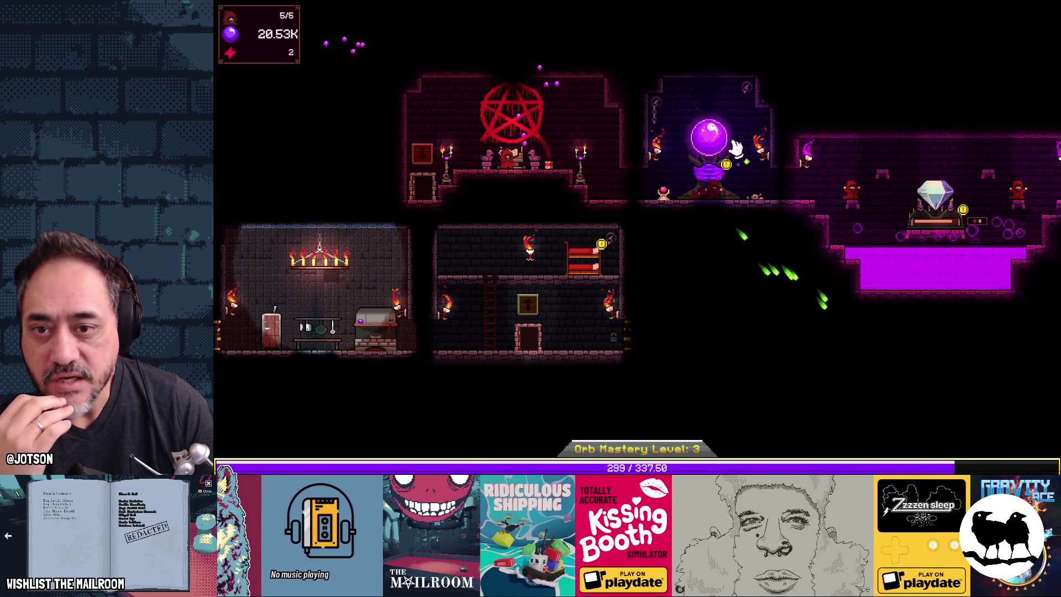
{"action": "left_click", "coordinate": [715, 143]}
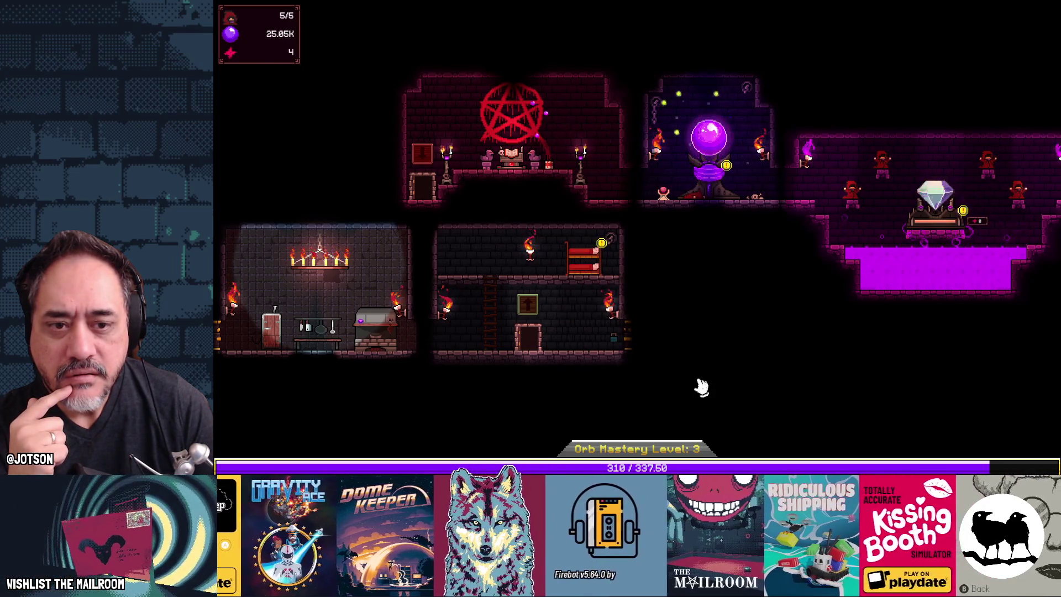
Buy the Power of Life upgrade at the life crystal and pan to show the whole base
{"action": "left_click", "coordinate": [939, 230]}
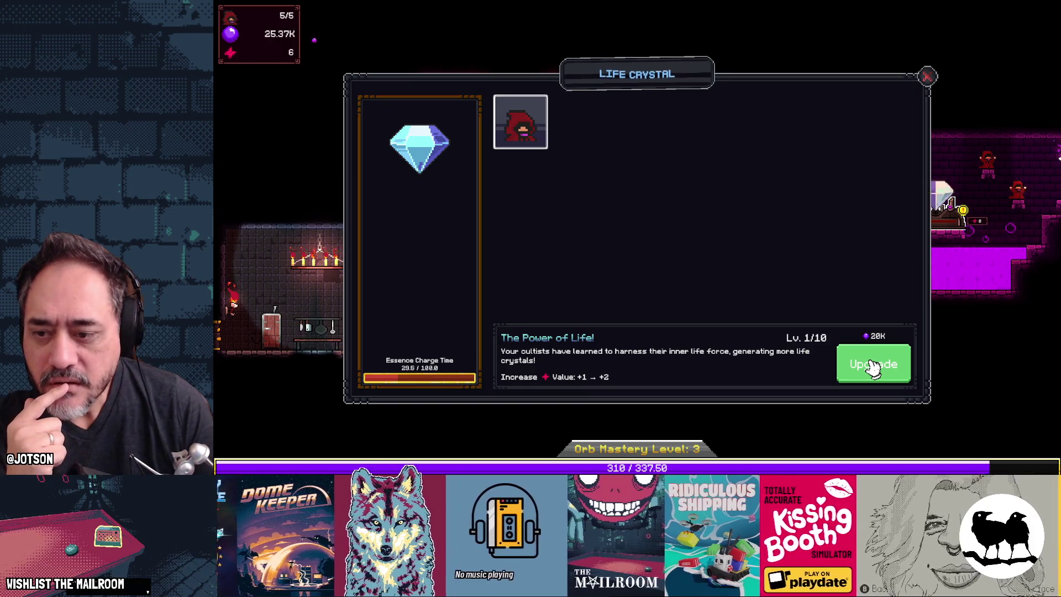
{"action": "left_click", "coordinate": [928, 79]}
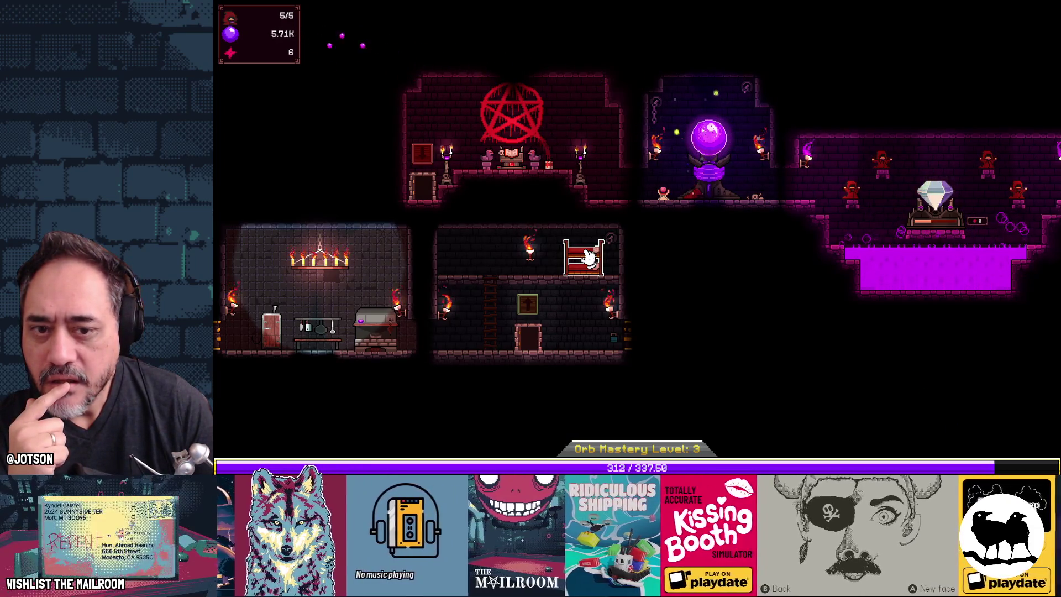
{"action": "left_click_drag", "start_coordinate": [772, 243], "coordinate": [594, 256]}
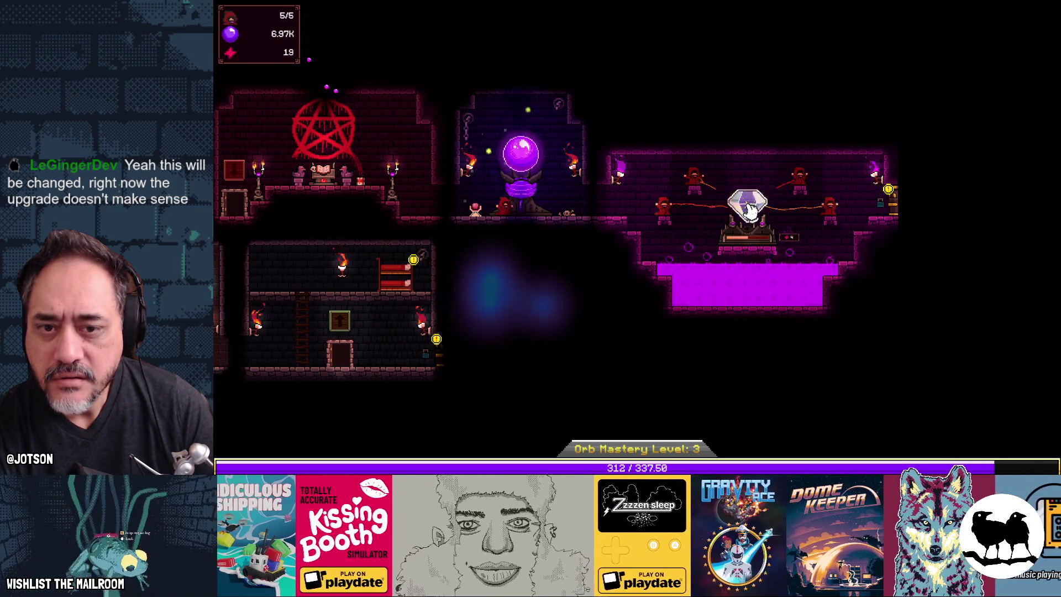
Purchase the Library room, then the Infernal whiskers item from its '!' marker inside
{"action": "left_click", "coordinate": [893, 208]}
{"action": "left_click", "coordinate": [578, 298]}
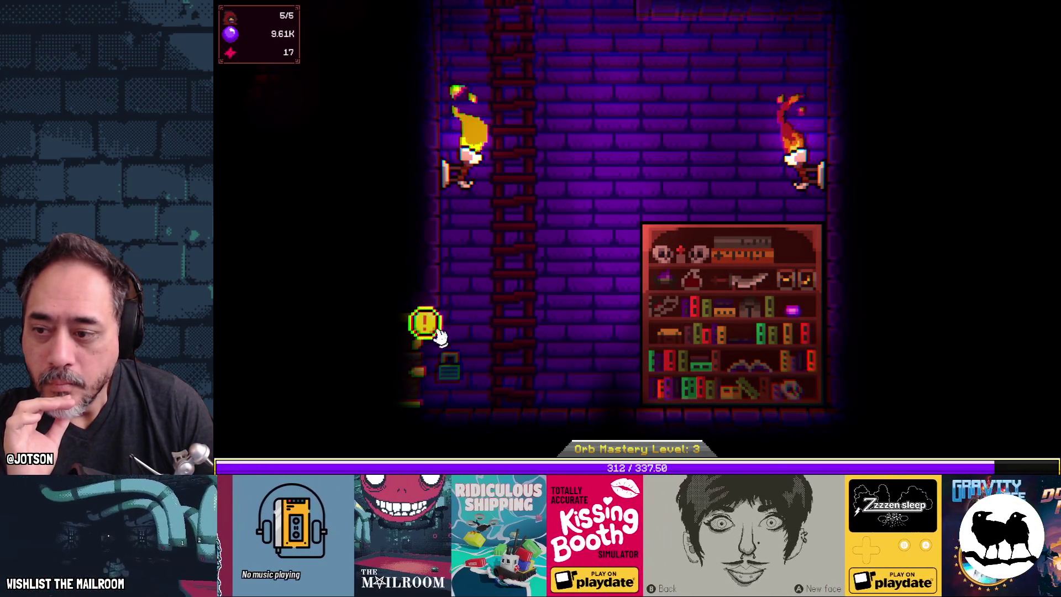
{"action": "left_click", "coordinate": [439, 328]}
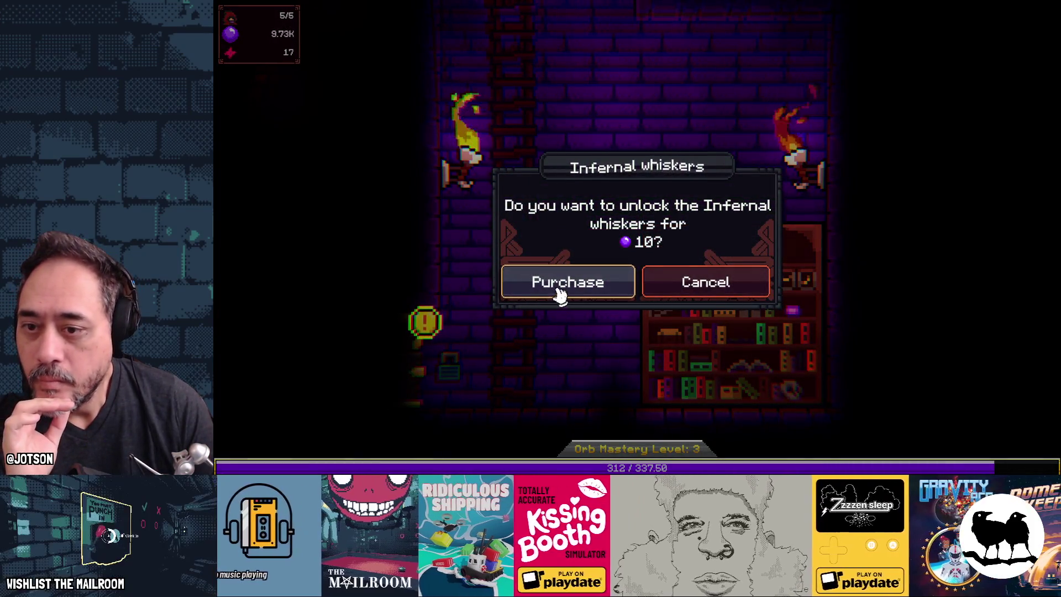
{"action": "left_click", "coordinate": [562, 294]}
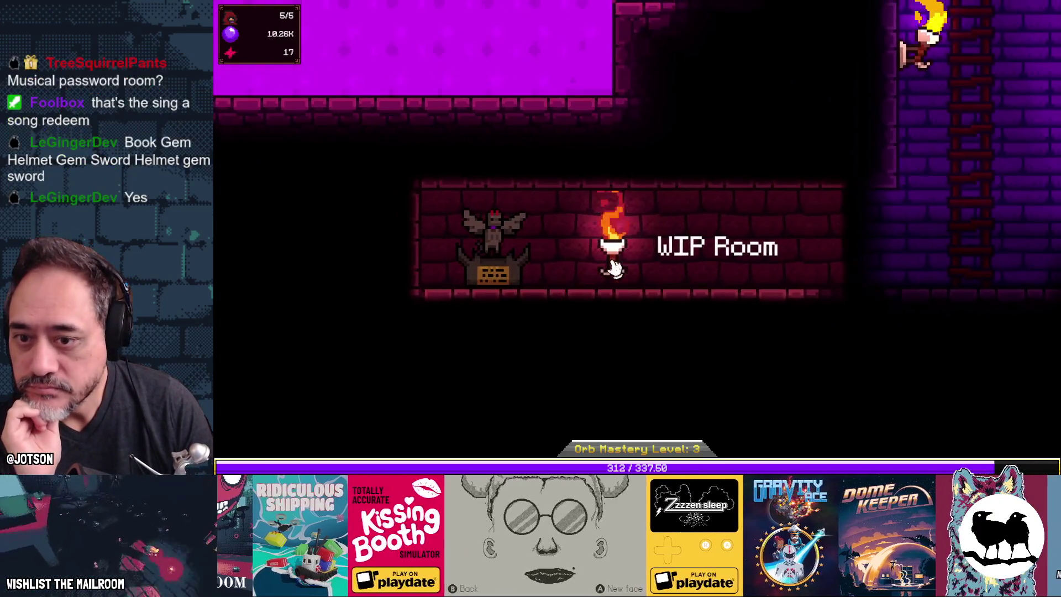
Purchase the Hall of Accolades room from the WIP Room
{"action": "left_click", "coordinate": [613, 269]}
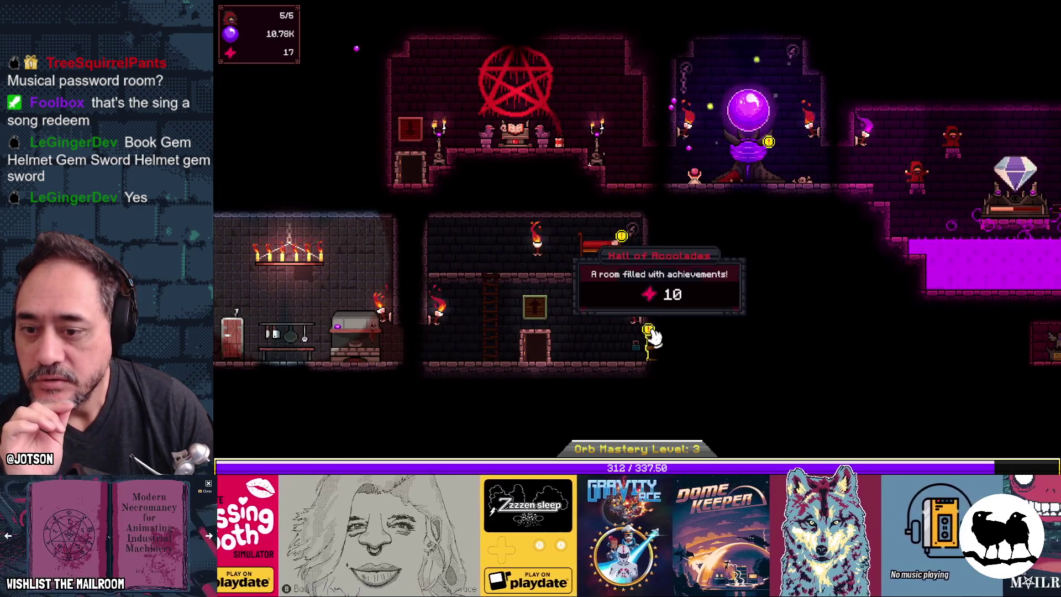
{"action": "left_click", "coordinate": [657, 348]}
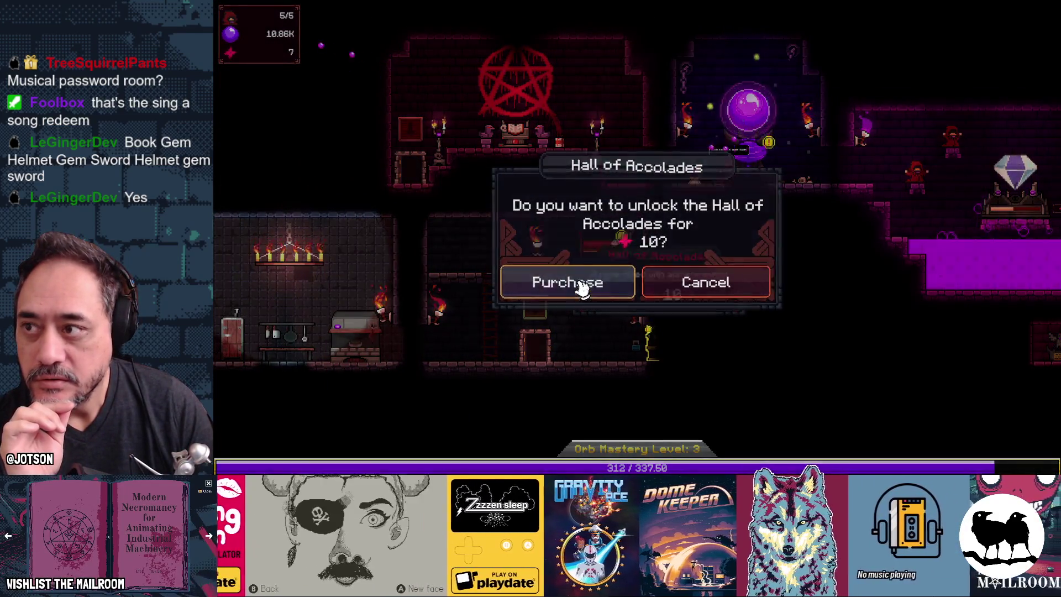
{"action": "left_click", "coordinate": [516, 283]}
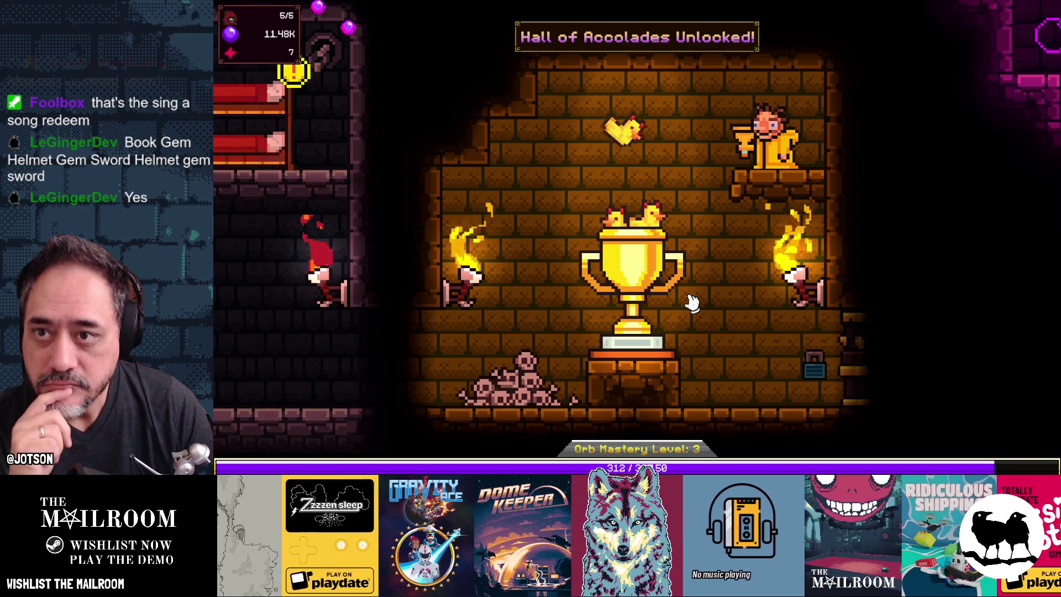
Claim the six cultist, hand and orb achievements for 28 accolade points, then enter the Accolade Market
{"action": "left_click", "coordinate": [635, 270]}
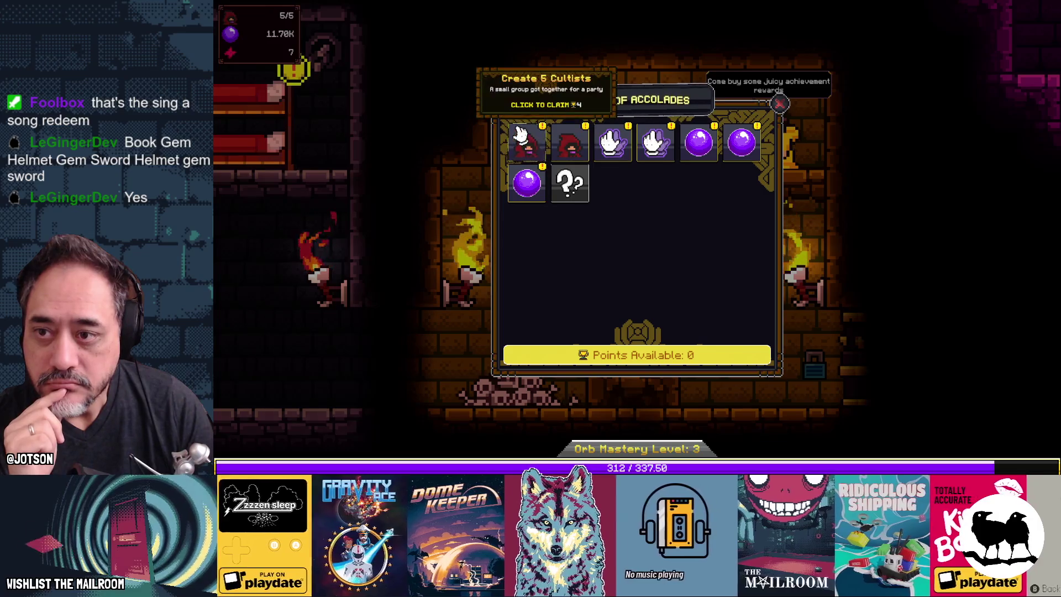
{"action": "left_click", "coordinate": [528, 147]}
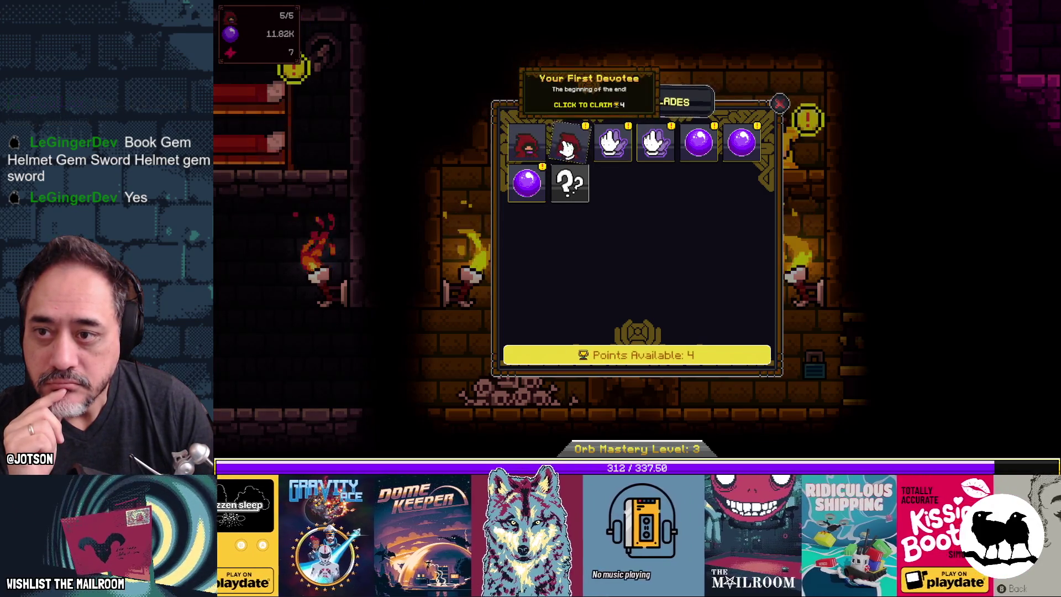
{"action": "left_click", "coordinate": [570, 144]}
{"action": "left_click", "coordinate": [655, 143]}
{"action": "left_click", "coordinate": [699, 143]}
{"action": "left_click", "coordinate": [741, 143]}
{"action": "left_click", "coordinate": [522, 188]}
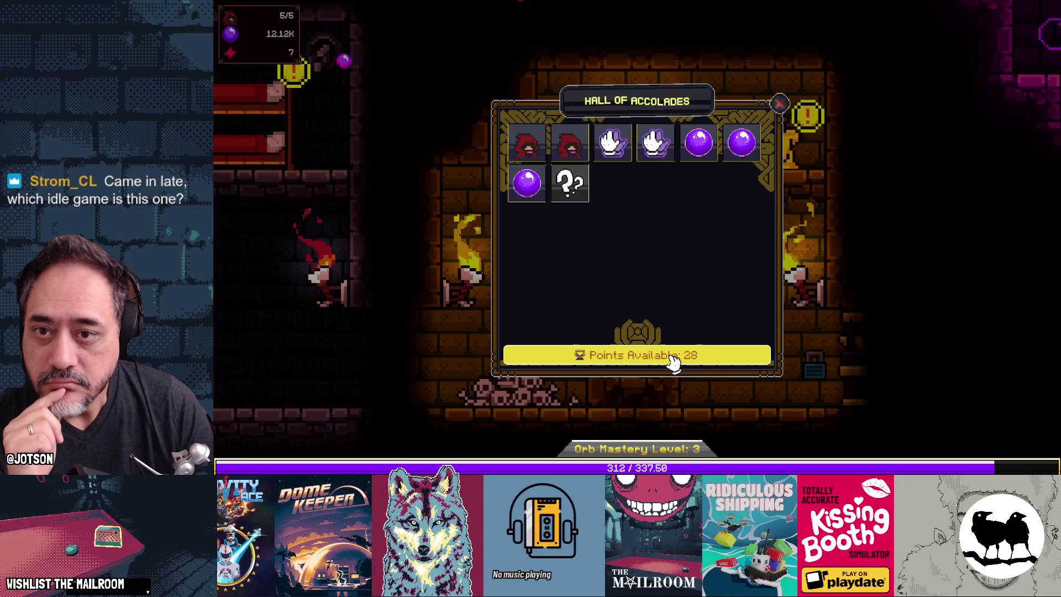
{"action": "left_click", "coordinate": [779, 104]}
{"action": "left_click", "coordinate": [774, 140]}
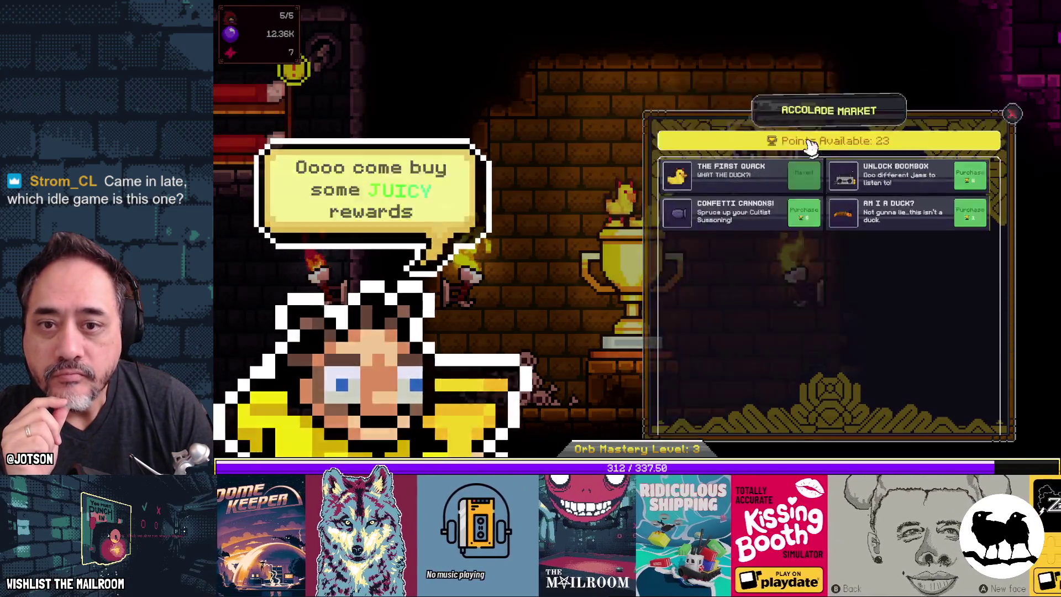
Buy the Confetti Cannons, Am I a Duck? and Unlock Boombox rewards in the Accolade Market
{"action": "key", "text": "Escape"}
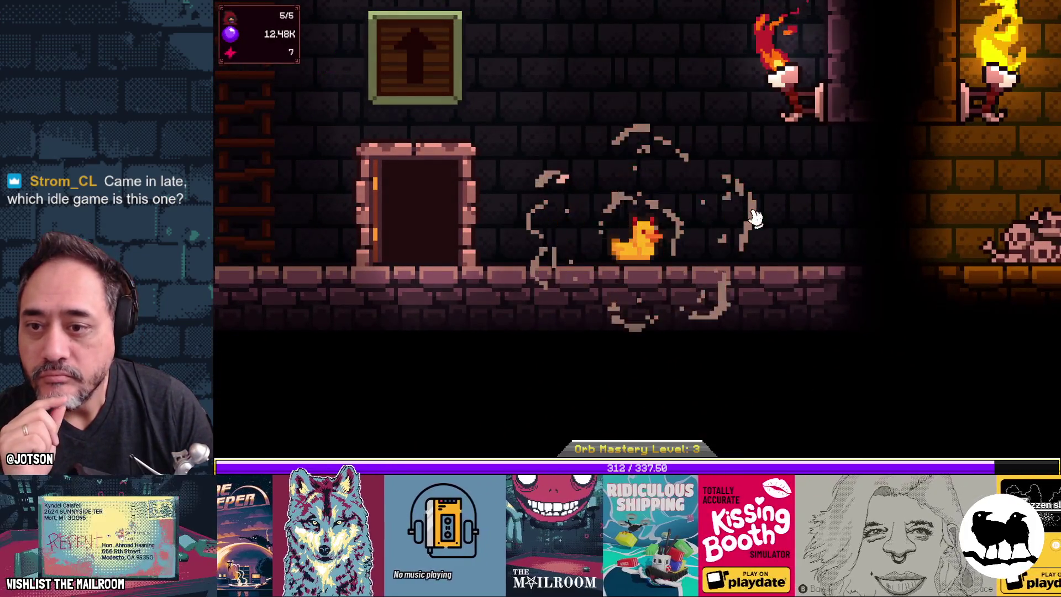
{"action": "left_click", "coordinate": [914, 119]}
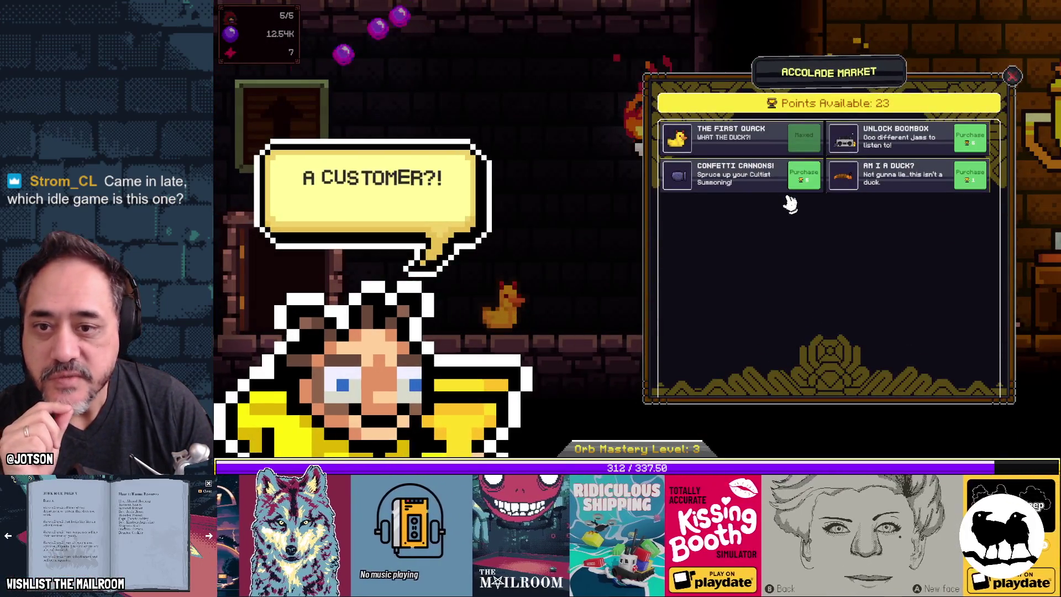
{"action": "left_click", "coordinate": [802, 184]}
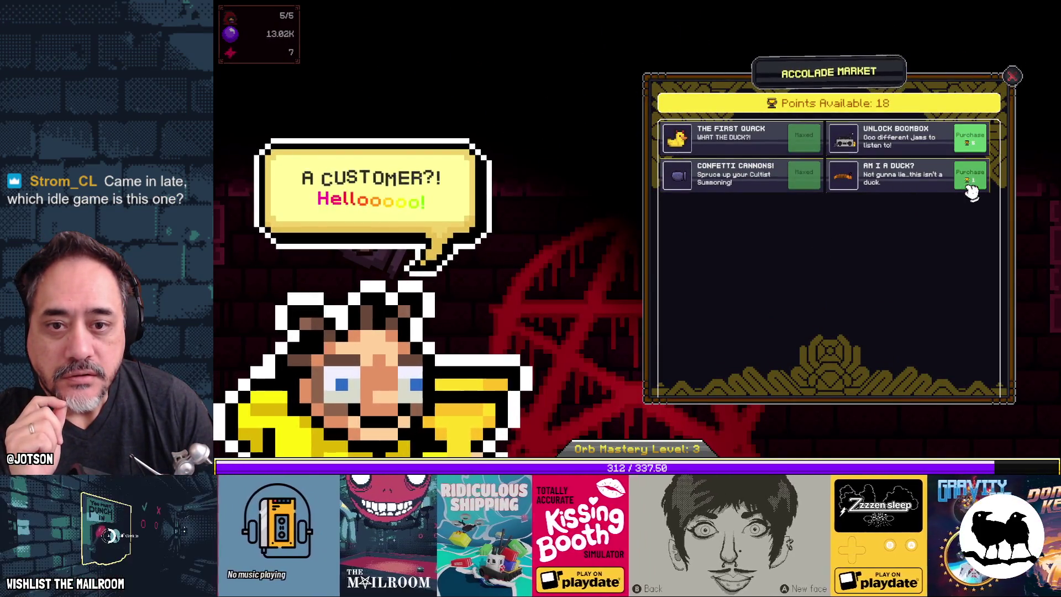
{"action": "left_click", "coordinate": [969, 187]}
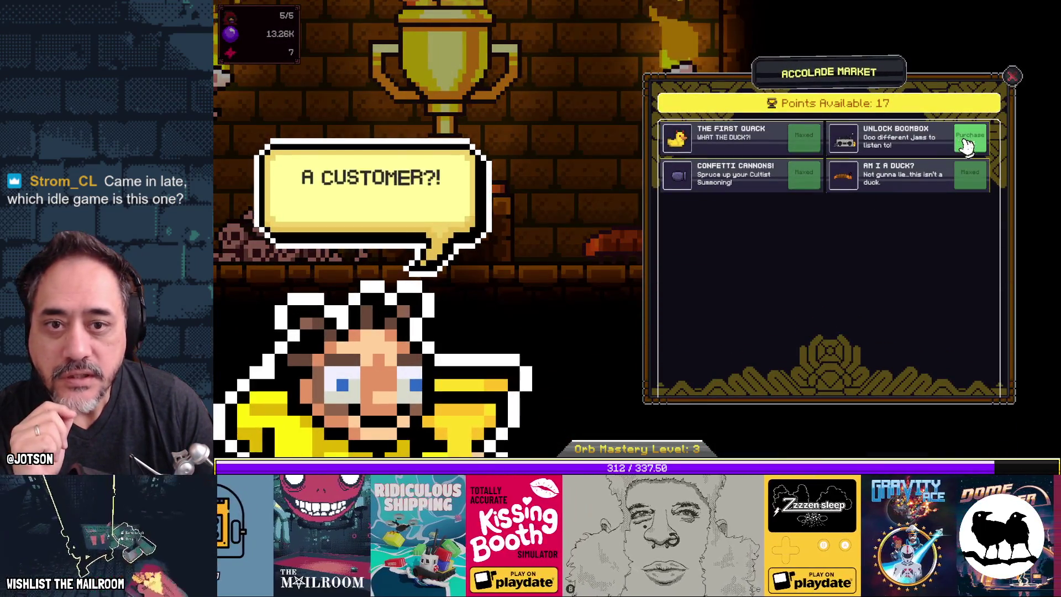
{"action": "left_click", "coordinate": [968, 141]}
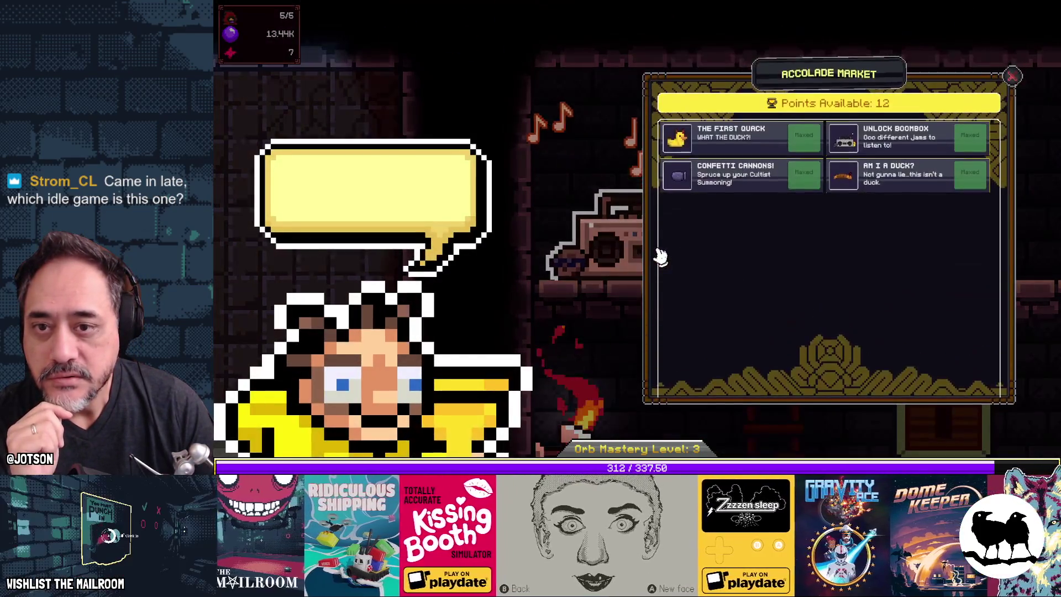
Unlock the Lofi, Retro, Rock and Slow Jazz Dungeon tracks on the boombox
{"action": "left_click", "coordinate": [1014, 83]}
{"action": "left_click", "coordinate": [647, 237]}
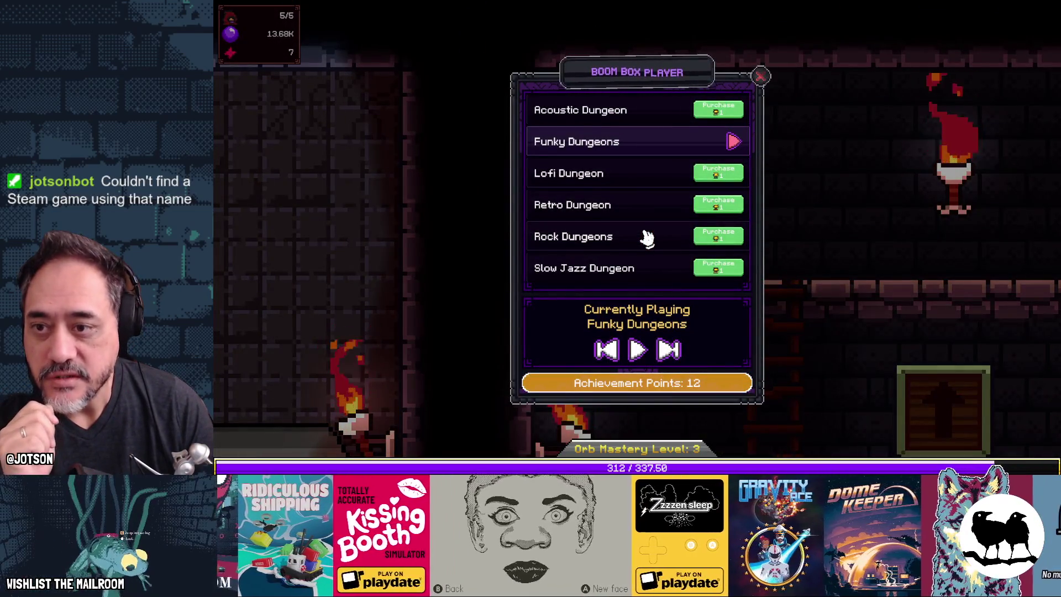
{"action": "left_click", "coordinate": [716, 177]}
{"action": "left_click", "coordinate": [721, 207]}
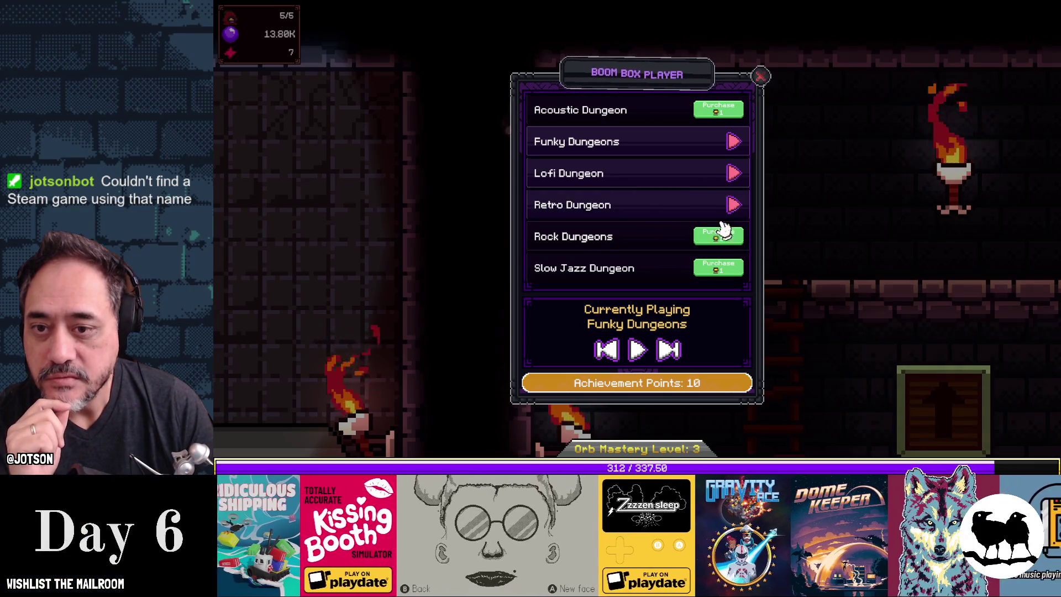
{"action": "left_click", "coordinate": [721, 236]}
{"action": "left_click", "coordinate": [729, 267]}
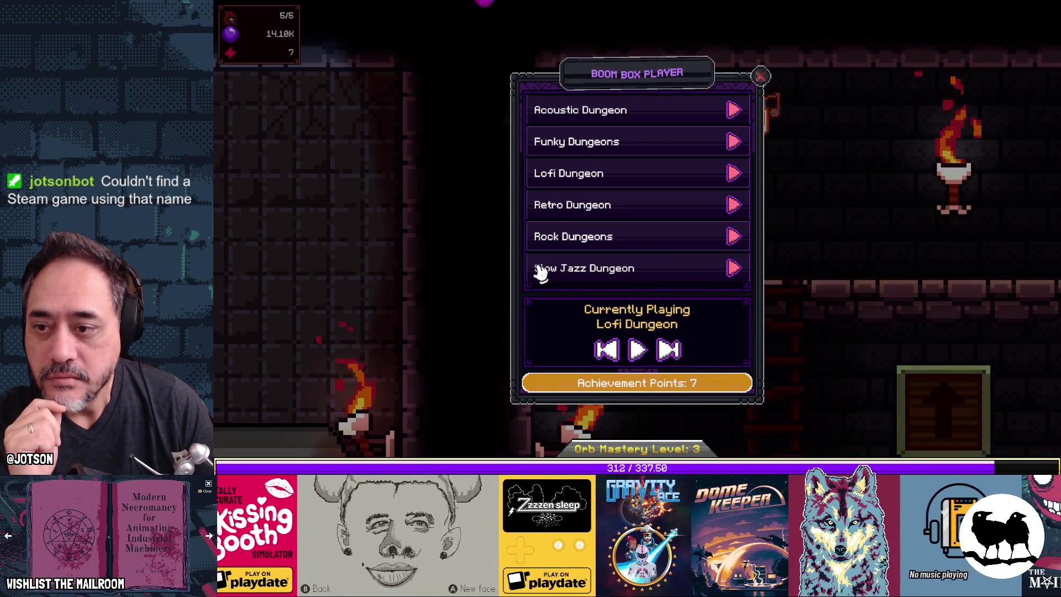
{"action": "left_click", "coordinate": [487, 250]}
{"action": "scroll", "coordinate": [552, 264], "scroll_direction": "down", "scroll_amount": 3}
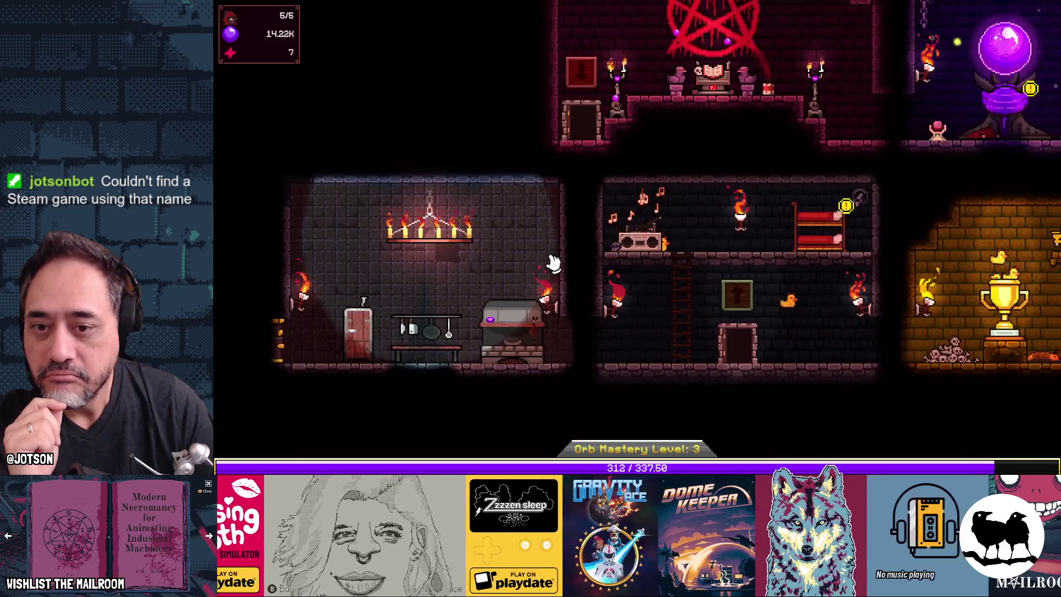
Upgrade Cultist Devotion Growth to level 10 and pan out to show the whole dungeon
{"action": "left_click", "coordinate": [788, 231]}
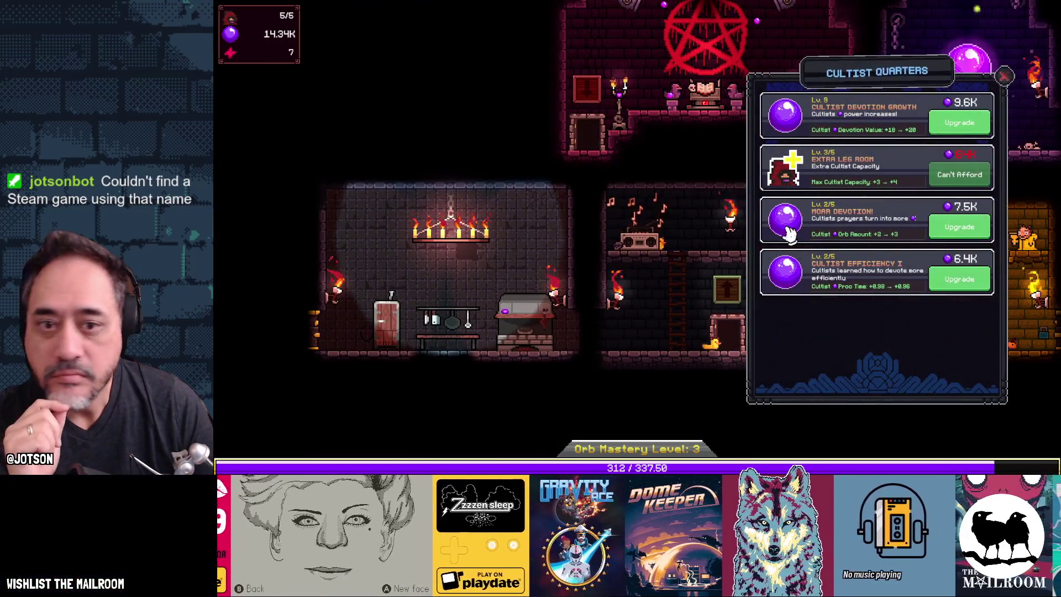
{"action": "left_click", "coordinate": [960, 122]}
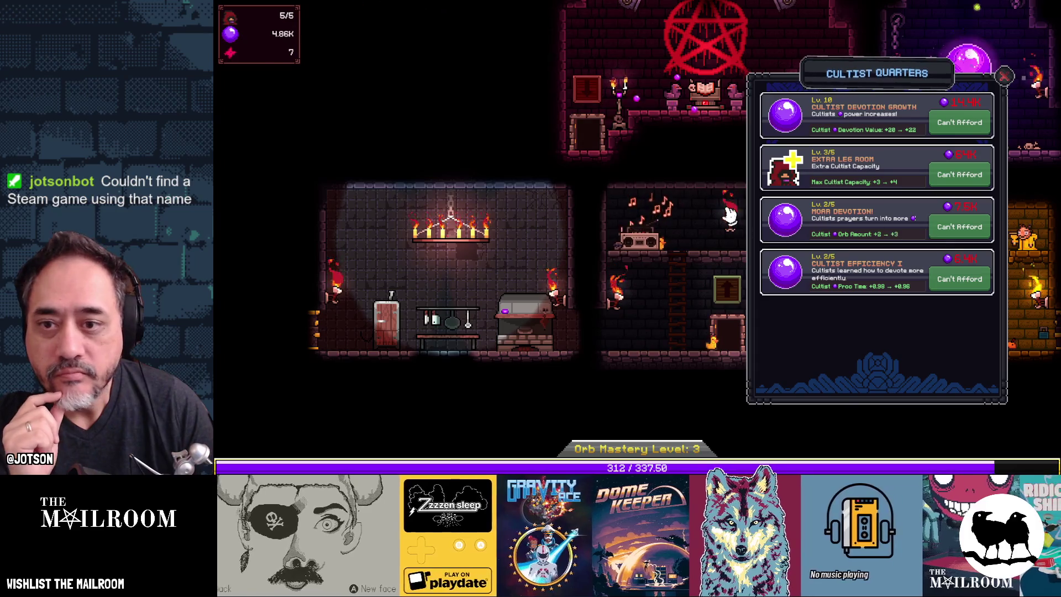
{"action": "left_click", "coordinate": [714, 100]}
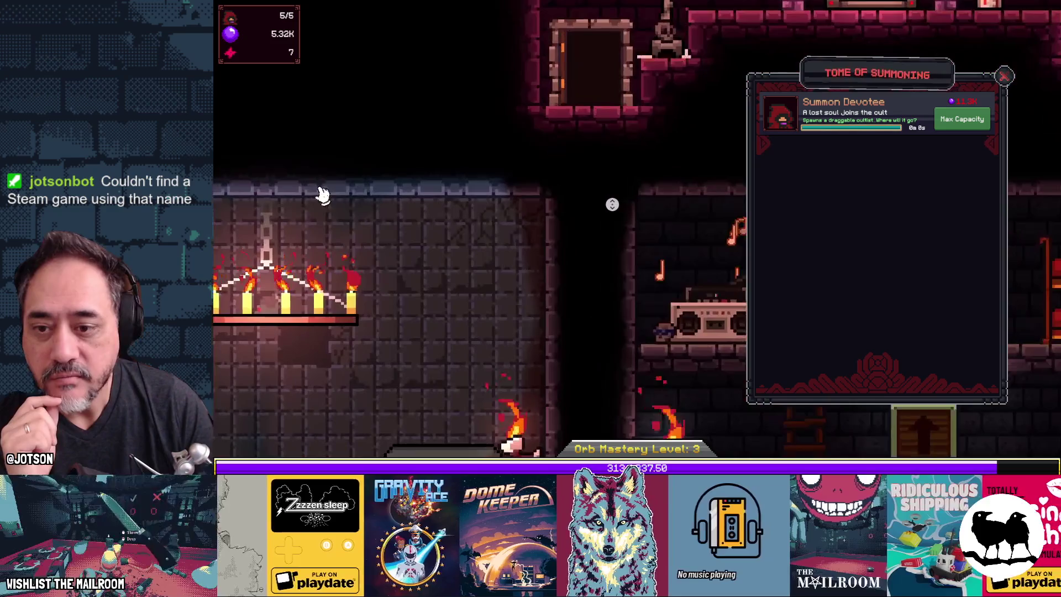
{"action": "scroll", "coordinate": [667, 255], "scroll_direction": "down", "scroll_amount": 2}
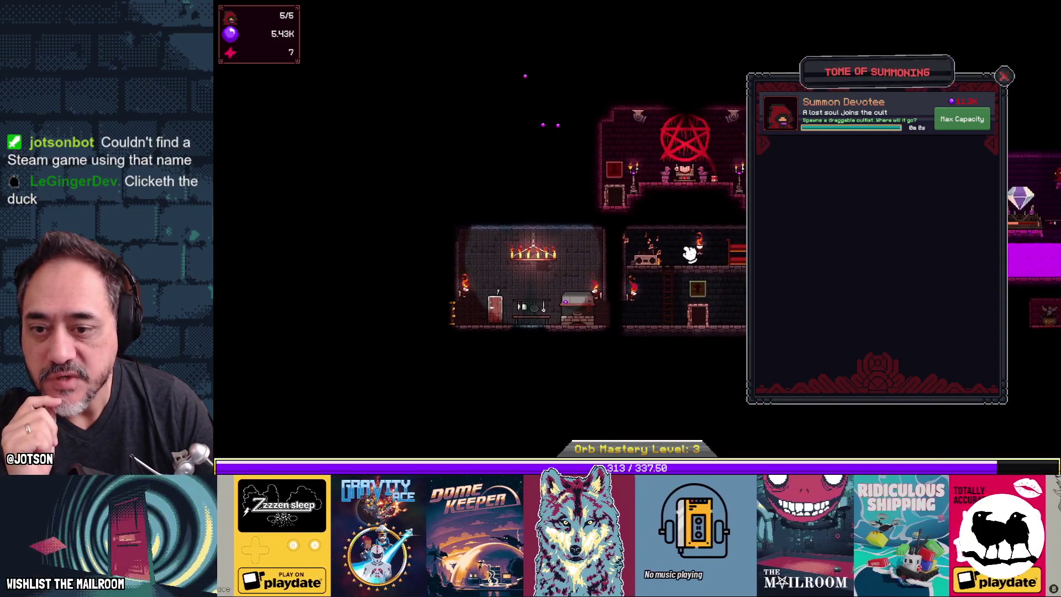
{"action": "left_click_drag", "start_coordinate": [688, 250], "coordinate": [484, 234]}
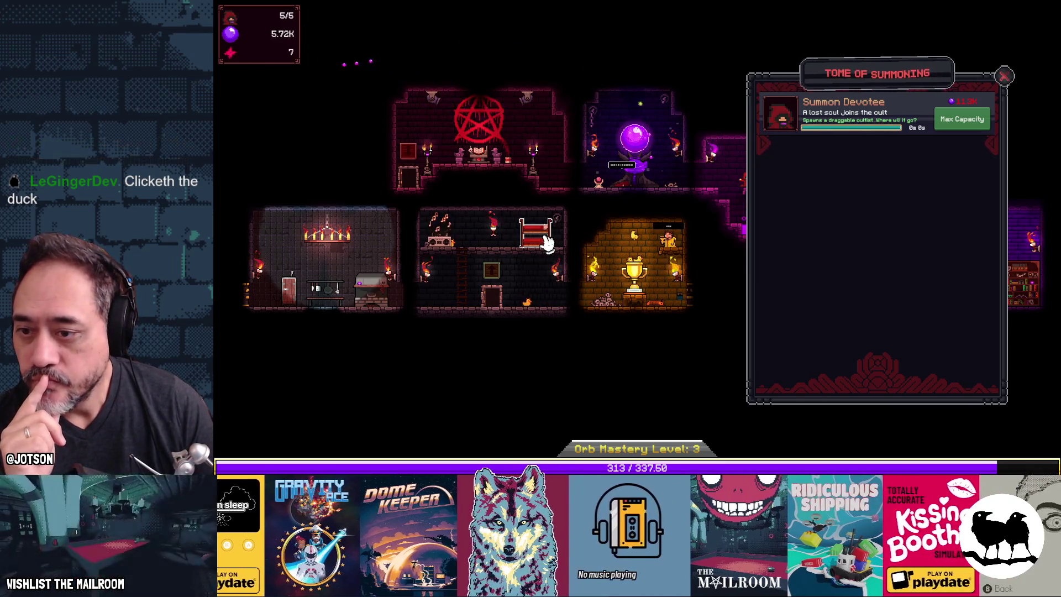
{"action": "left_click", "coordinate": [544, 239]}
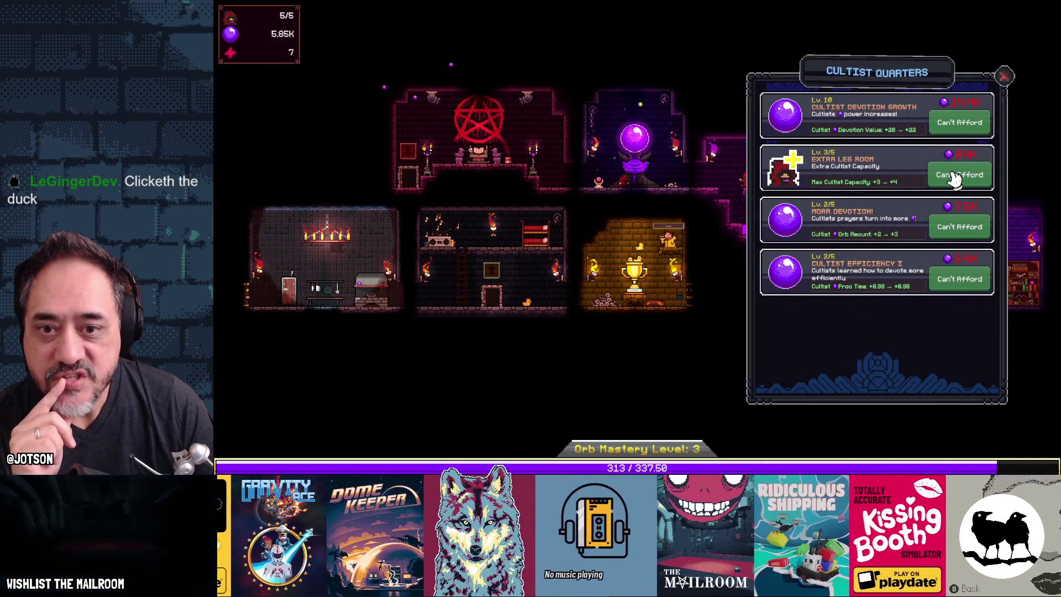
{"action": "left_click", "coordinate": [1004, 77]}
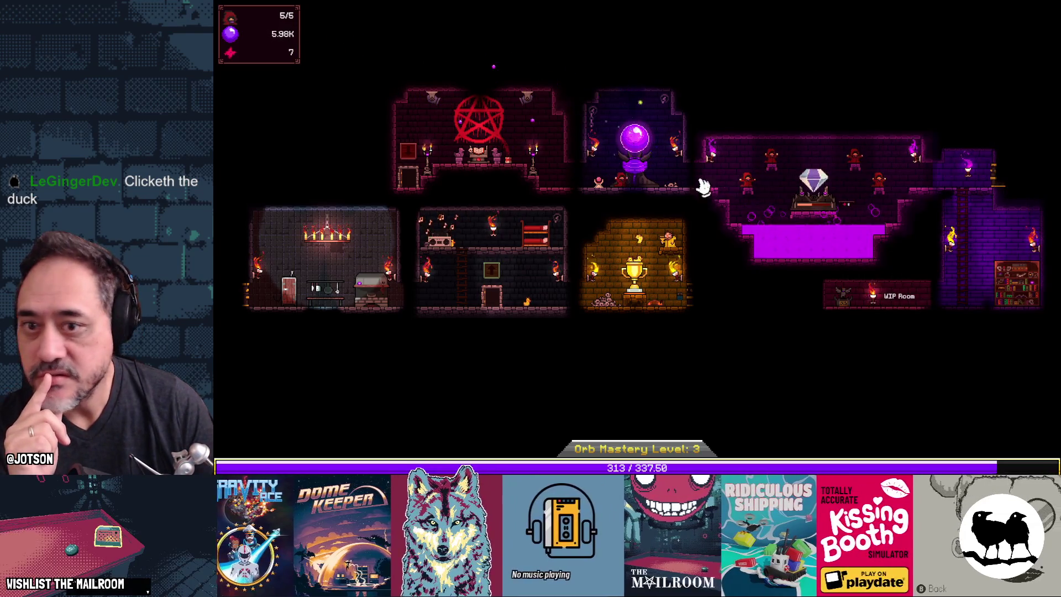
Tap the central orb to reach Orb Mastery Level 4, then open the Orb of Devotion Alter upgrades
{"action": "left_click", "coordinate": [635, 139]}
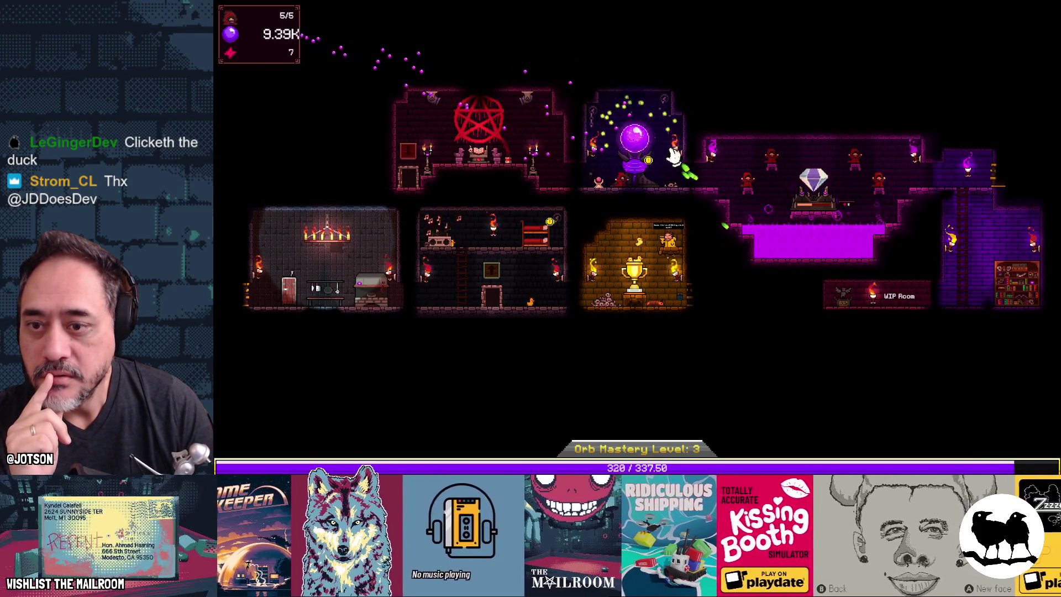
{"action": "left_click", "coordinate": [626, 145]}
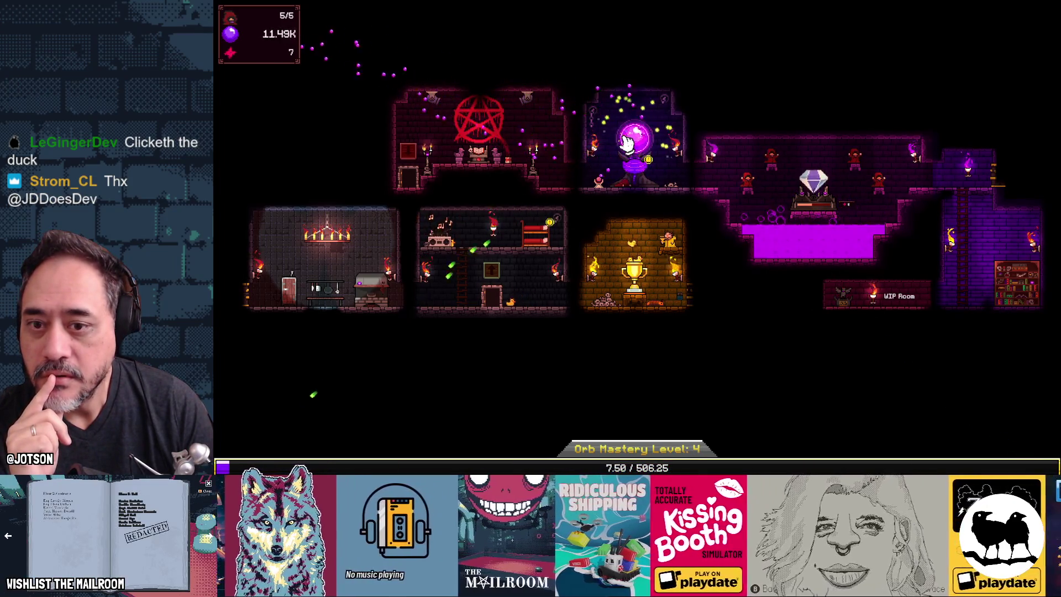
{"action": "left_click", "coordinate": [636, 138]}
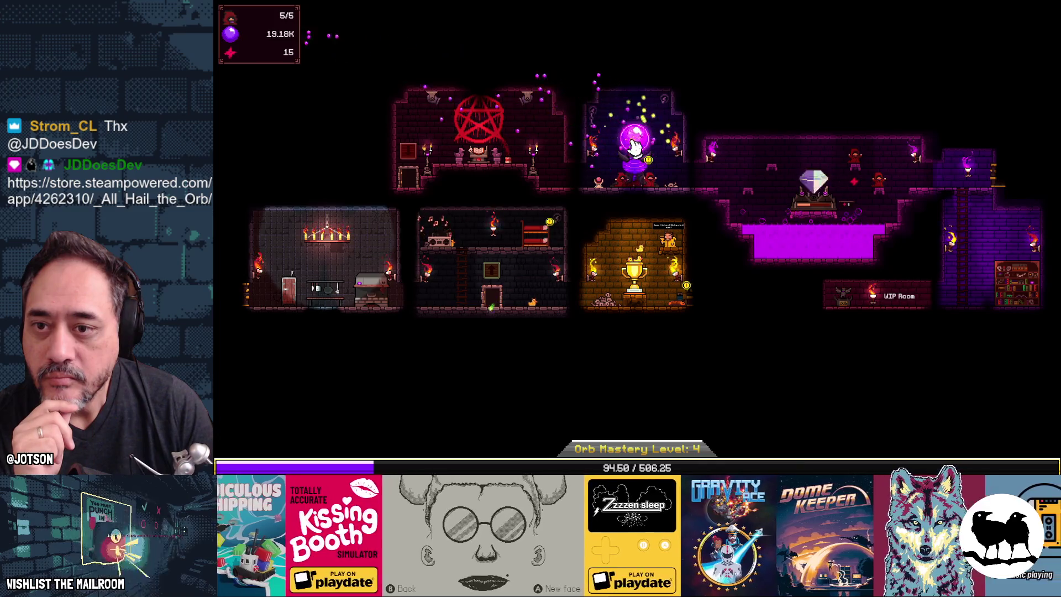
{"action": "left_click", "coordinate": [896, 176]}
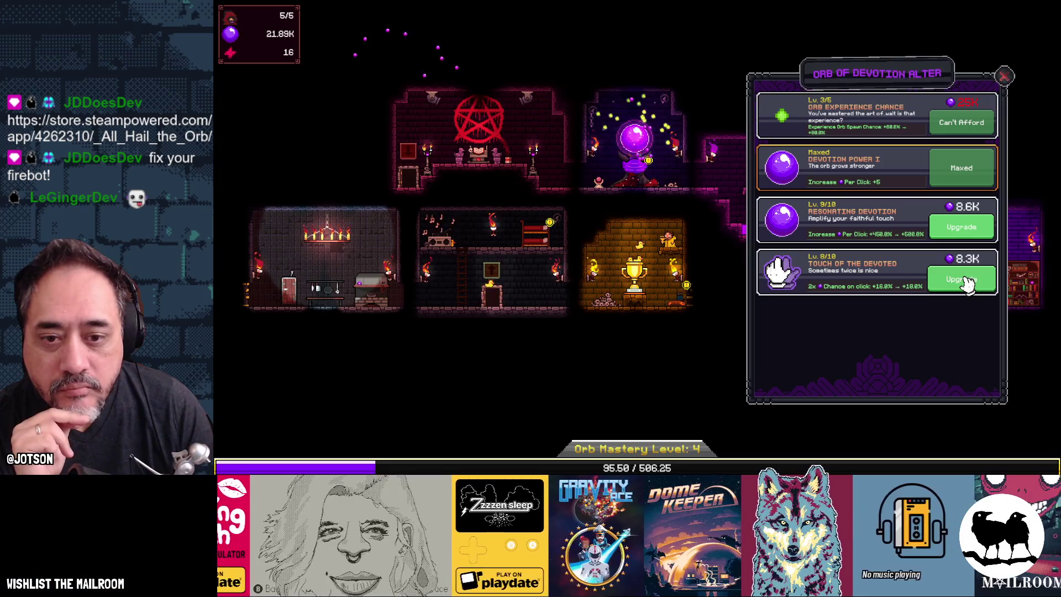
Max Resonating Devotion, raise Touch of the Devoted to 9, and tap the orb until it can be maxed too
{"action": "left_click", "coordinate": [958, 236]}
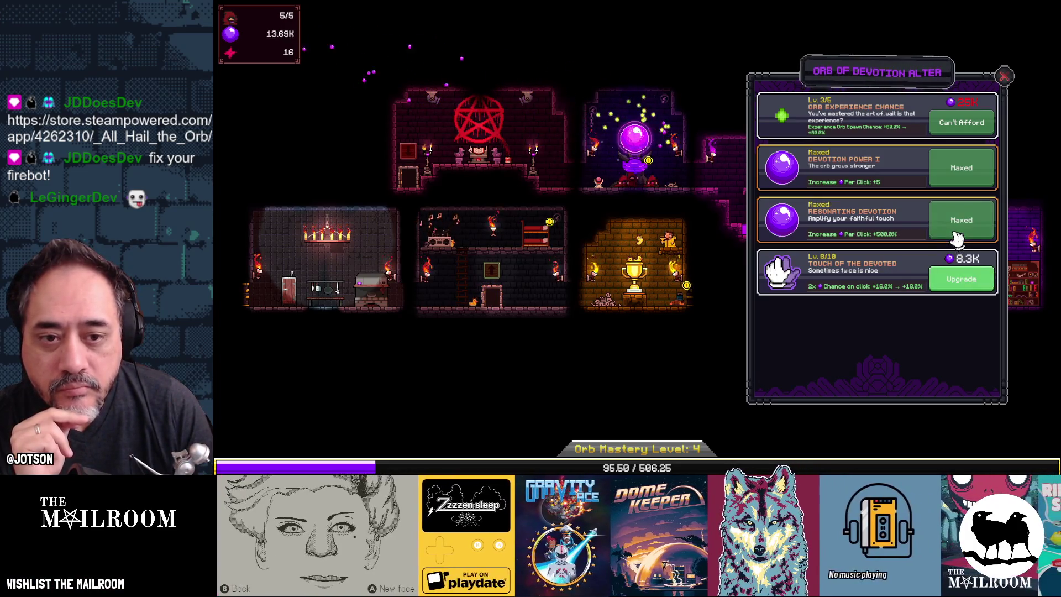
{"action": "left_click", "coordinate": [963, 281]}
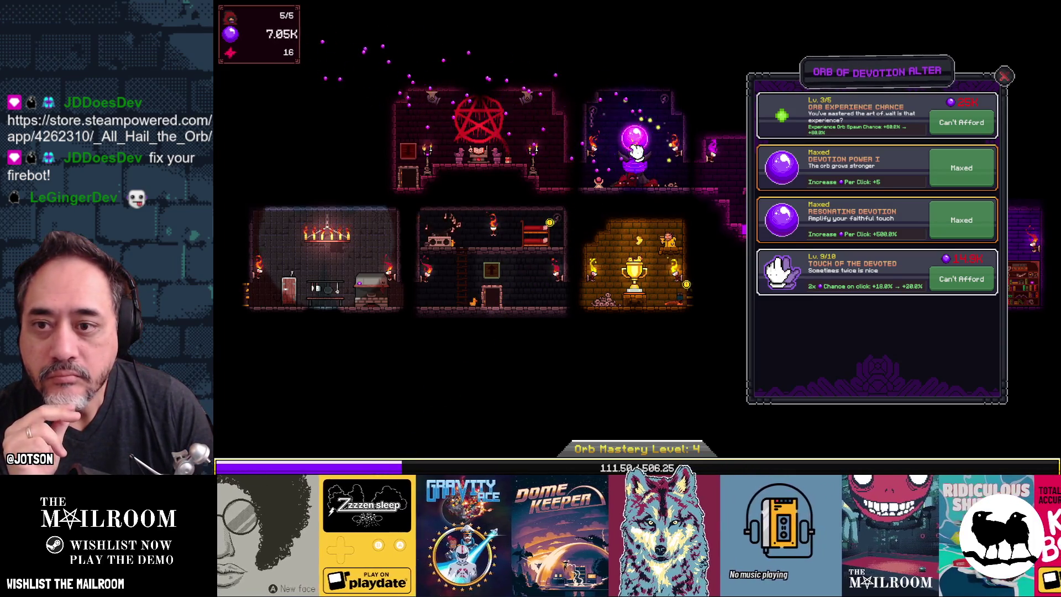
{"action": "left_click", "coordinate": [637, 151]}
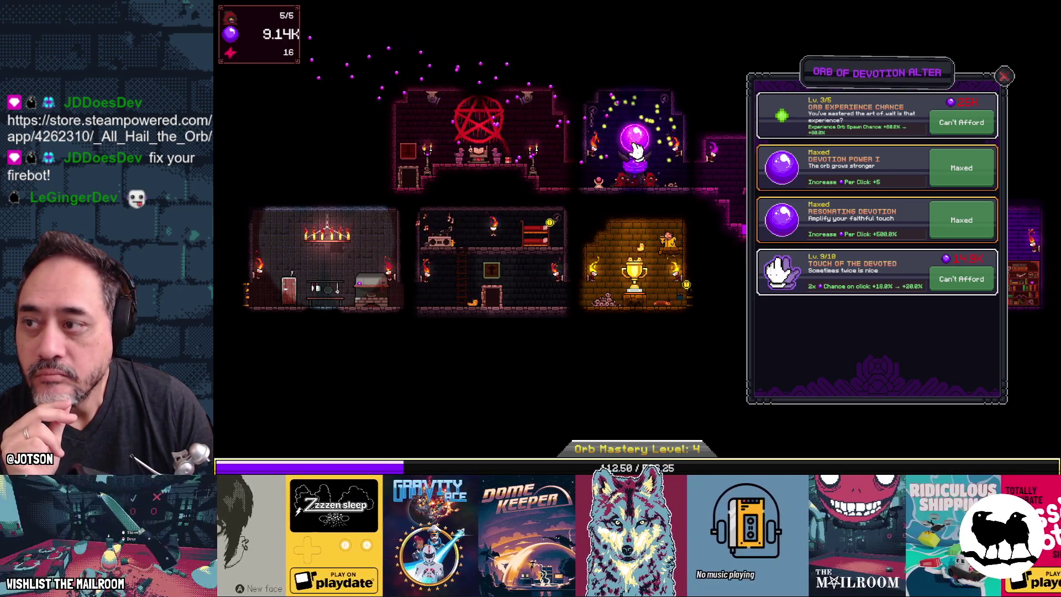
{"action": "left_click", "coordinate": [636, 150]}
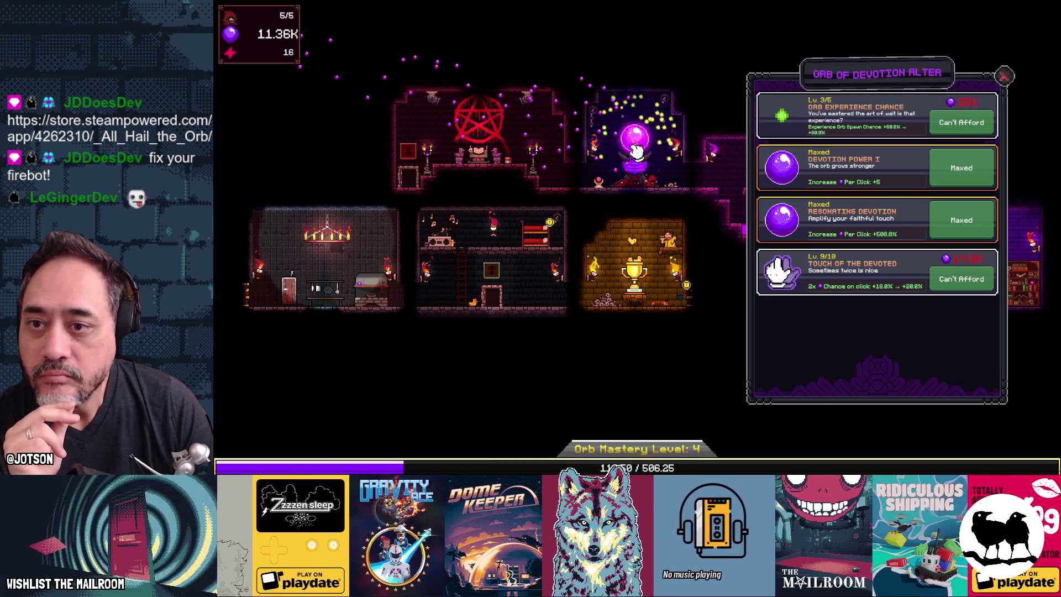
{"action": "left_click", "coordinate": [636, 150]}
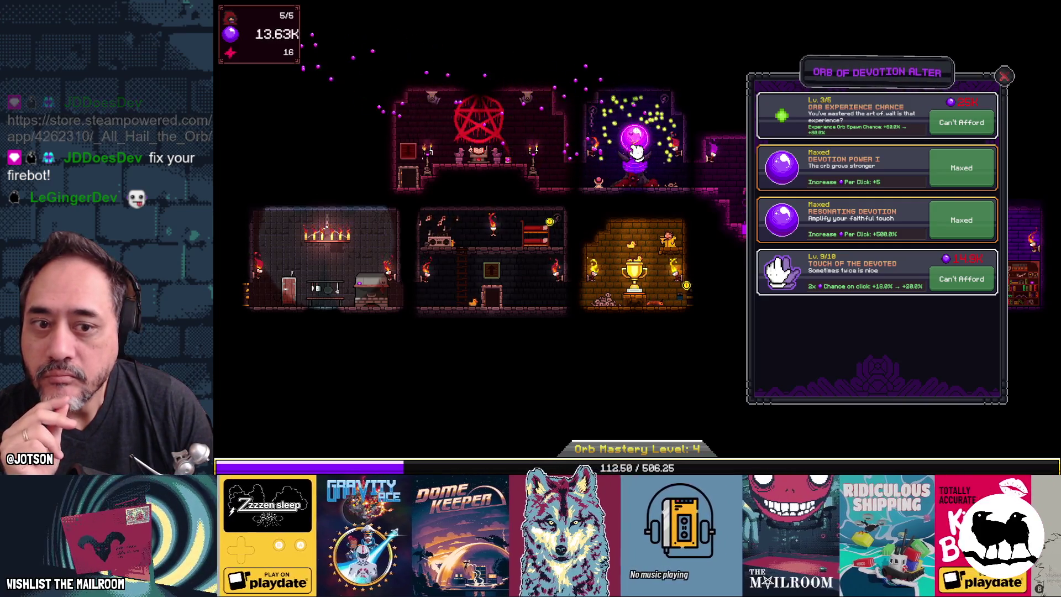
{"action": "left_click", "coordinate": [636, 150]}
{"action": "left_click", "coordinate": [636, 150]}
{"action": "left_click", "coordinate": [638, 150]}
{"action": "left_click", "coordinate": [639, 150]}
{"action": "left_click", "coordinate": [638, 149]}
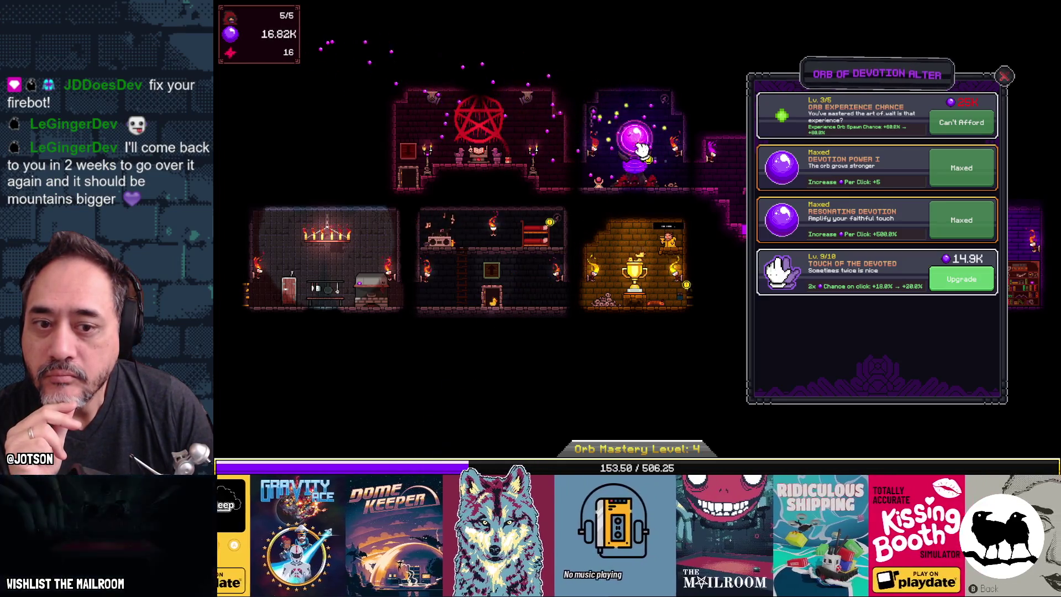
{"action": "left_click", "coordinate": [961, 279]}
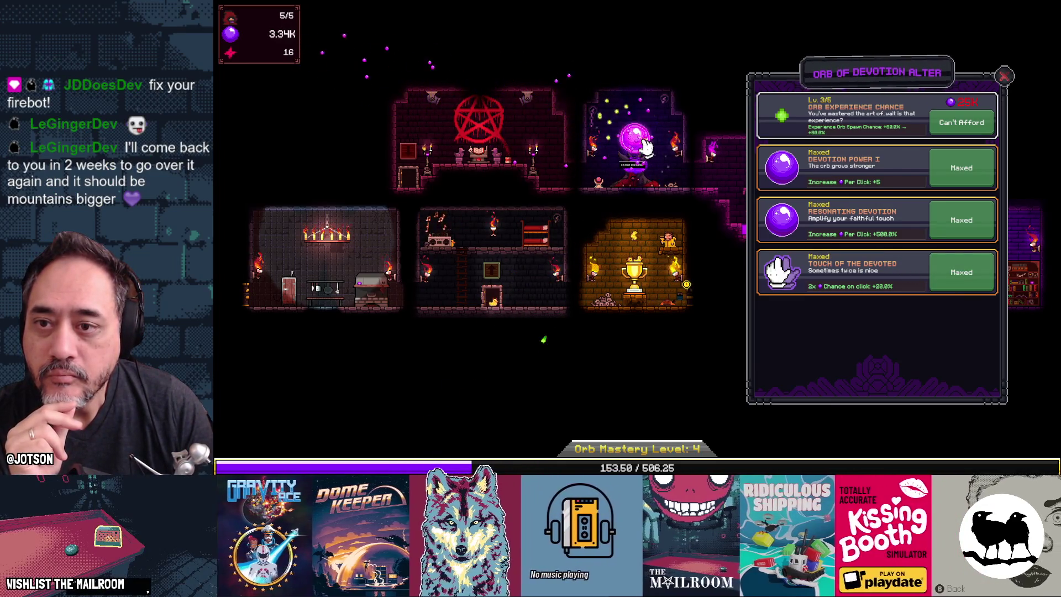
{"action": "left_click", "coordinate": [650, 143]}
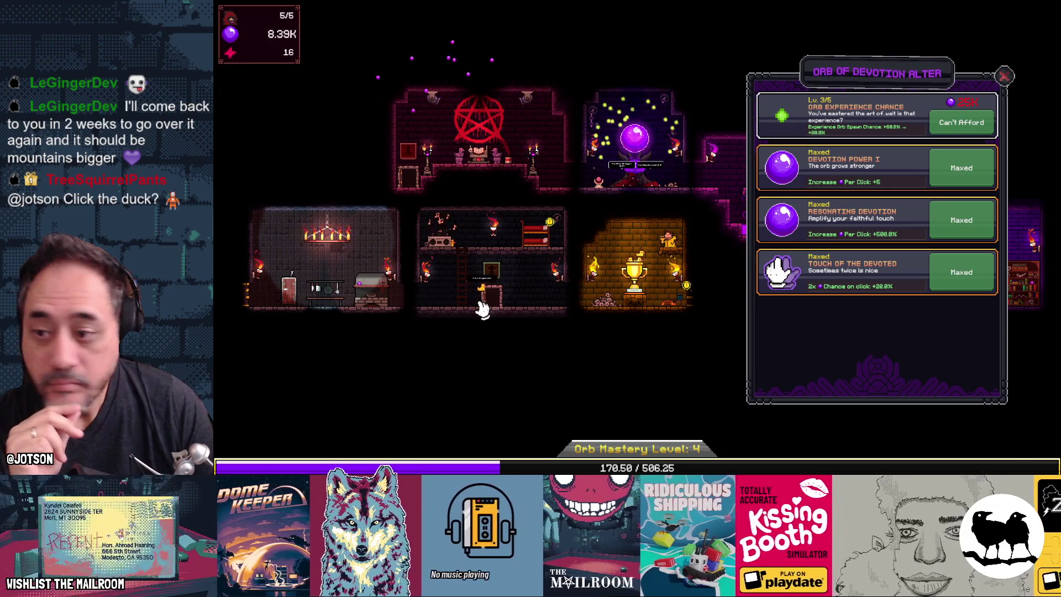
Zoom in on the bunk room and poke the duck
{"action": "scroll", "coordinate": [497, 304], "scroll_direction": "up", "scroll_amount": 3}
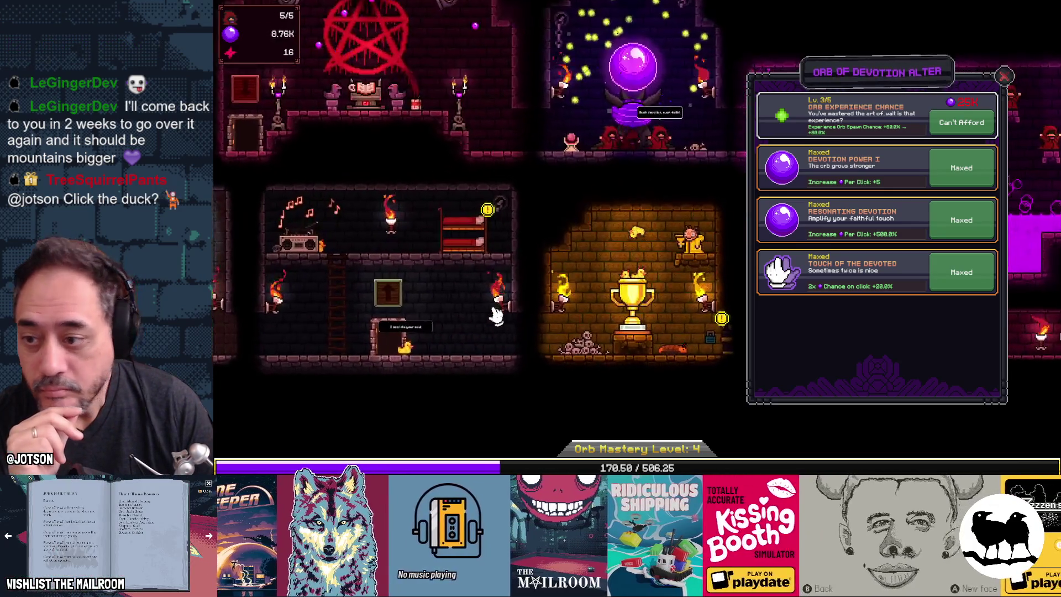
{"action": "scroll", "coordinate": [593, 286], "scroll_direction": "up", "scroll_amount": 3}
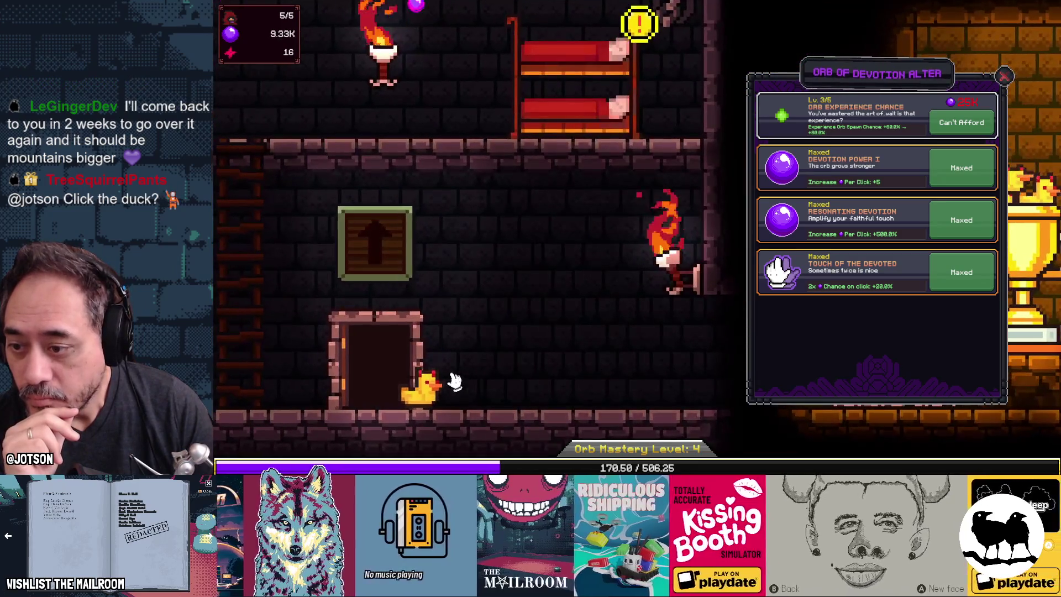
{"action": "left_click", "coordinate": [424, 387]}
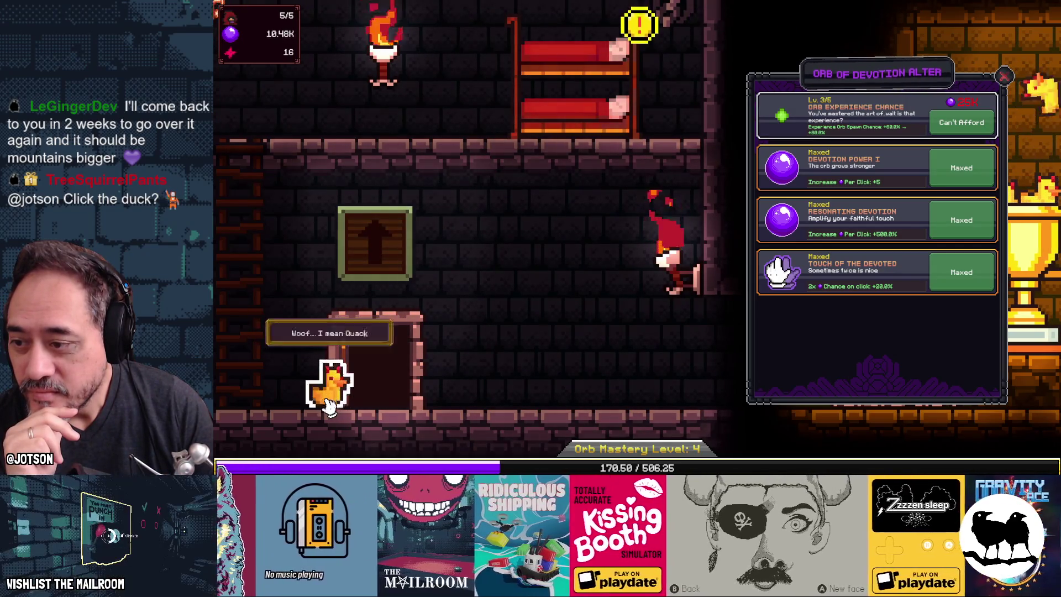
Zoom back out and pan over to the trophy room
{"action": "scroll", "coordinate": [474, 276], "scroll_direction": "down", "scroll_amount": 3}
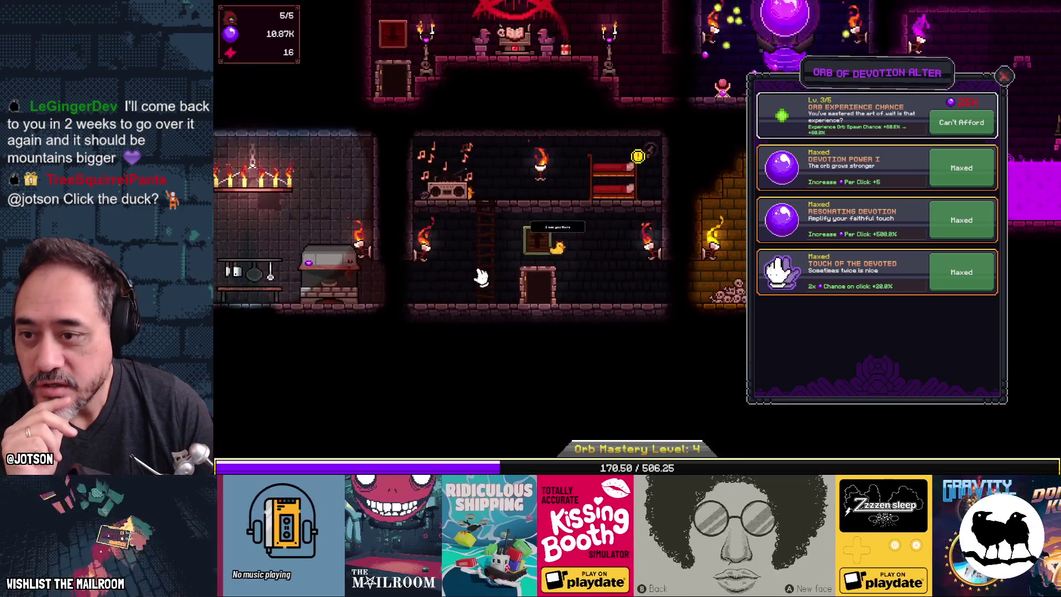
{"action": "key", "text": "d"}
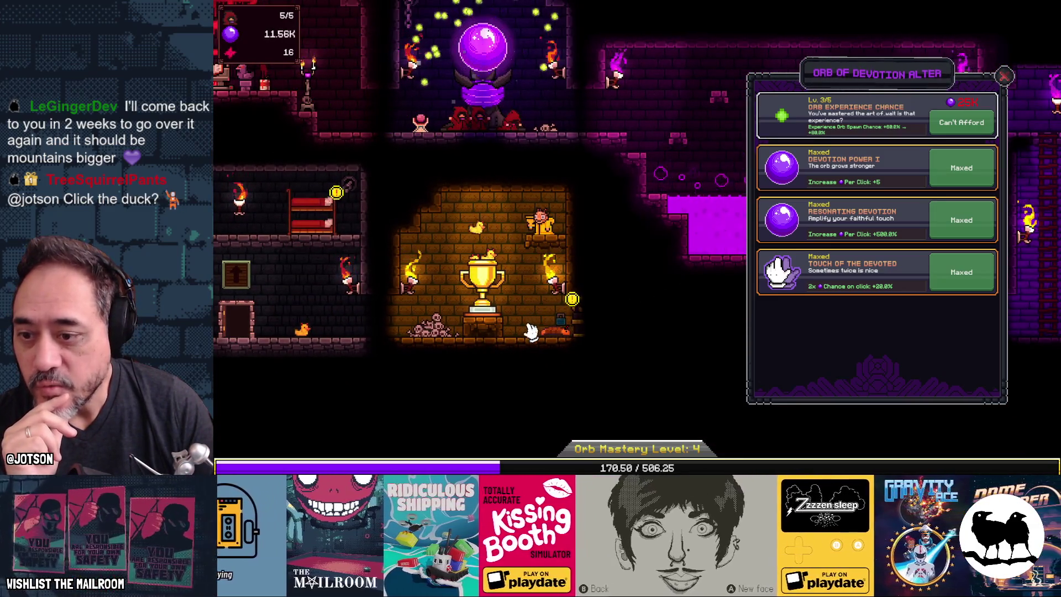
{"action": "mouse_move", "coordinate": [557, 331]}
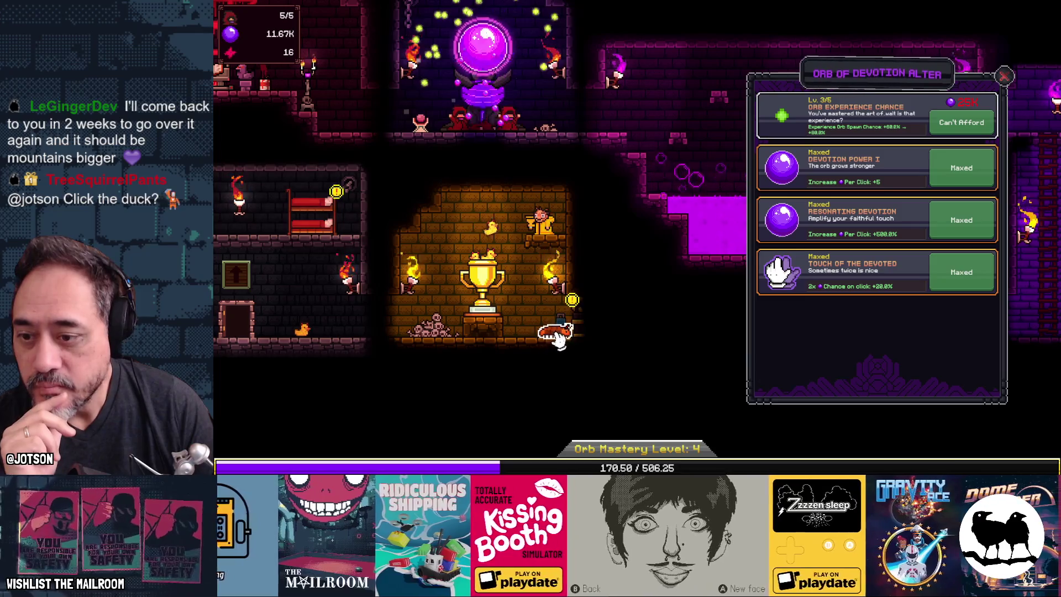
{"action": "scroll", "coordinate": [549, 340], "scroll_direction": "up", "scroll_amount": 4}
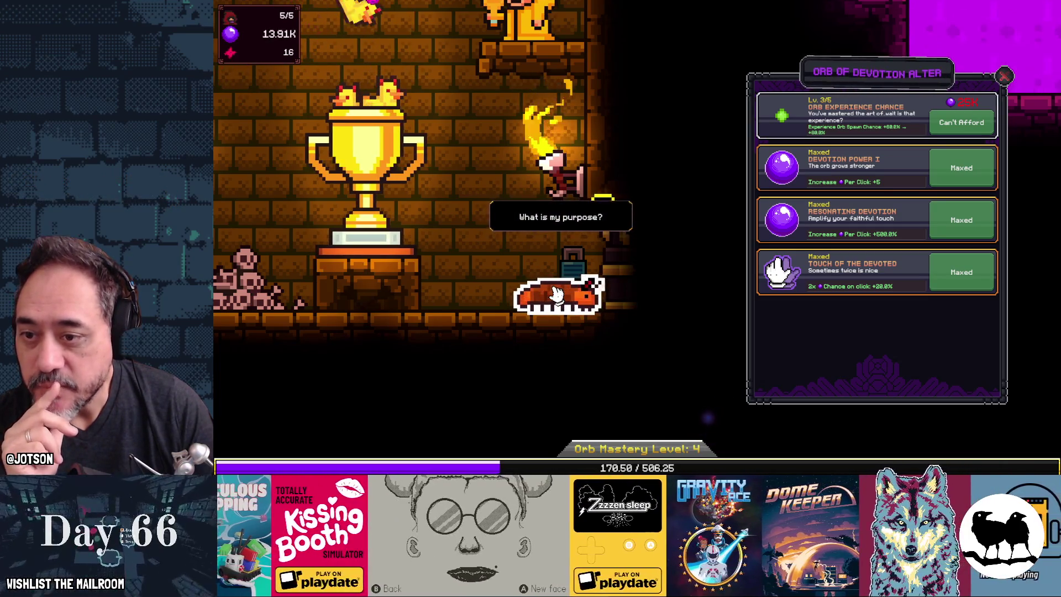
Unlock the hidden Divine whiskers trophy, confirming the purchase for 10 life essence
{"action": "left_click", "coordinate": [613, 237]}
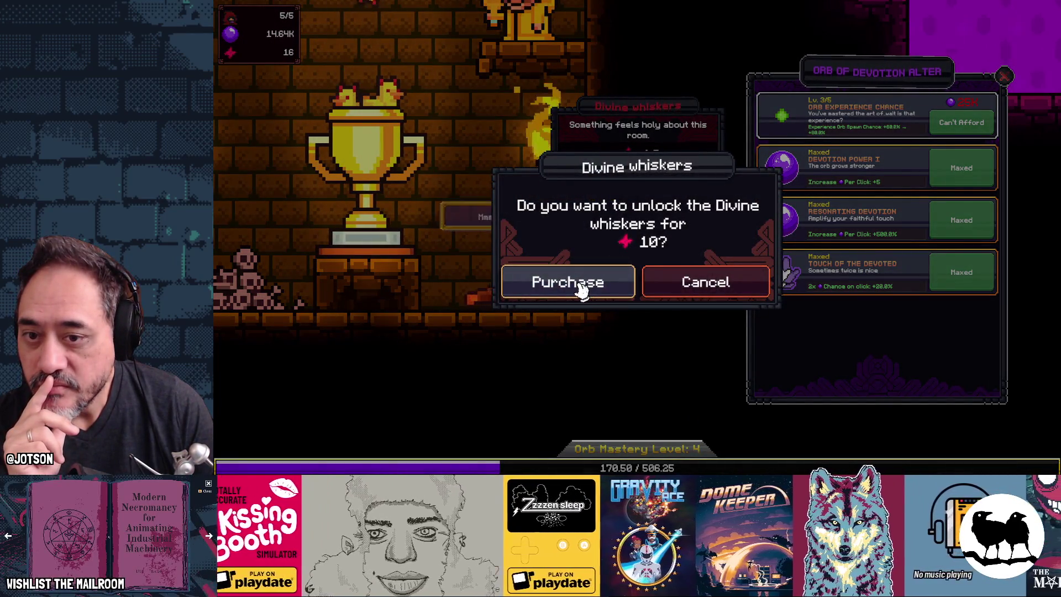
{"action": "left_click", "coordinate": [578, 287]}
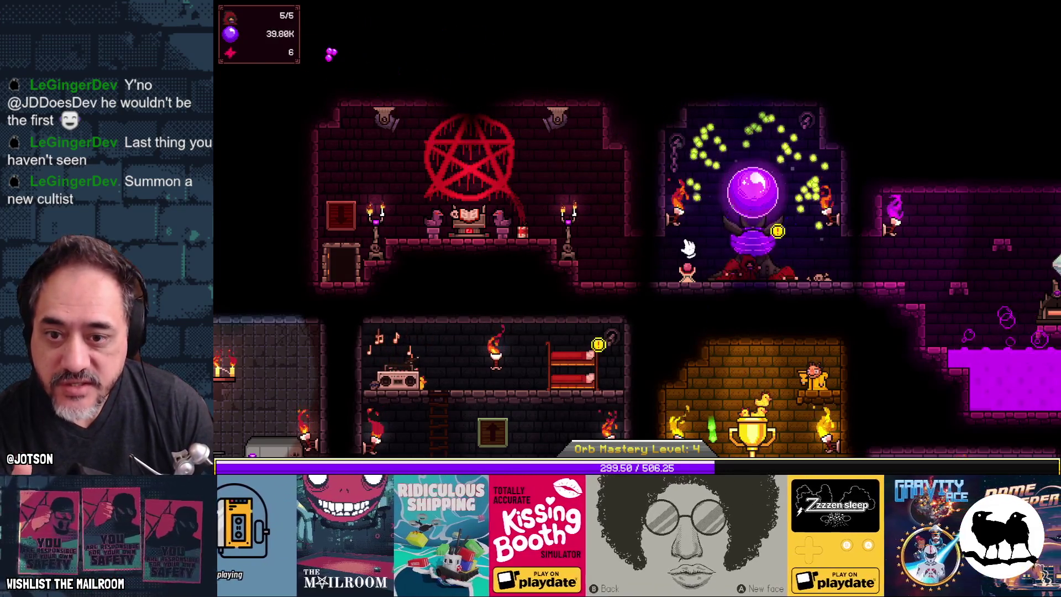
Check the Life Crystal upgrades, then pan left and open the Cultist Quarters upgrades
{"action": "key", "text": "d"}
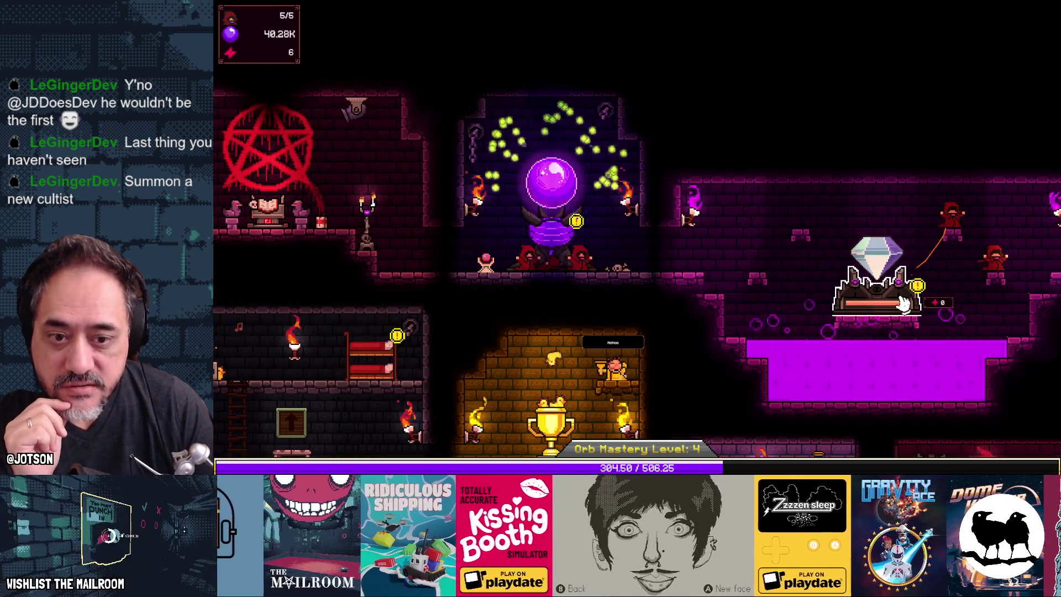
{"action": "left_click", "coordinate": [902, 303]}
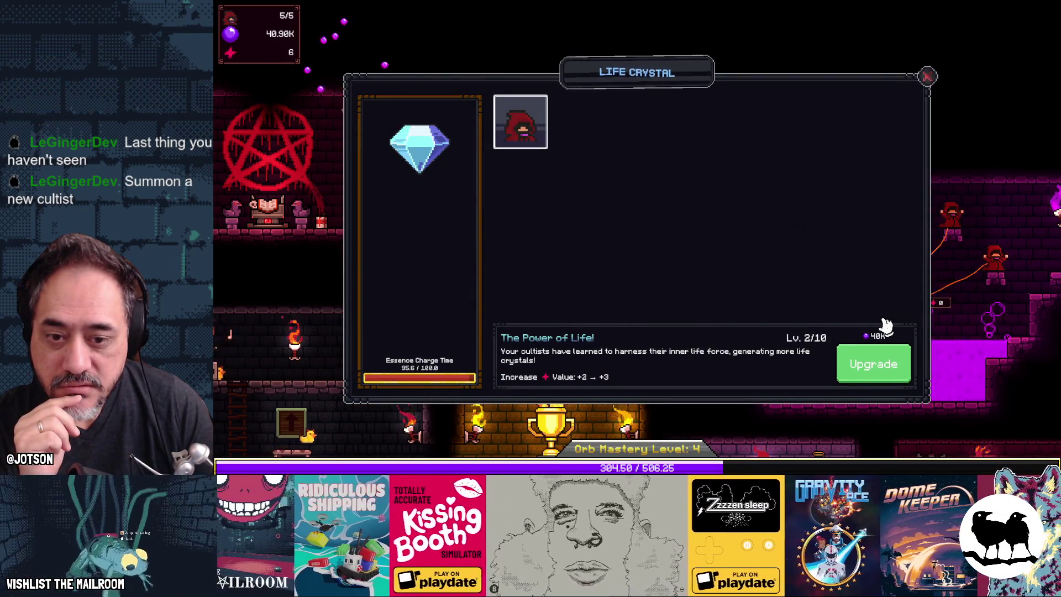
{"action": "left_click", "coordinate": [927, 77]}
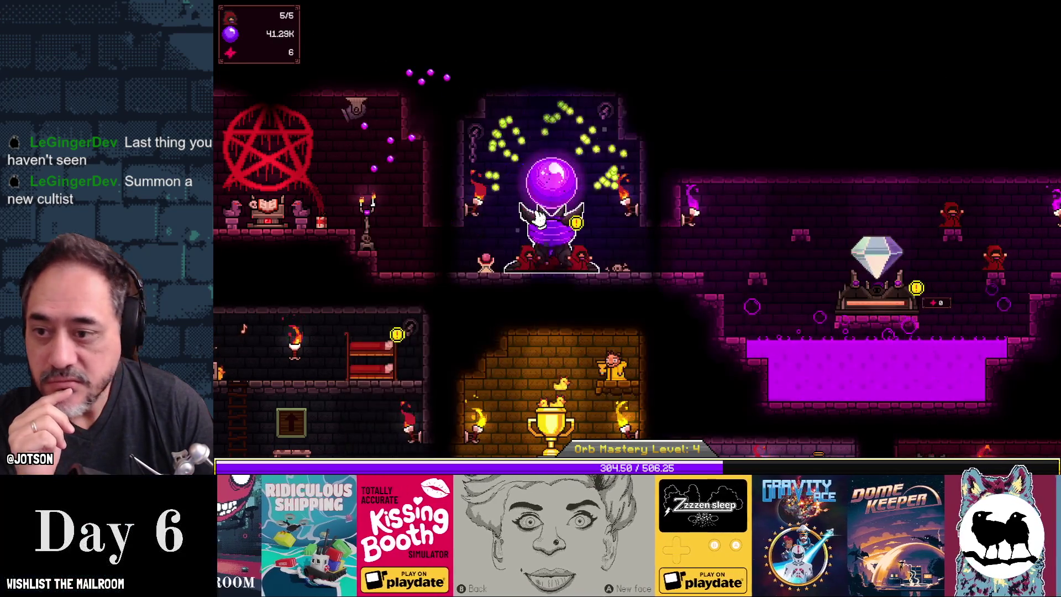
{"action": "key", "text": "Left"}
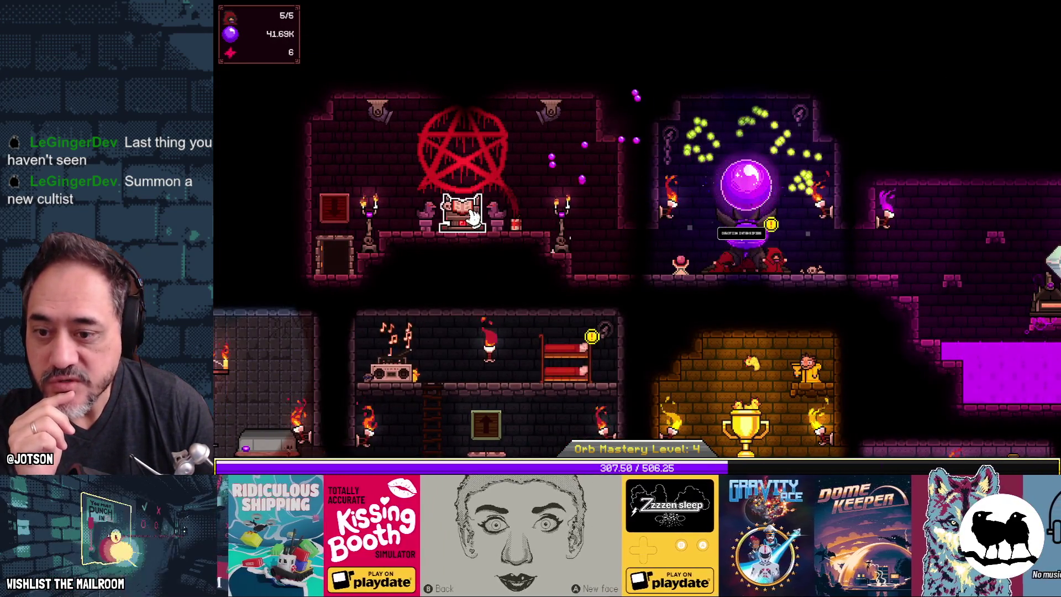
{"action": "left_click", "coordinate": [564, 353]}
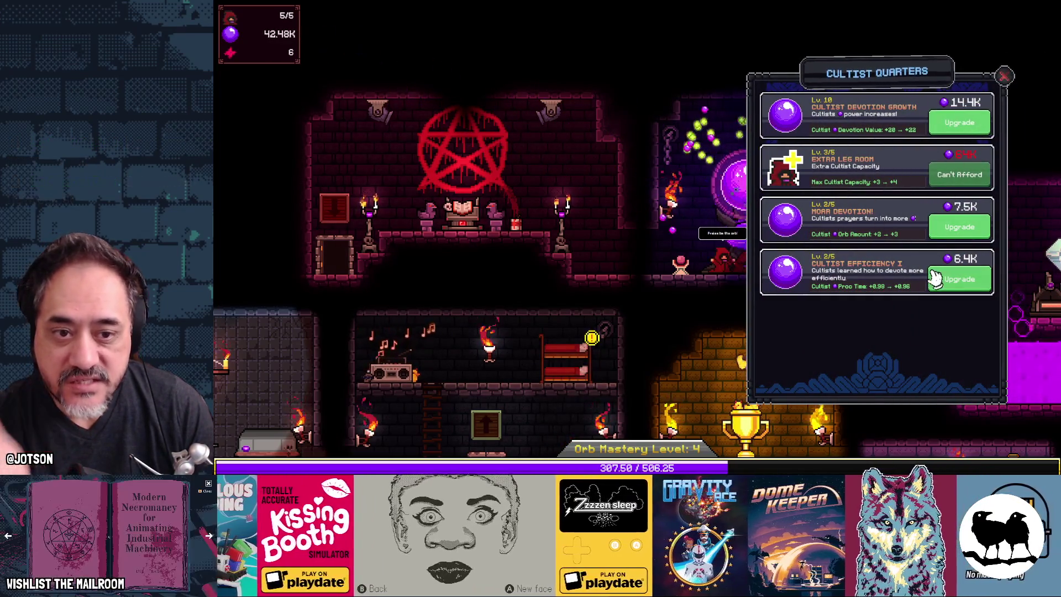
Close Cultist Quarters and tap the orb repeatedly to build orbs and mastery
{"action": "left_click", "coordinate": [1004, 75]}
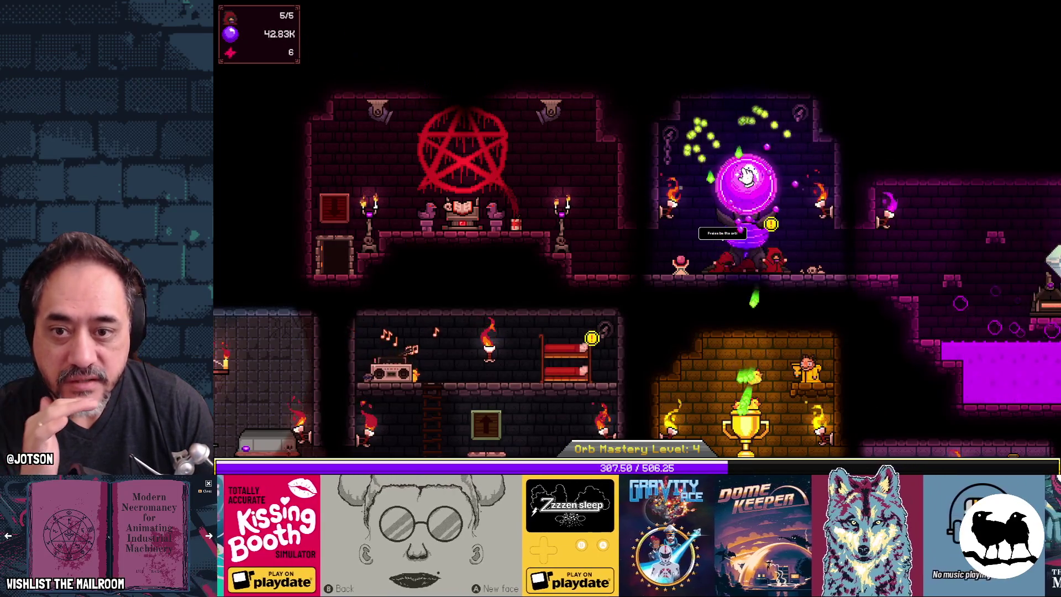
{"action": "left_click", "coordinate": [758, 182]}
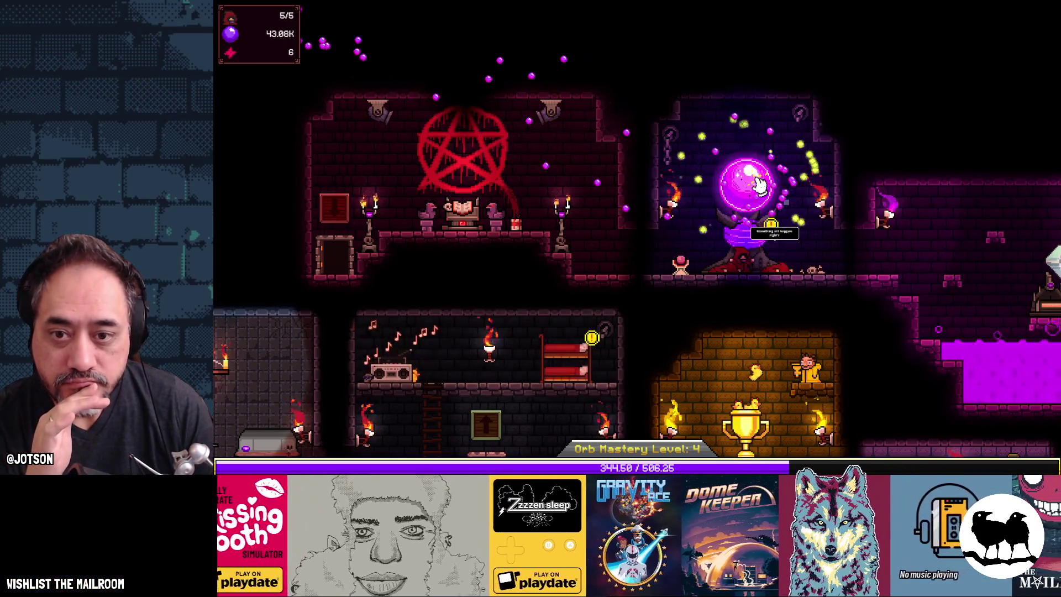
{"action": "left_click", "coordinate": [759, 183]}
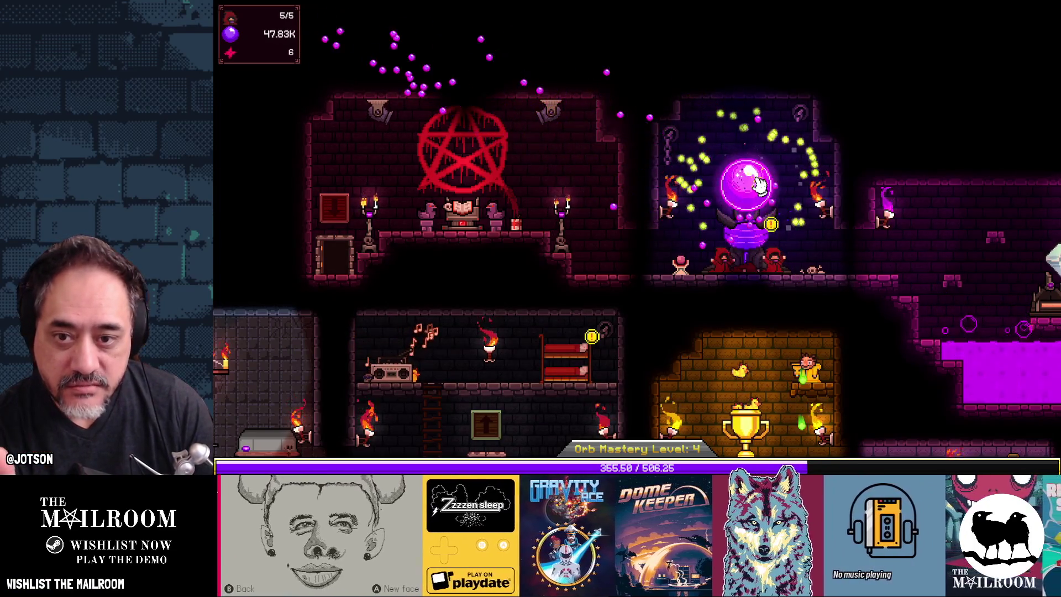
{"action": "left_click", "coordinate": [759, 183]}
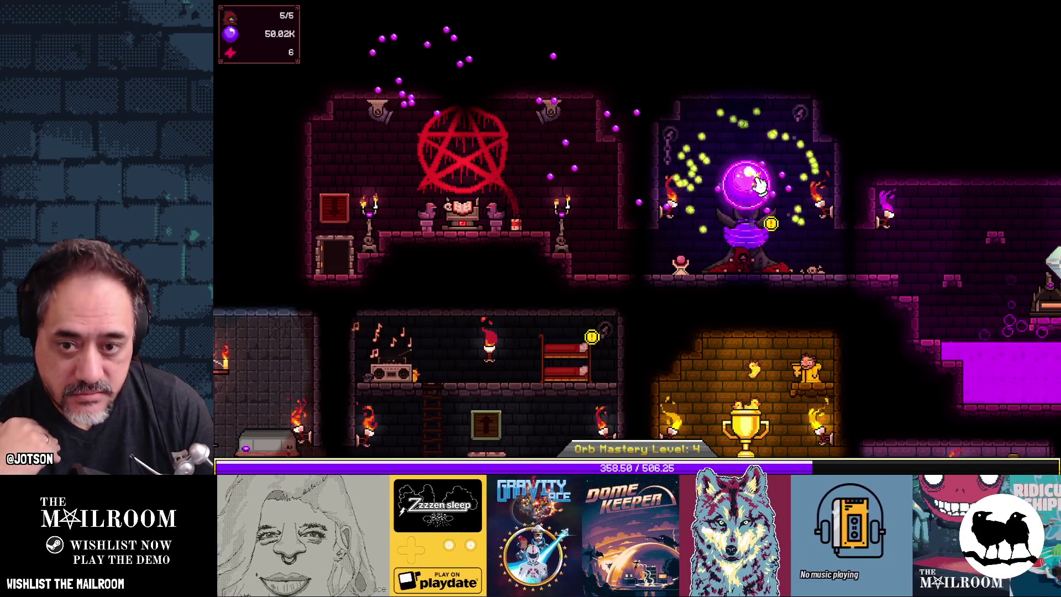
{"action": "left_click", "coordinate": [760, 185]}
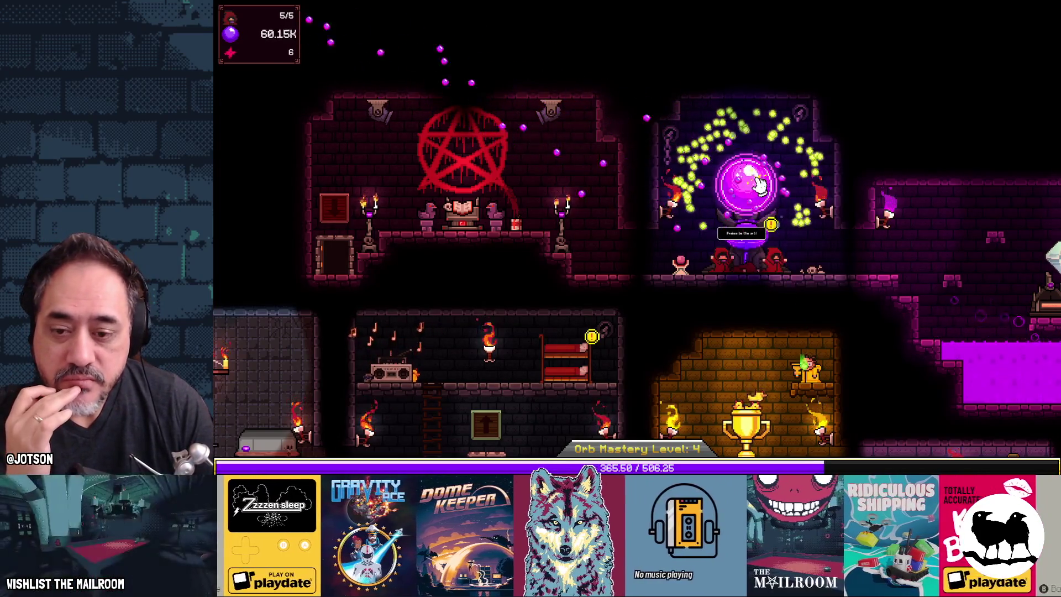
{"action": "left_click", "coordinate": [760, 186]}
{"action": "left_click", "coordinate": [760, 185]}
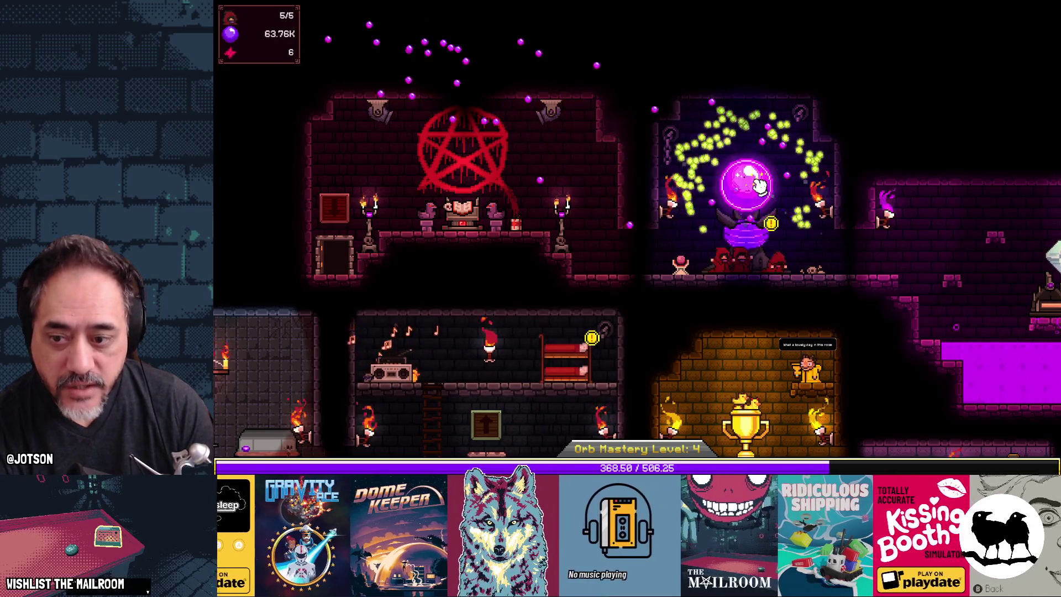
{"action": "left_click", "coordinate": [760, 186]}
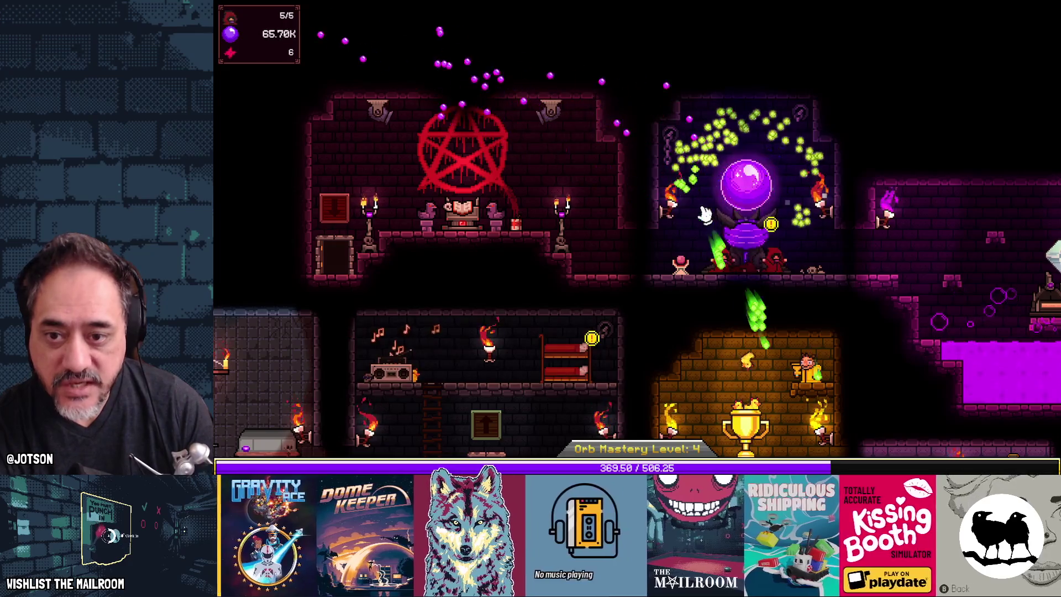
{"action": "left_click", "coordinate": [752, 194]}
Keep praising the orb until Orb Mastery Level 5 (79.47K orbs), then open Cultist Quarters
{"action": "left_click", "coordinate": [750, 193]}
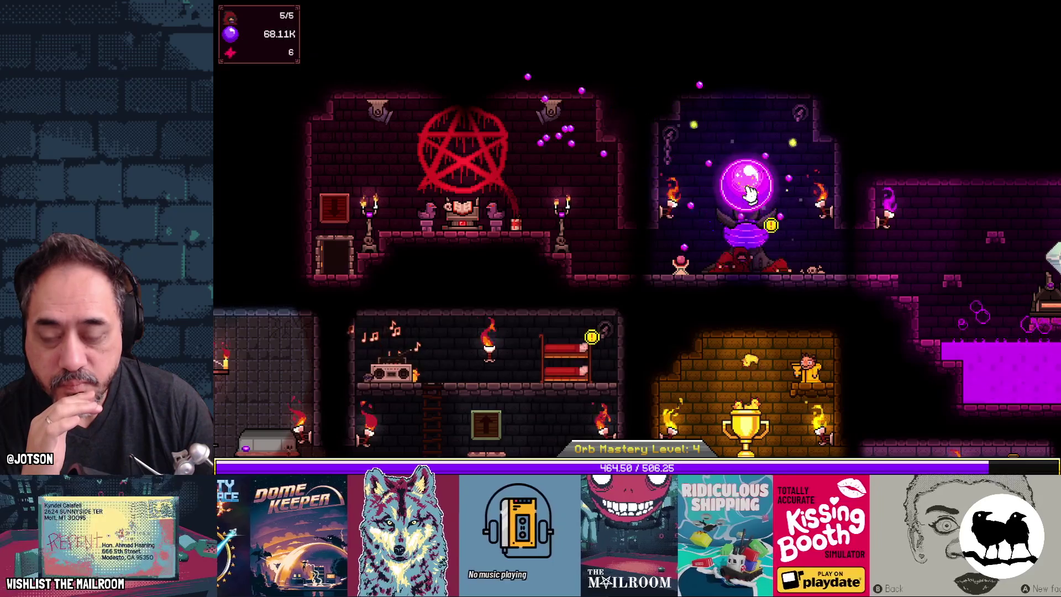
{"action": "left_click", "coordinate": [749, 193]}
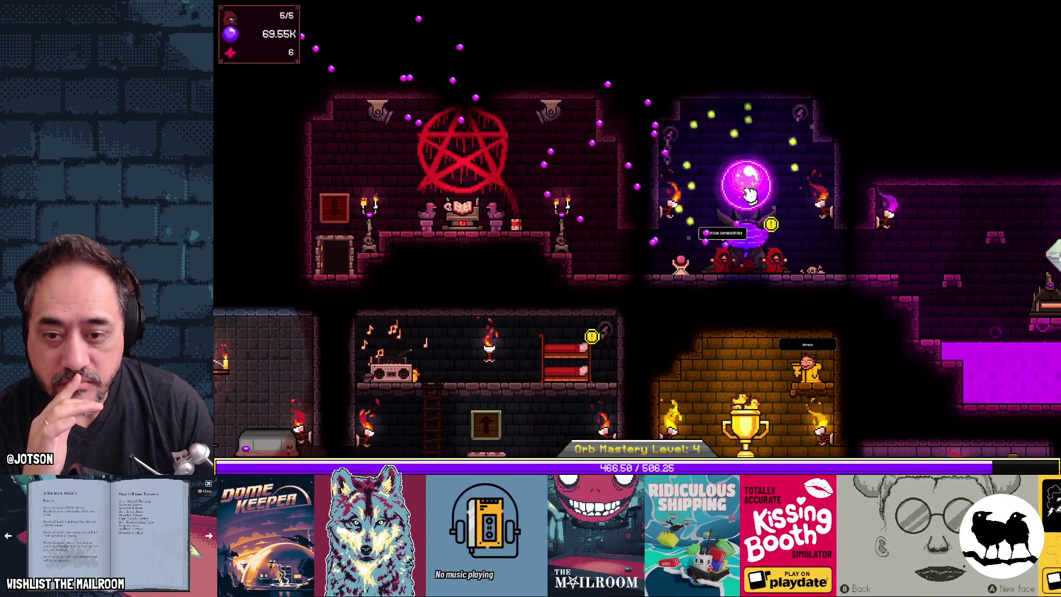
{"action": "left_click", "coordinate": [750, 194]}
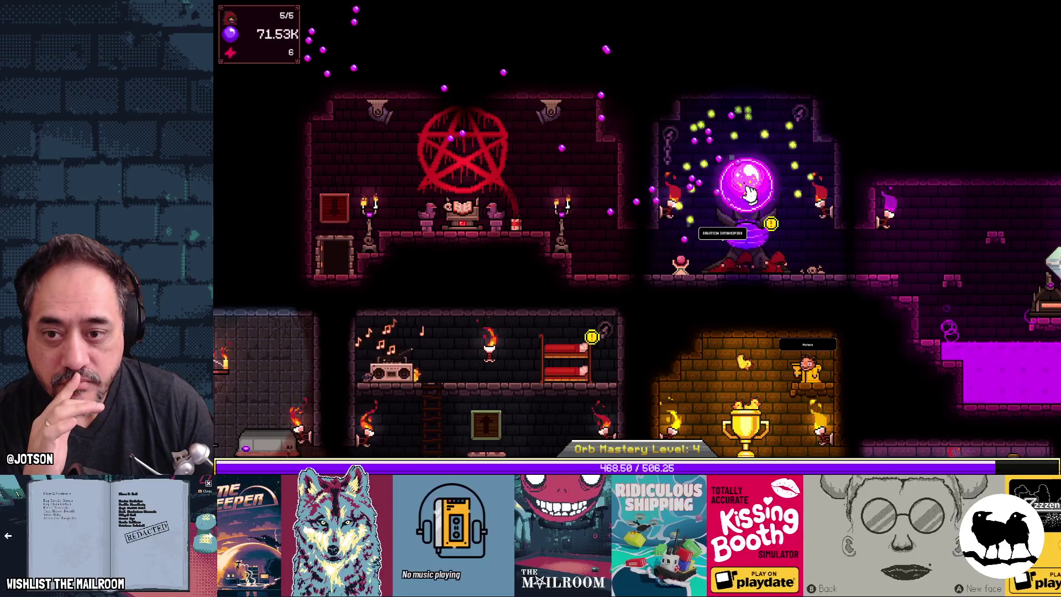
{"action": "left_click", "coordinate": [738, 195]}
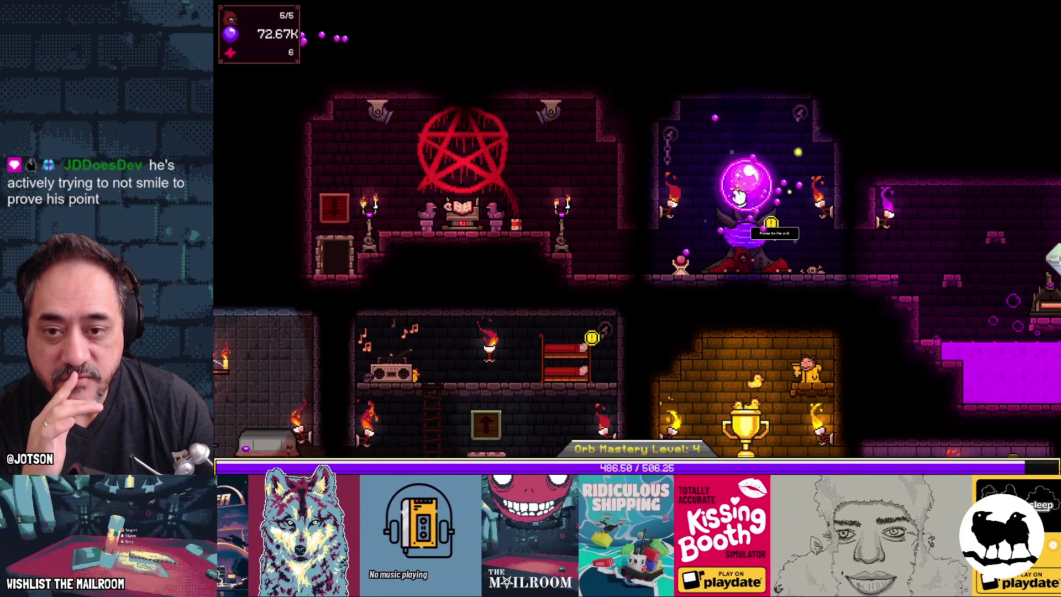
{"action": "left_click", "coordinate": [743, 181]}
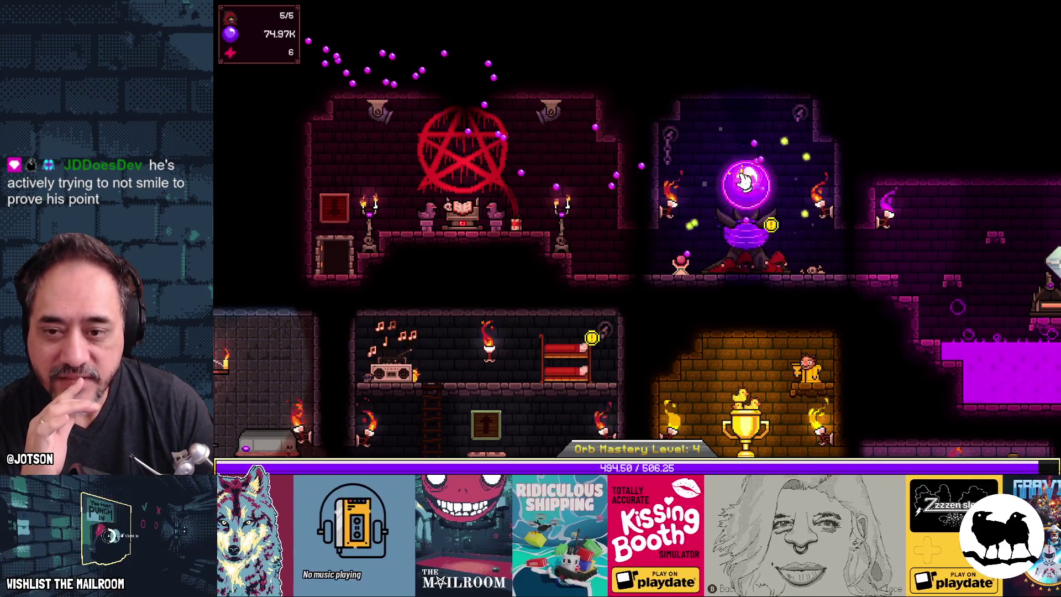
{"action": "left_click", "coordinate": [746, 185]}
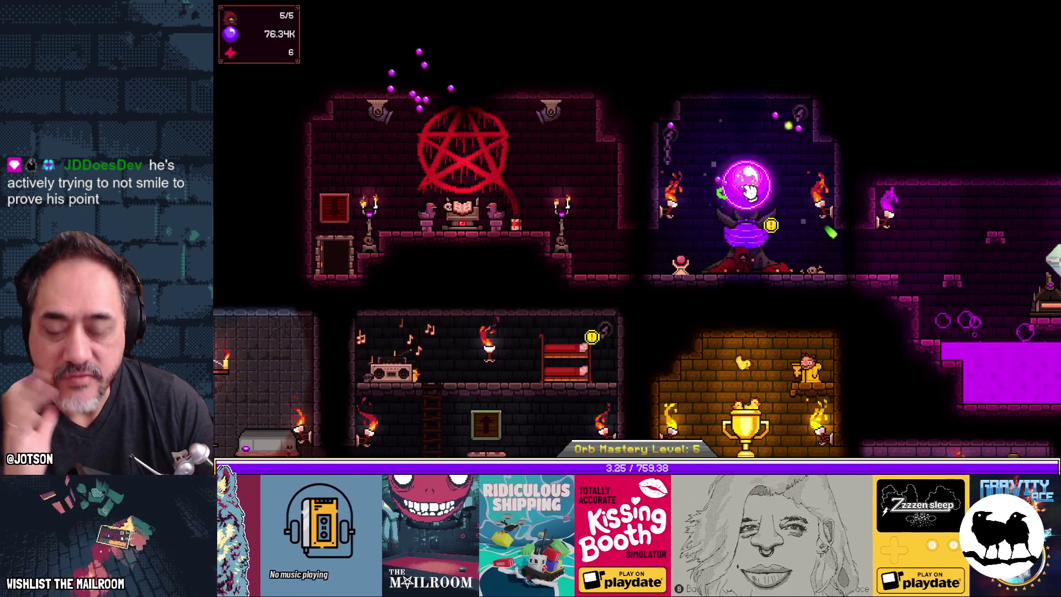
{"action": "left_click", "coordinate": [749, 191]}
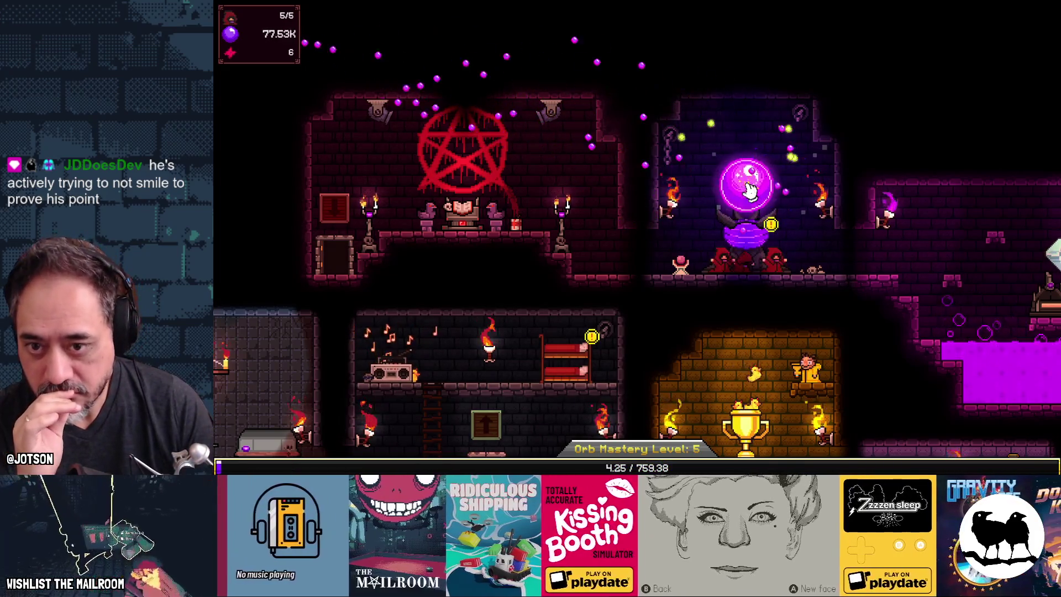
{"action": "left_click", "coordinate": [749, 190]}
{"action": "left_click", "coordinate": [747, 188]}
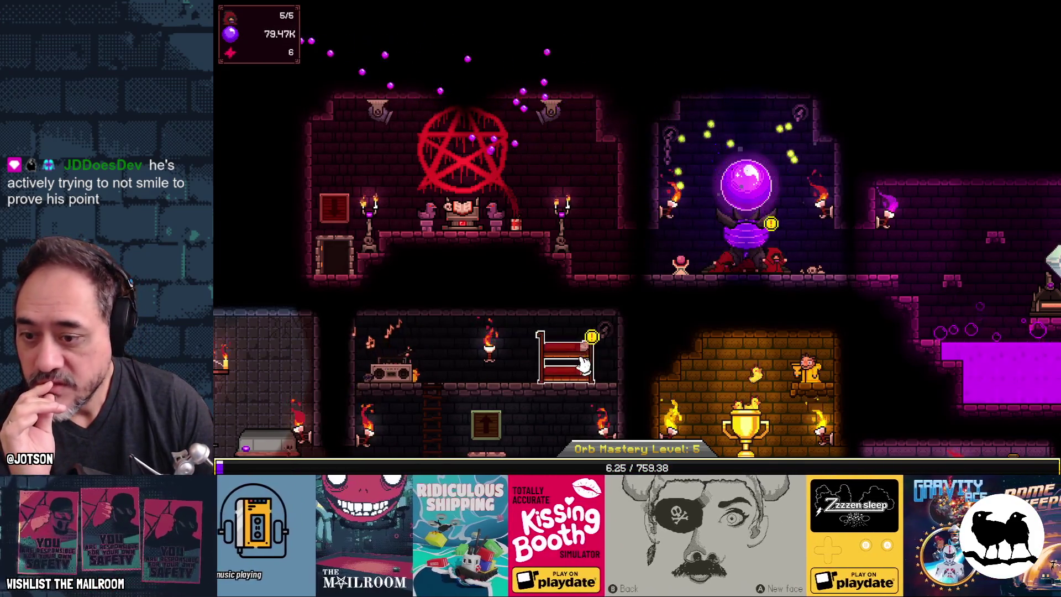
{"action": "left_click", "coordinate": [645, 262]}
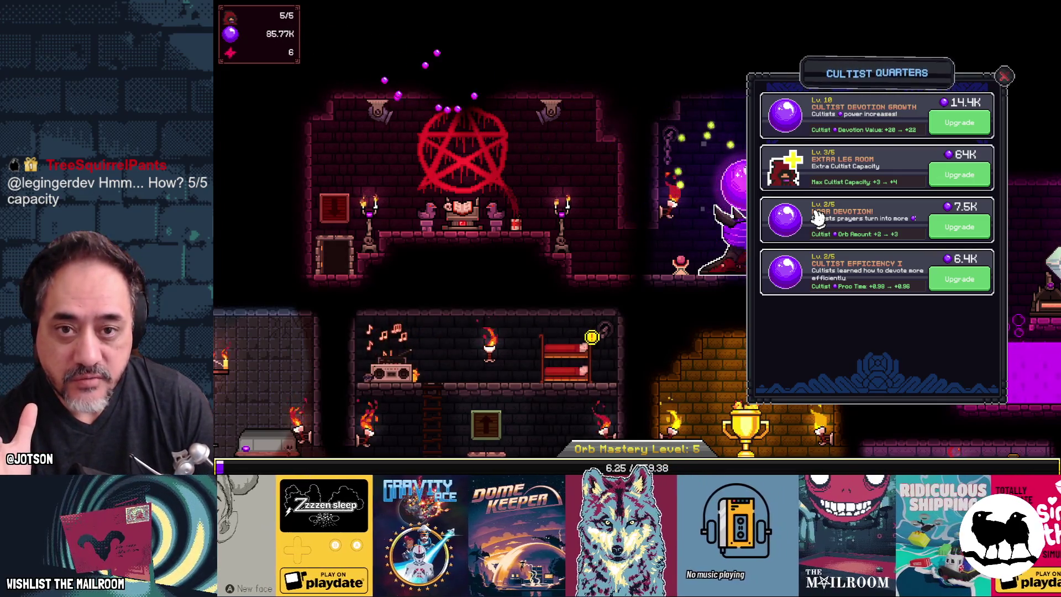
Buy Extra Leg Room to raise cultist capacity to six, then start praising the orb
{"action": "left_click", "coordinate": [951, 175]}
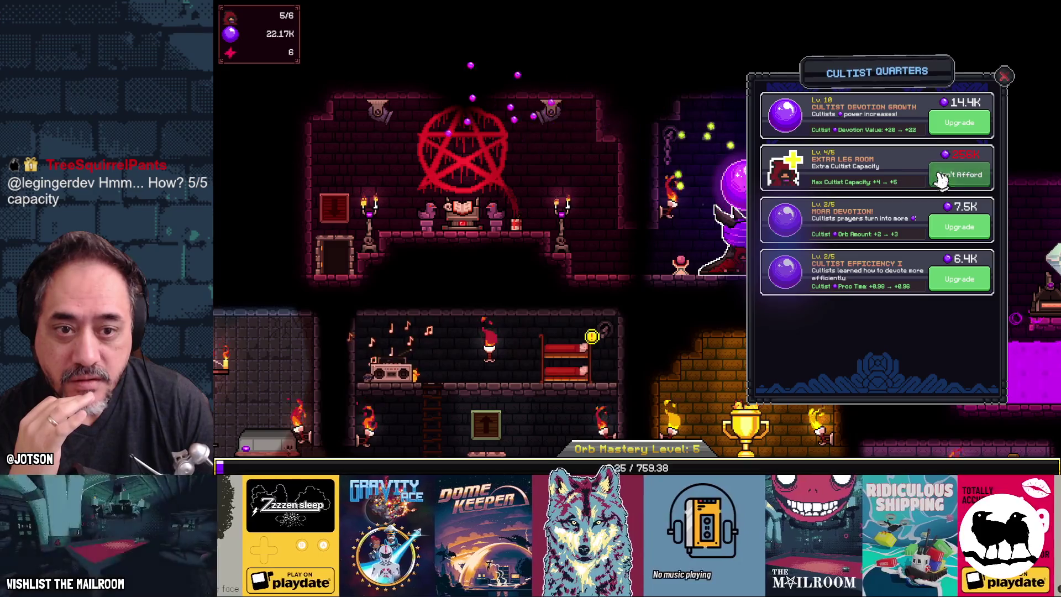
{"action": "left_click", "coordinate": [1004, 76]}
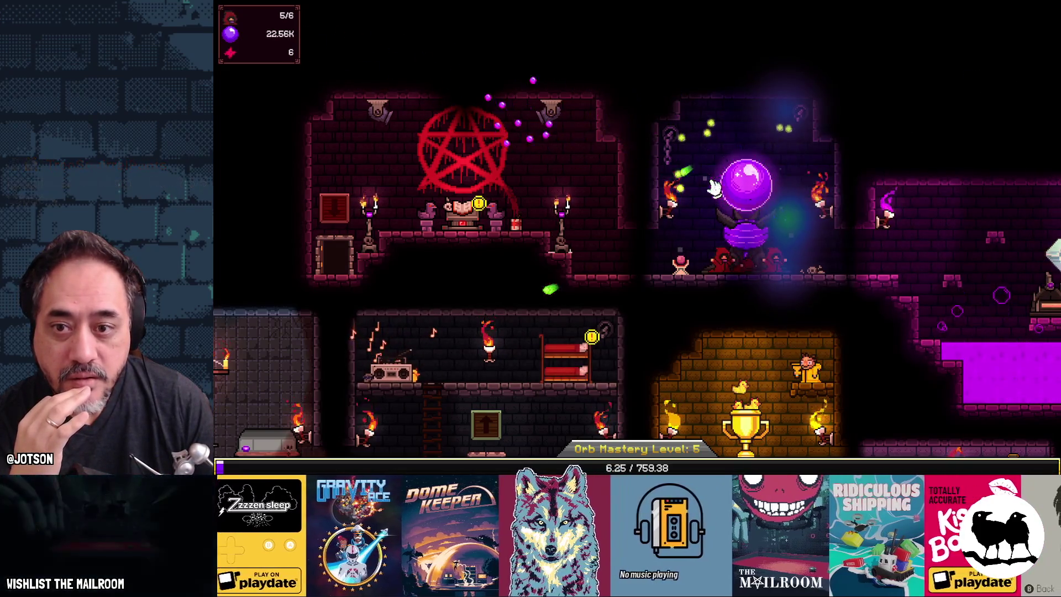
{"action": "left_click", "coordinate": [753, 186]}
{"action": "left_click", "coordinate": [751, 186]}
{"action": "left_click", "coordinate": [751, 188]}
{"action": "left_click", "coordinate": [751, 187]}
{"action": "left_click", "coordinate": [752, 185]}
Keep praising the orb, bringing mastery to 288.25/759.38
{"action": "left_click", "coordinate": [753, 182]}
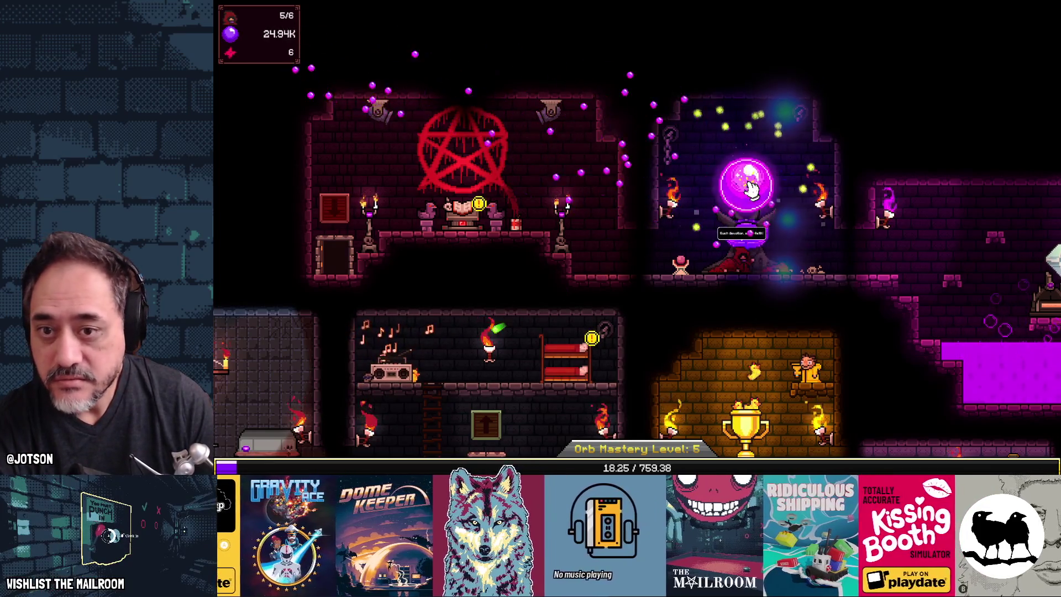
{"action": "left_click", "coordinate": [771, 202]}
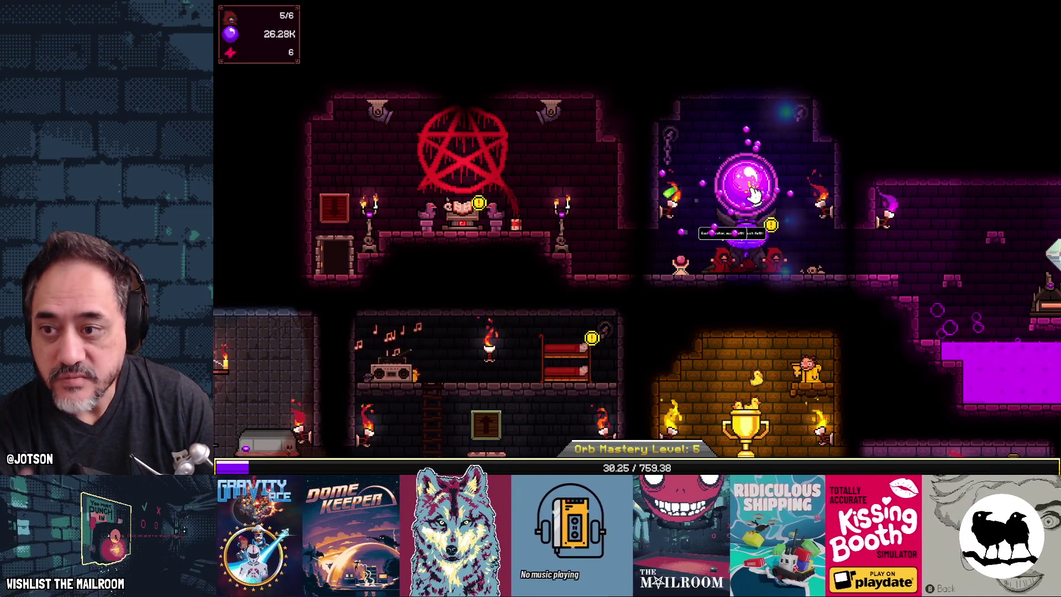
{"action": "left_click", "coordinate": [753, 194]}
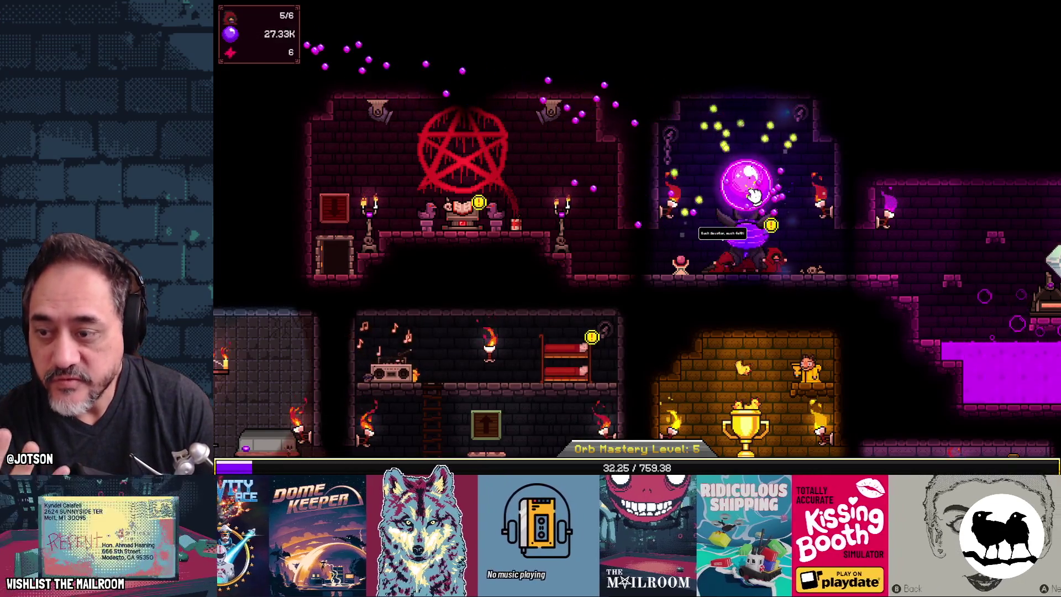
{"action": "left_click", "coordinate": [754, 194]}
{"action": "left_click", "coordinate": [756, 190]}
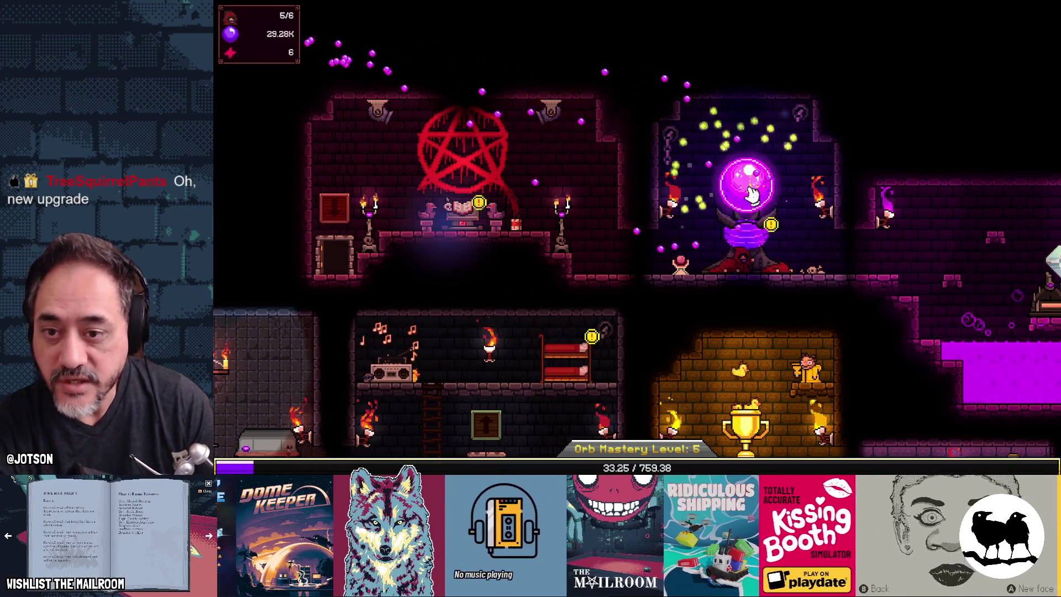
{"action": "left_click", "coordinate": [761, 186]}
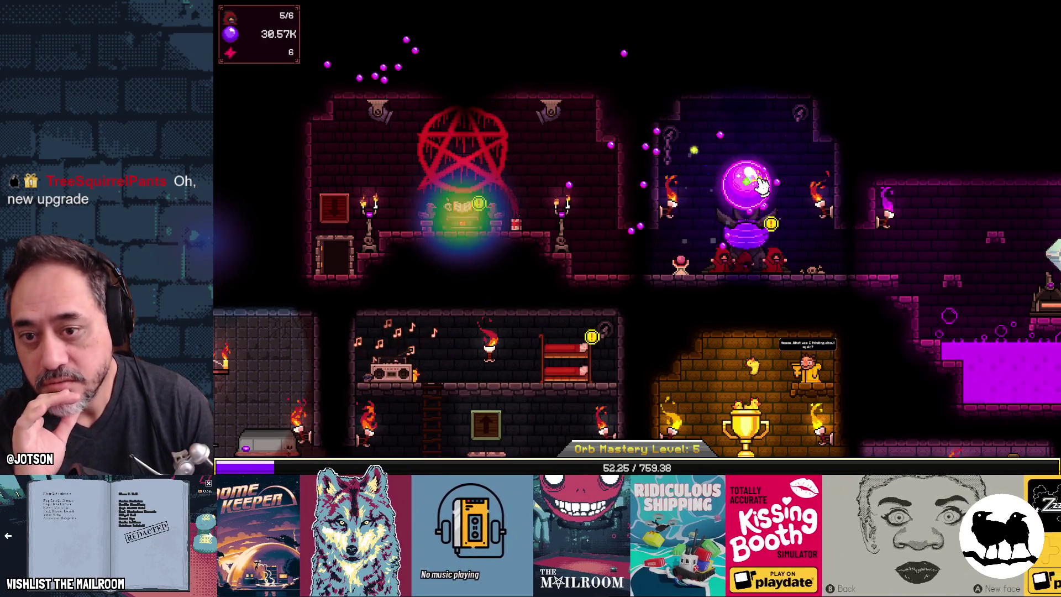
{"action": "left_click", "coordinate": [757, 190]}
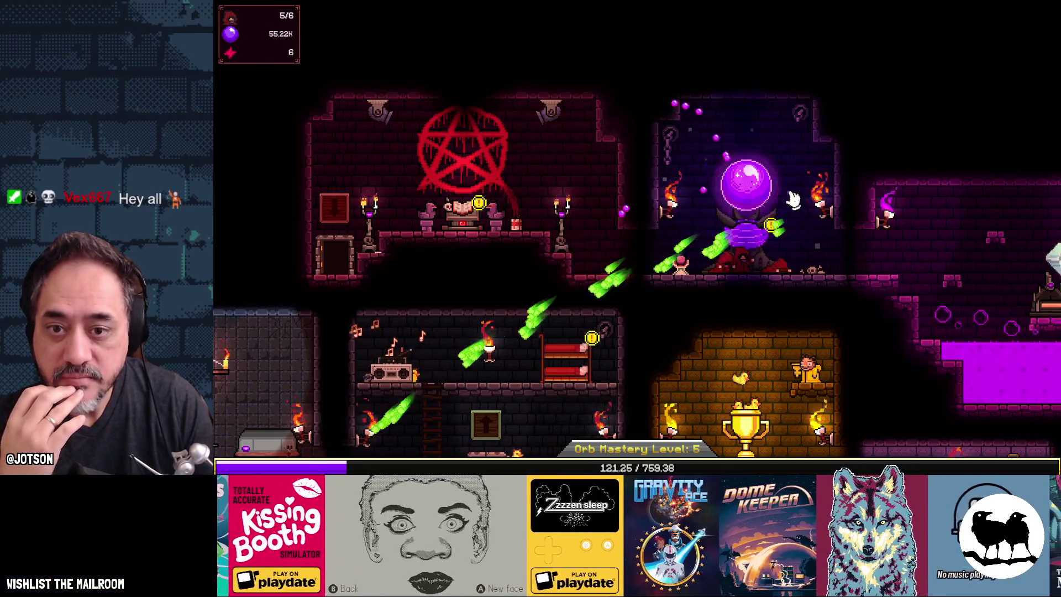
{"action": "left_click", "coordinate": [760, 203]}
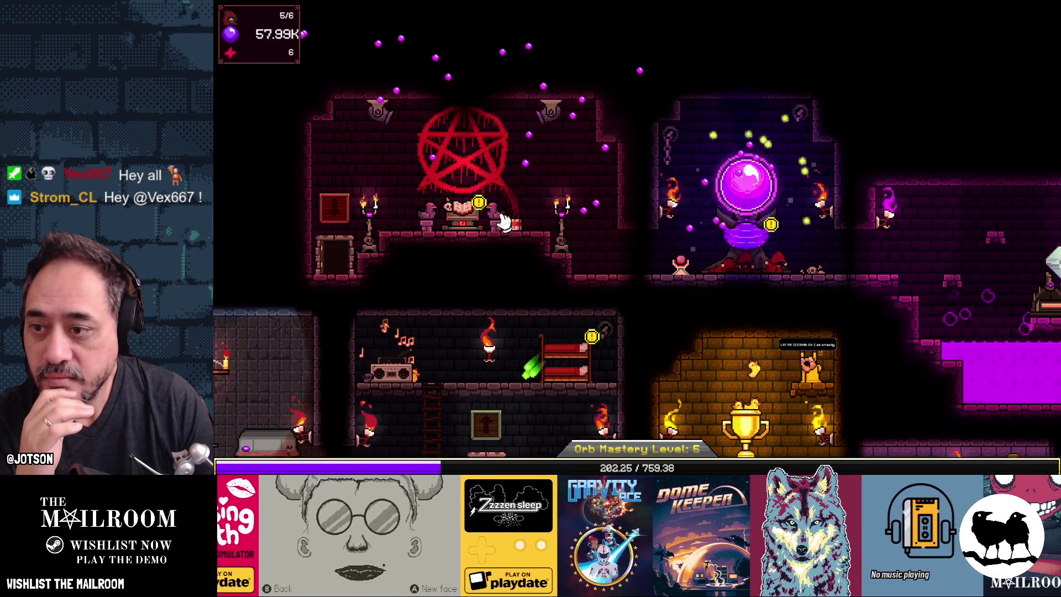
Summon a devotee from the Tome of Summoning to fill the cult to 6/6
{"action": "key", "text": "s"}
{"action": "left_click", "coordinate": [972, 118]}
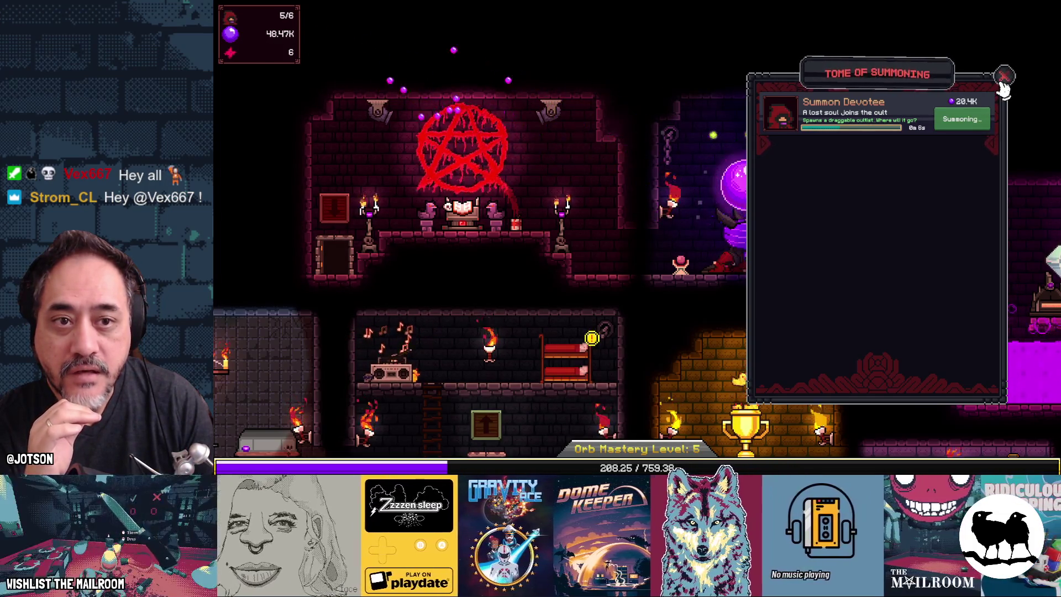
{"action": "left_click", "coordinate": [1004, 77]}
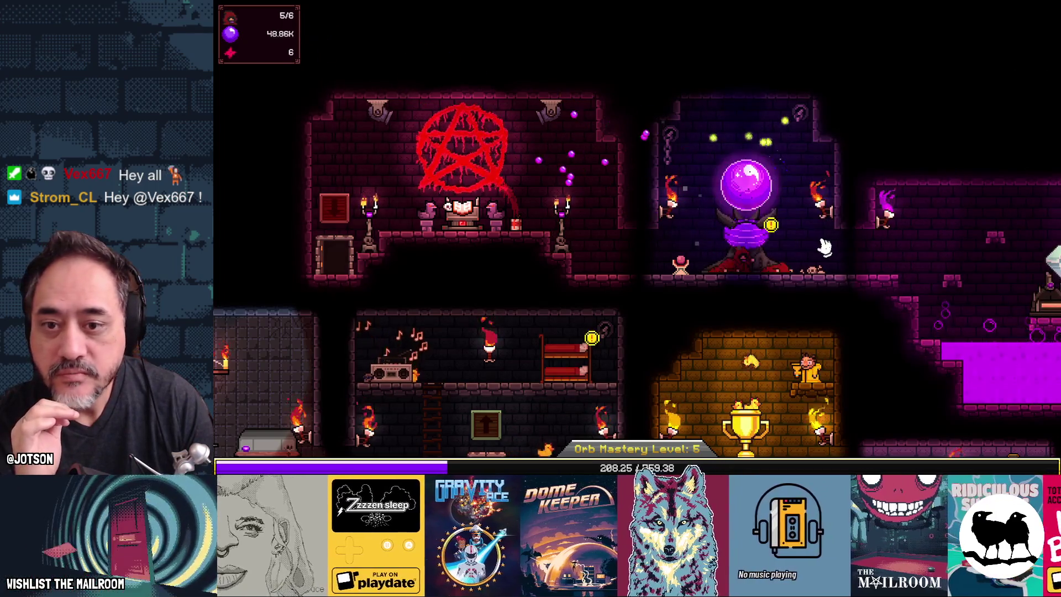
Upgrade Orb Experience Chance to level 4 at the Orb of Devotion altar
{"action": "left_click_drag", "start_coordinate": [855, 249], "coordinate": [766, 241]}
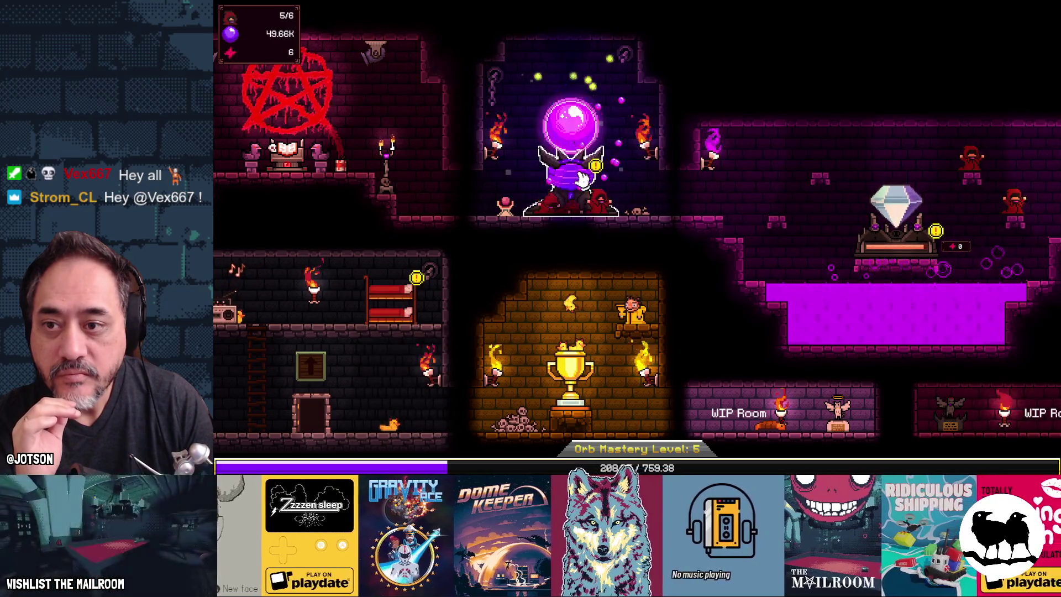
{"action": "left_click", "coordinate": [885, 246]}
{"action": "left_click", "coordinate": [964, 121]}
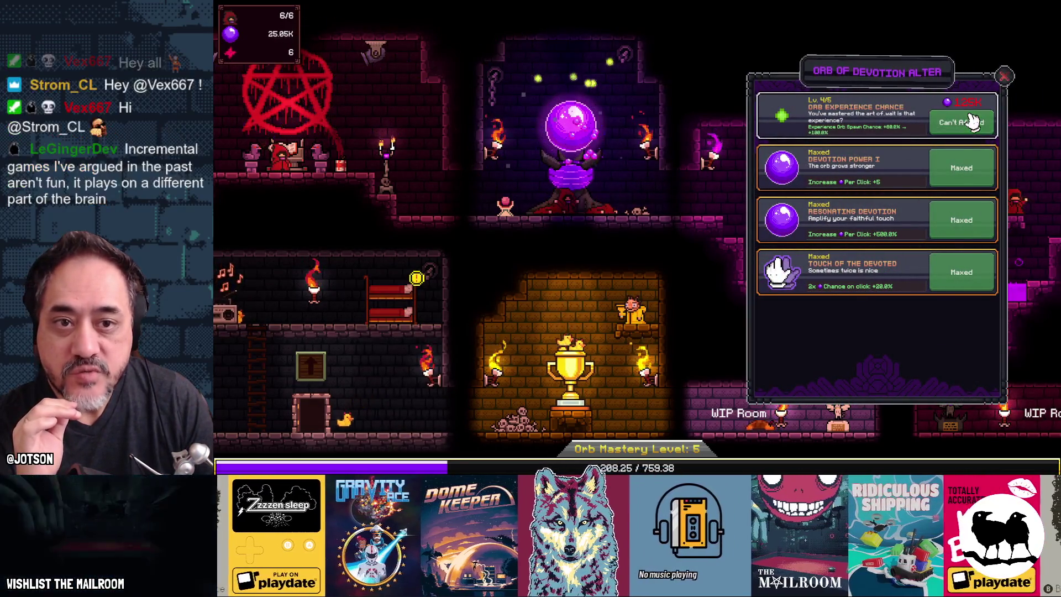
{"action": "left_click", "coordinate": [1004, 78]}
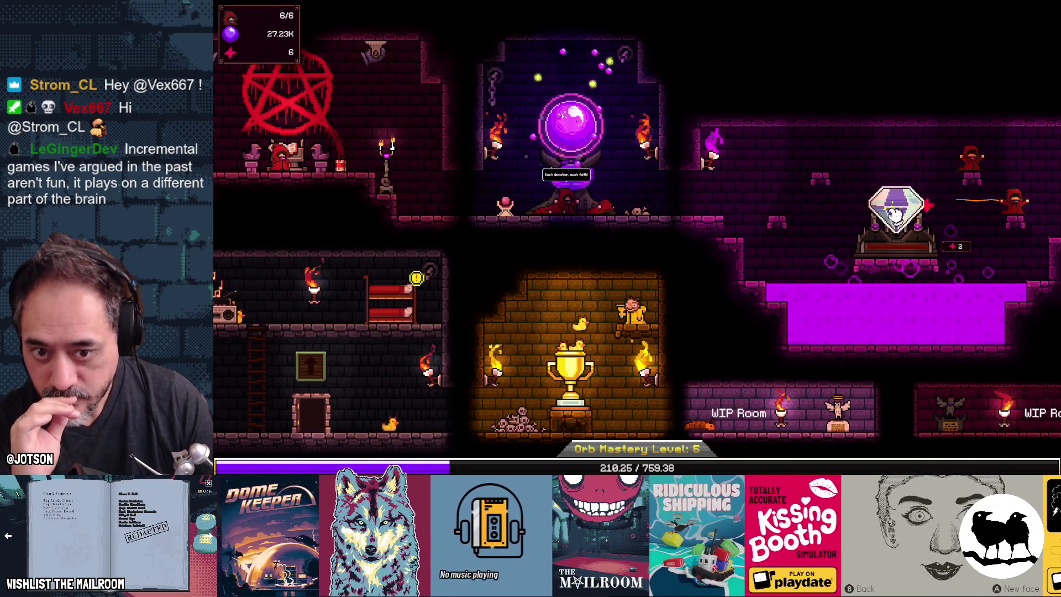
Pan down to the lower rooms and open the Cultist Quarters upgrades
{"action": "scroll", "coordinate": [635, 249], "scroll_direction": "down", "scroll_amount": 3}
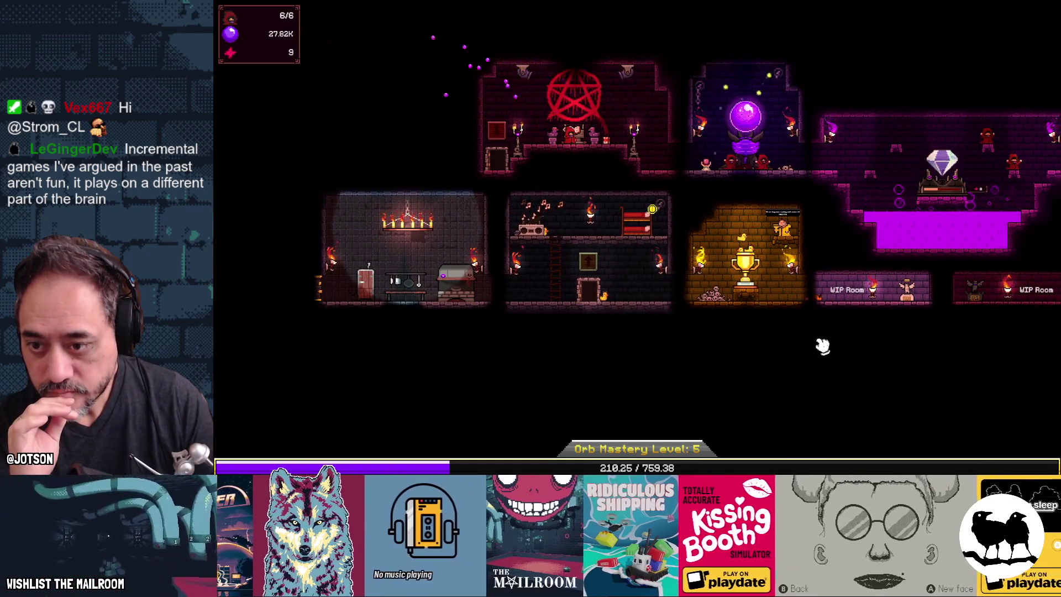
{"action": "left_click_drag", "start_coordinate": [821, 346], "coordinate": [730, 394]}
{"action": "mouse_move", "coordinate": [870, 379]}
{"action": "left_mouse_down"}
{"action": "mouse_move", "coordinate": [680, 379]}
{"action": "mouse_move", "coordinate": [834, 378]}
{"action": "left_mouse_up"}
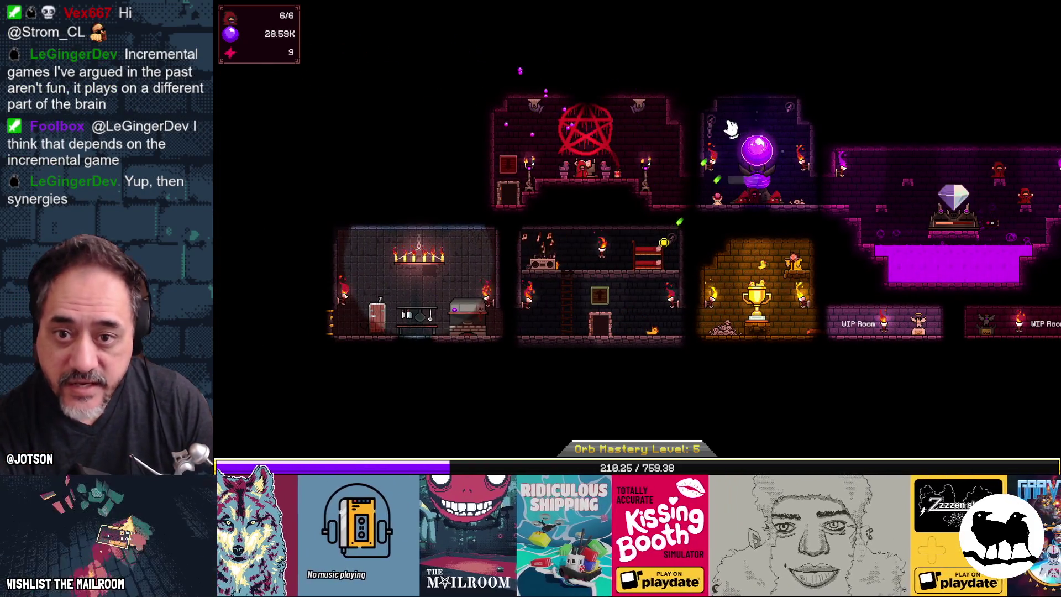
{"action": "left_click", "coordinate": [658, 268]}
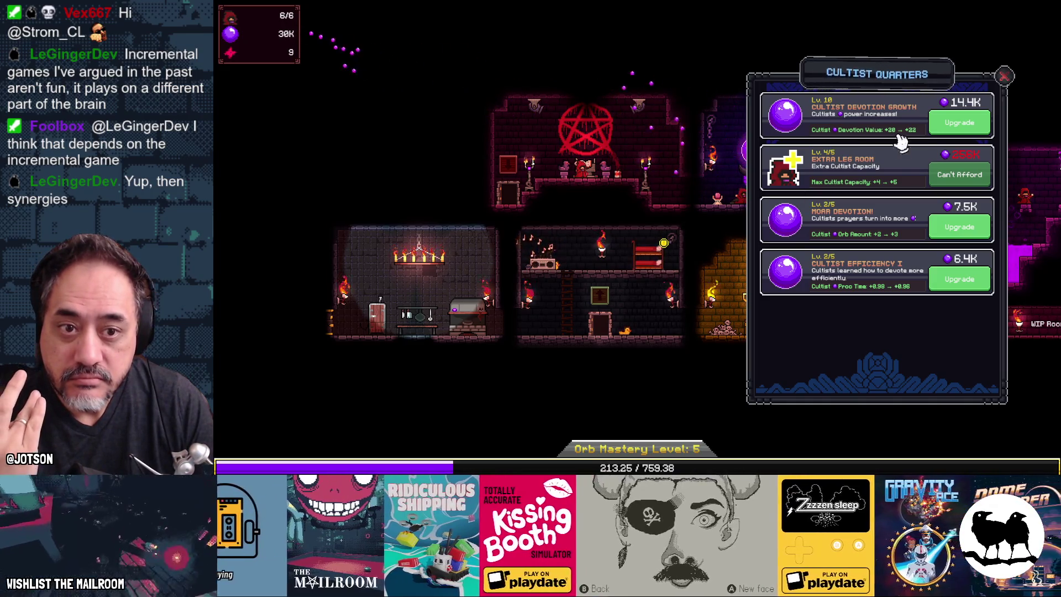
Raise Cultist Devotion Growth to 11, and Moar Devotion and Cultist Efficiency to 3/5, then close the panel
{"action": "left_click", "coordinate": [940, 125]}
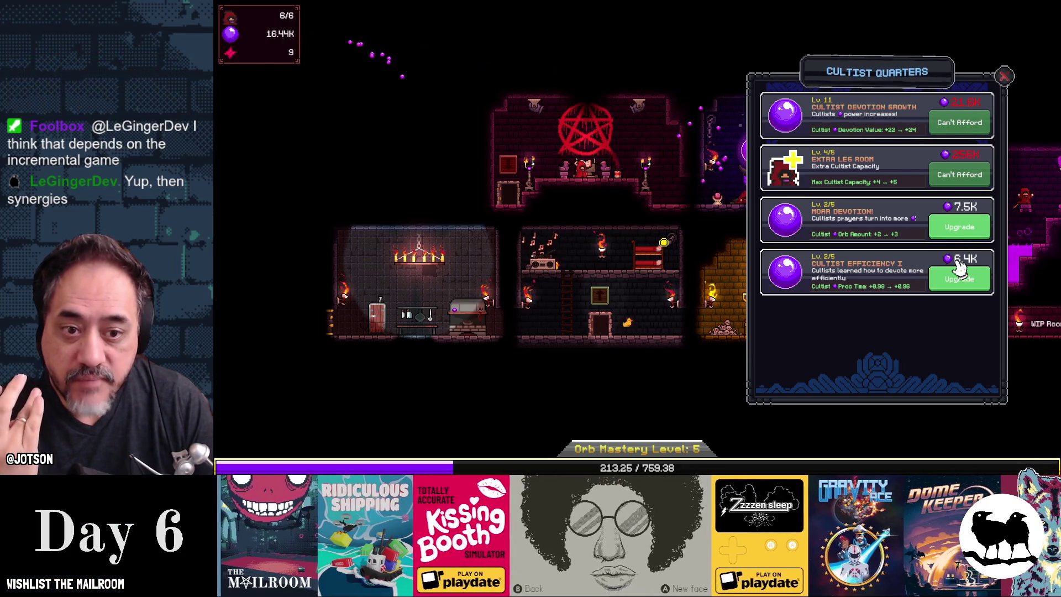
{"action": "left_click", "coordinate": [953, 232]}
{"action": "left_click", "coordinate": [954, 279]}
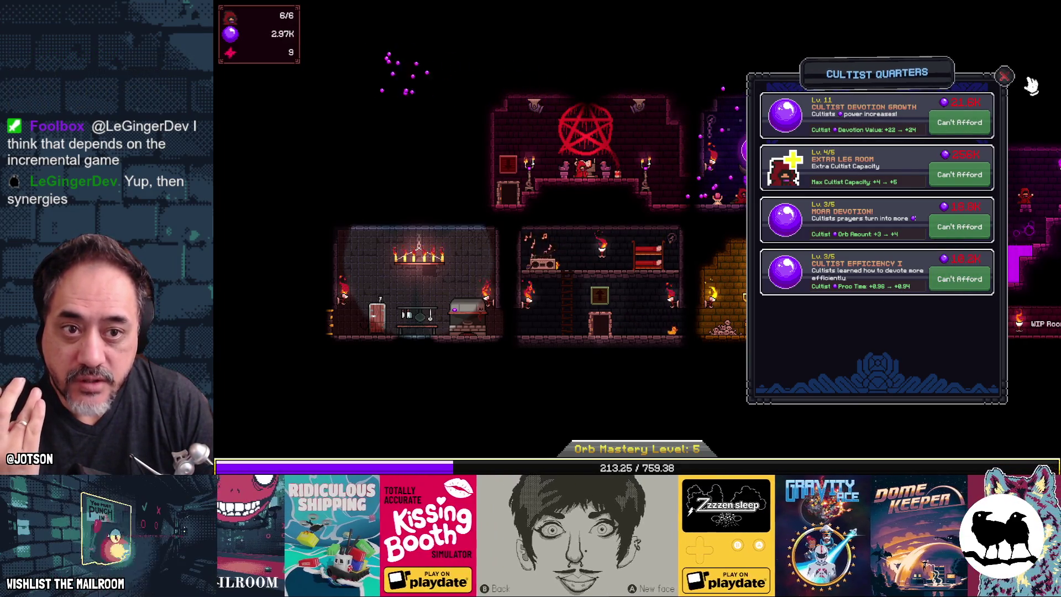
{"action": "left_click", "coordinate": [1004, 76]}
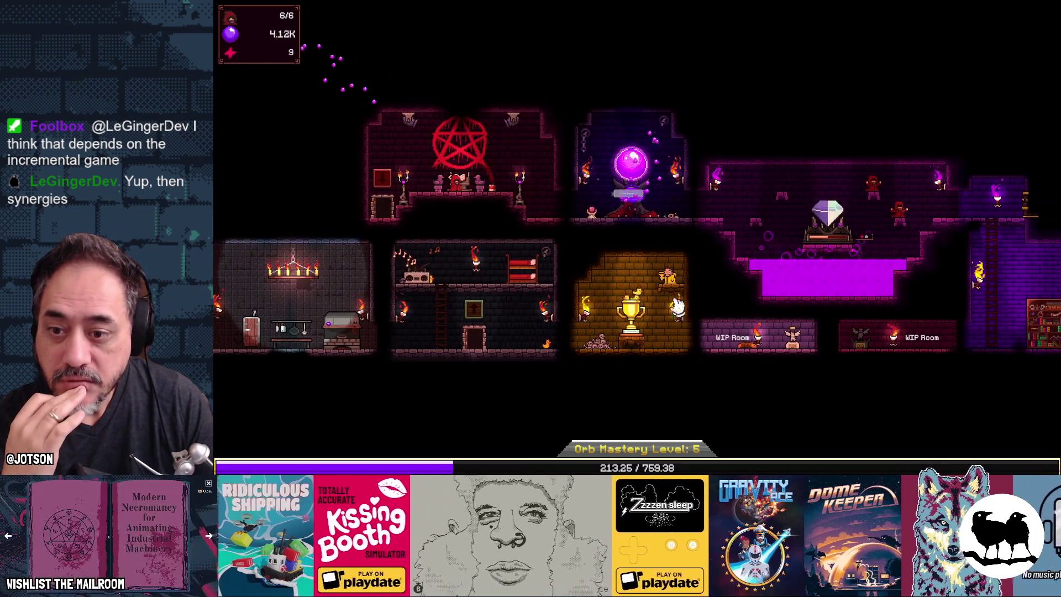
{"action": "left_click", "coordinate": [634, 332]}
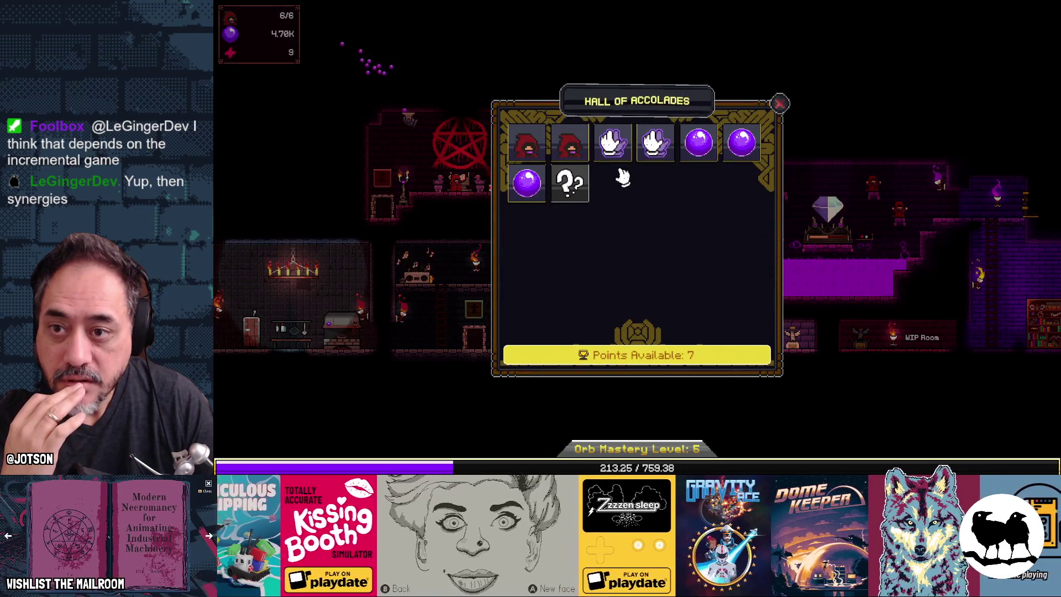
{"action": "mouse_move", "coordinate": [547, 194]}
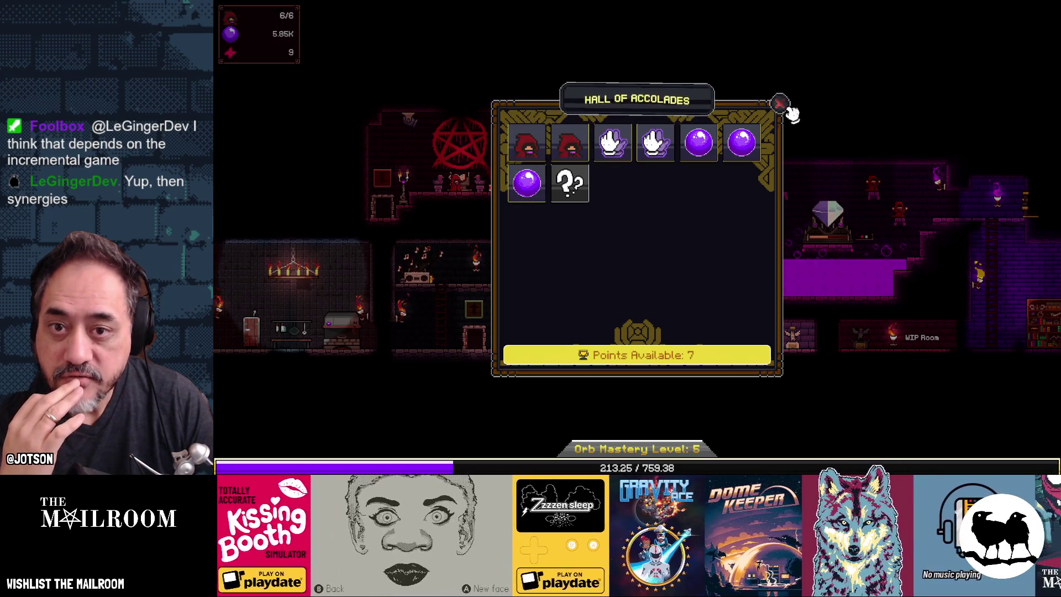
{"action": "left_click", "coordinate": [779, 104]}
{"action": "key", "text": "a"}
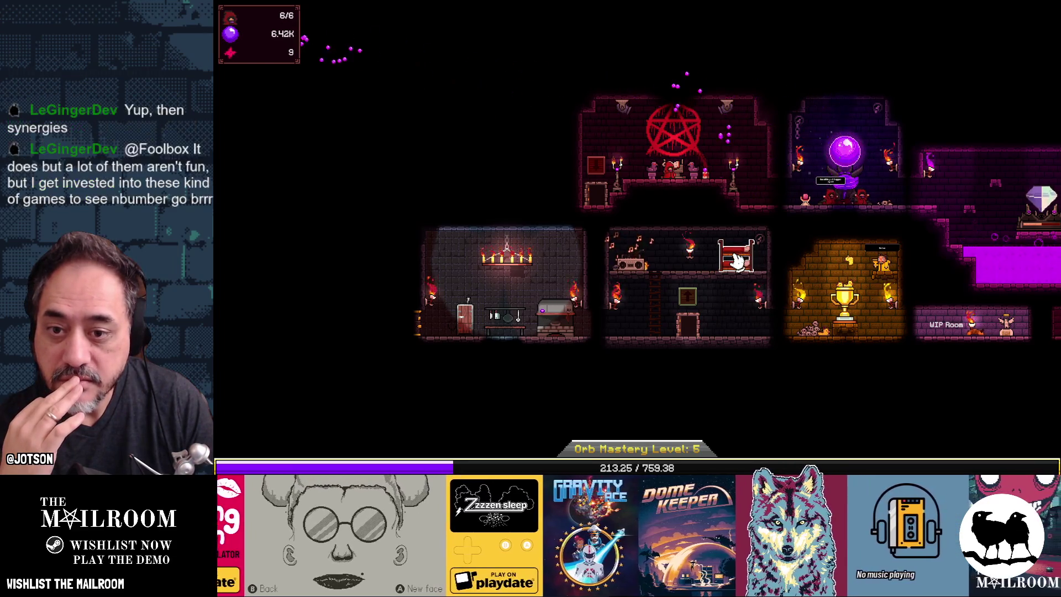
{"action": "left_click", "coordinate": [713, 295]}
{"action": "left_click", "coordinate": [716, 165]}
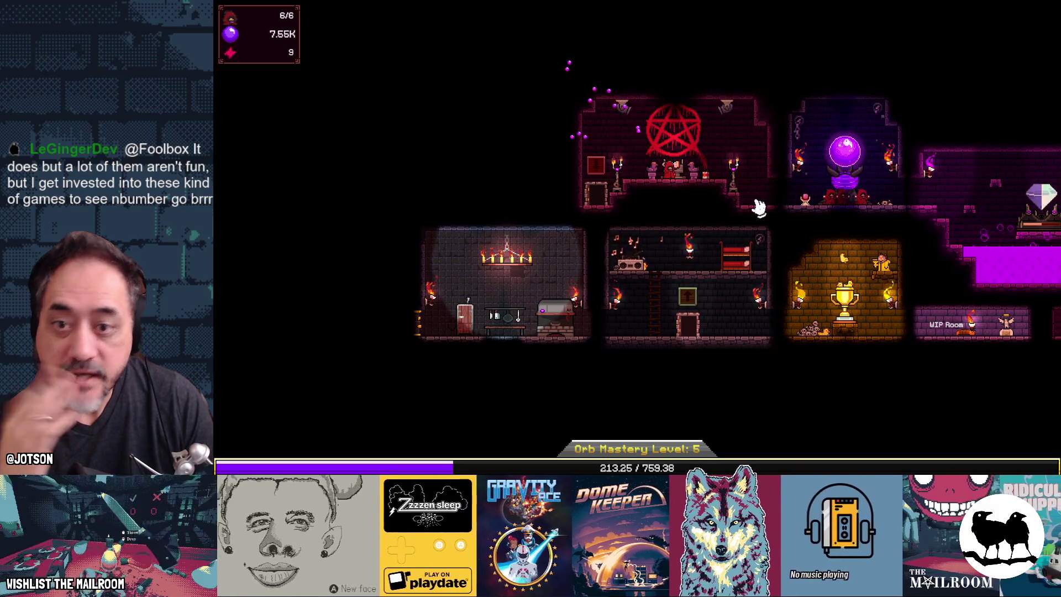
{"action": "left_click_drag", "start_coordinate": [700, 300], "coordinate": [410, 301]}
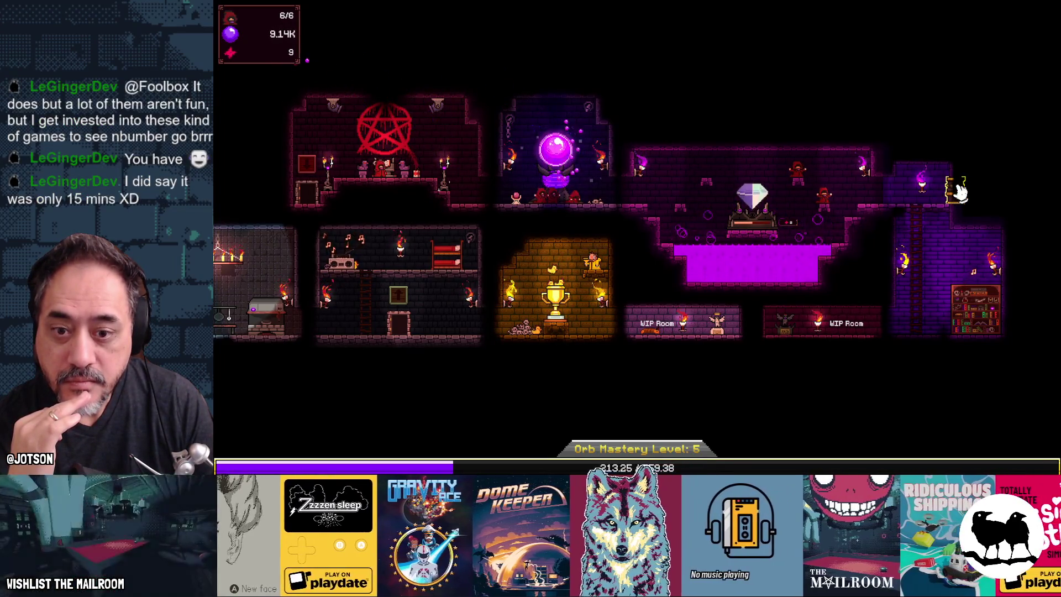
{"action": "mouse_move", "coordinate": [562, 337]}
{"action": "left_mouse_down"}
{"action": "mouse_move", "coordinate": [776, 338]}
{"action": "mouse_move", "coordinate": [707, 343]}
{"action": "left_mouse_up"}
{"action": "scroll", "coordinate": [707, 342], "scroll_direction": "down", "scroll_amount": 1}
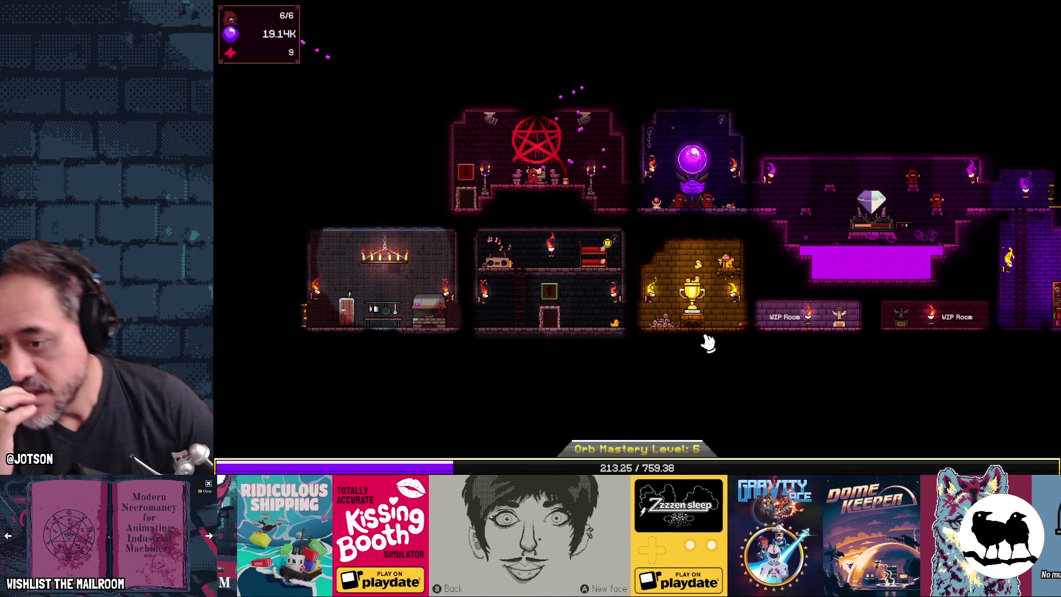
{"action": "left_click", "coordinate": [675, 210]}
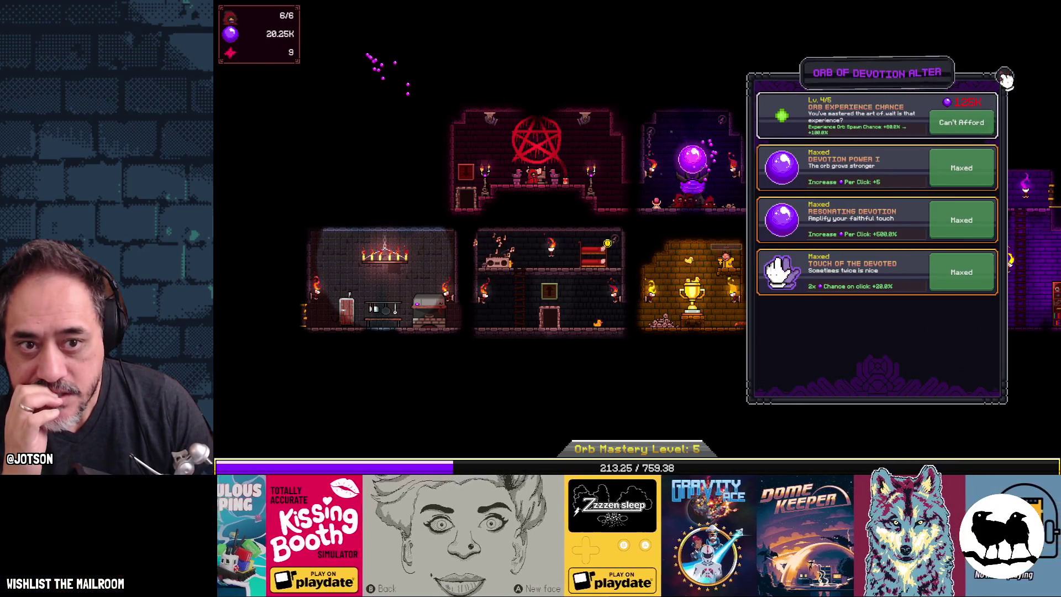
{"action": "left_click", "coordinate": [1004, 75]}
{"action": "left_click_drag", "start_coordinate": [959, 280], "coordinate": [660, 314]}
{"action": "left_click_drag", "start_coordinate": [548, 334], "coordinate": [730, 281]}
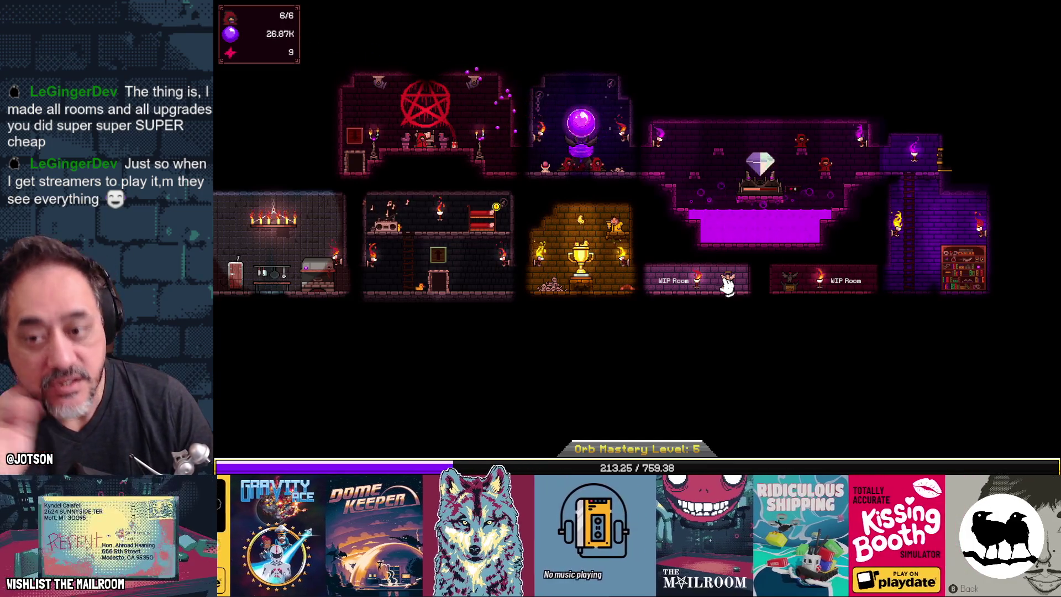
{"action": "mouse_move", "coordinate": [563, 324]}
{"action": "left_mouse_down"}
{"action": "mouse_move", "coordinate": [689, 312]}
{"action": "mouse_move", "coordinate": [701, 379]}
{"action": "left_mouse_up"}
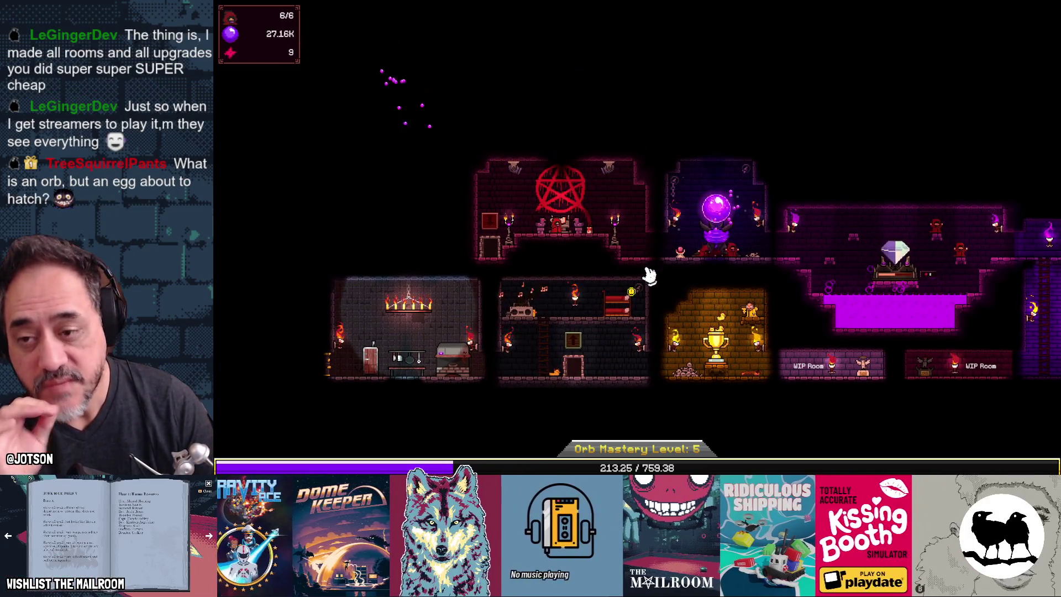
{"action": "left_click_drag", "start_coordinate": [666, 327], "coordinate": [593, 297]}
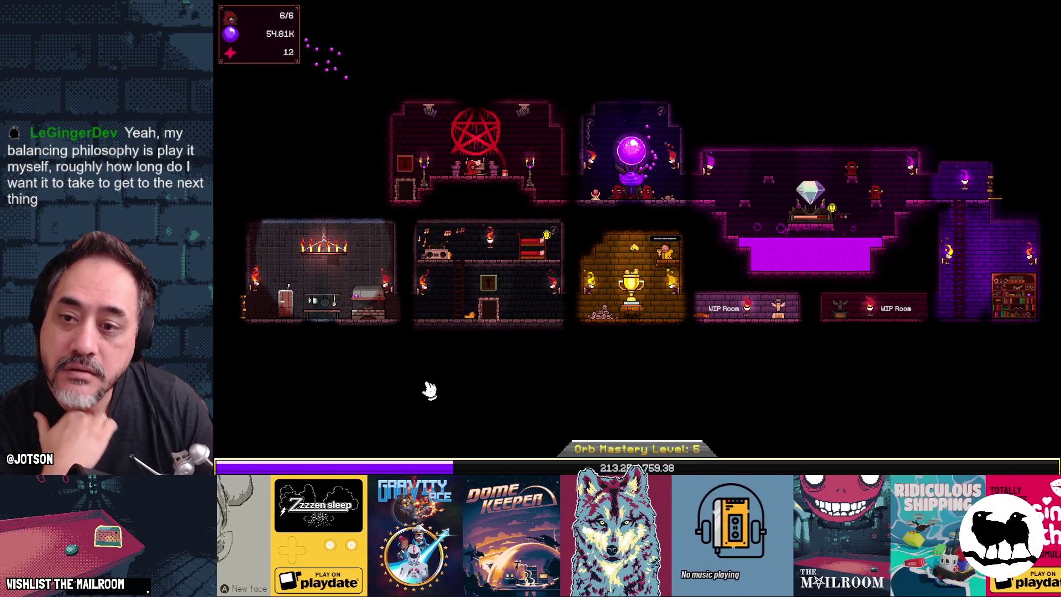
Tap the orb, then look over the Cultist Quarters and Tome of Summoning panels
{"action": "left_click", "coordinate": [633, 161]}
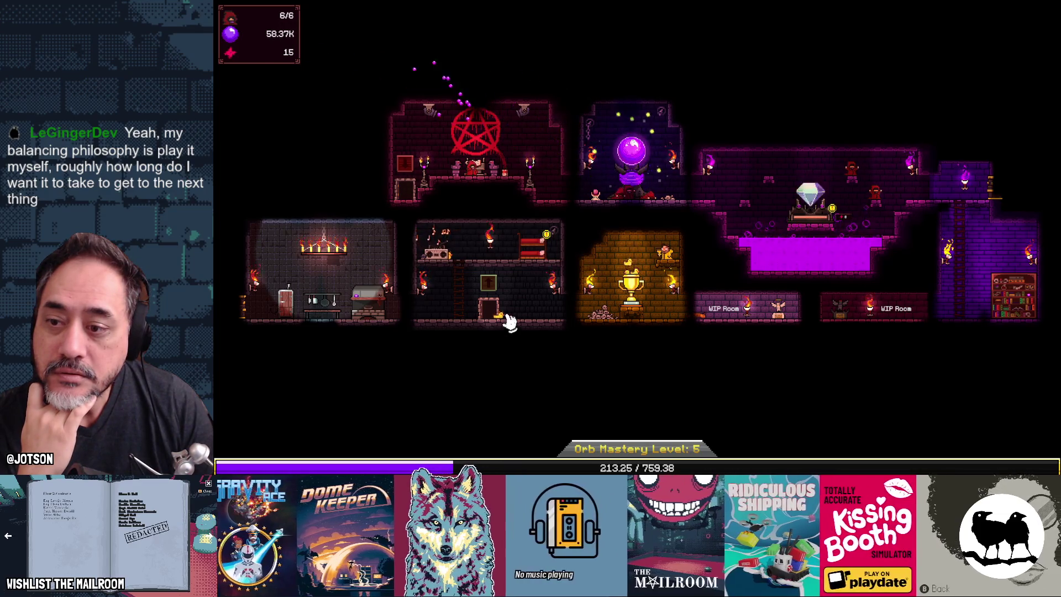
{"action": "left_click", "coordinate": [537, 259]}
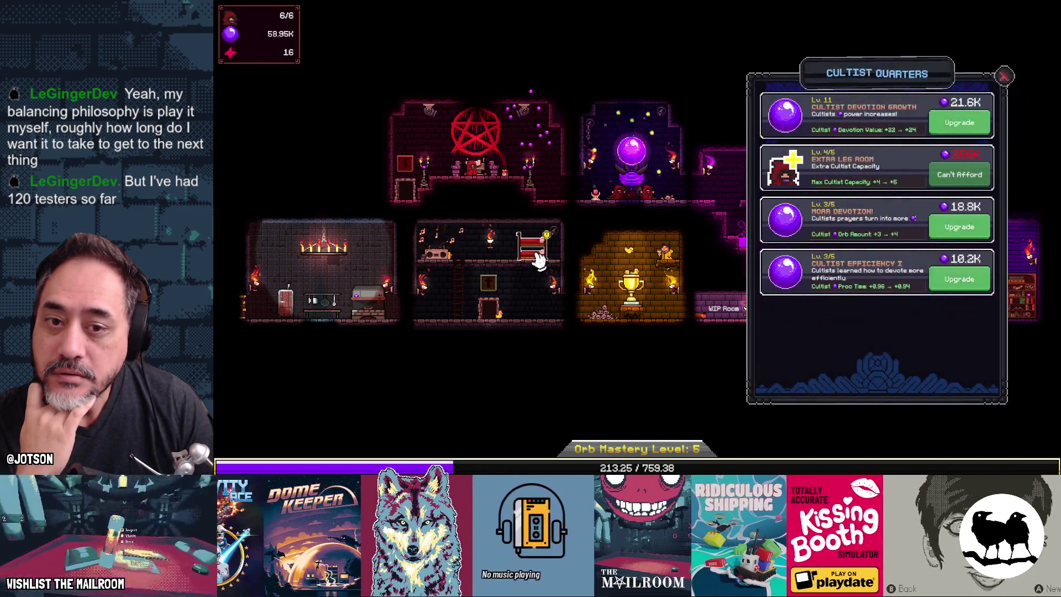
{"action": "left_click", "coordinate": [371, 261]}
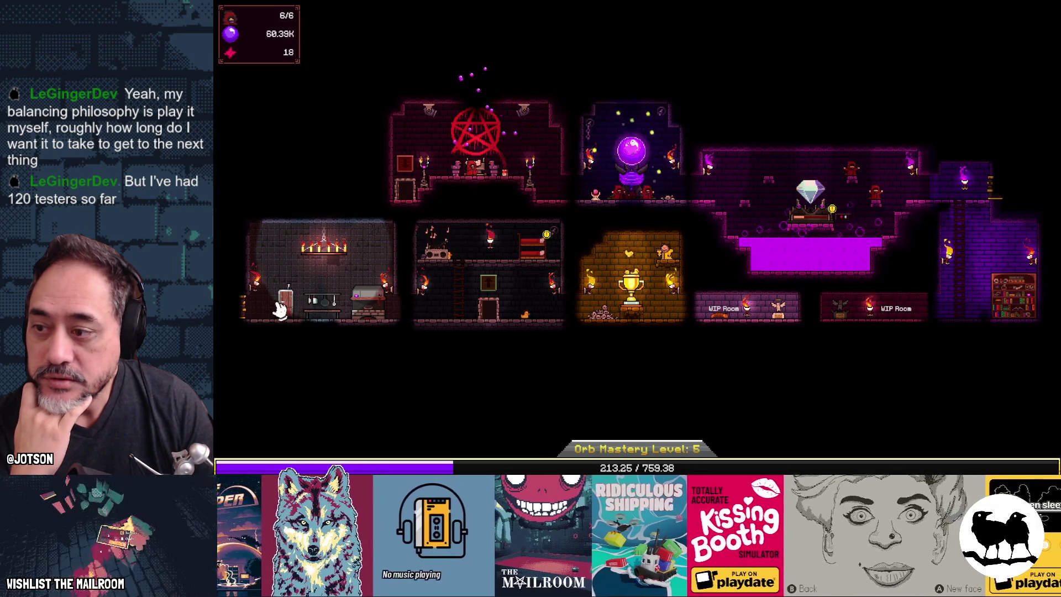
{"action": "left_click", "coordinate": [486, 170]}
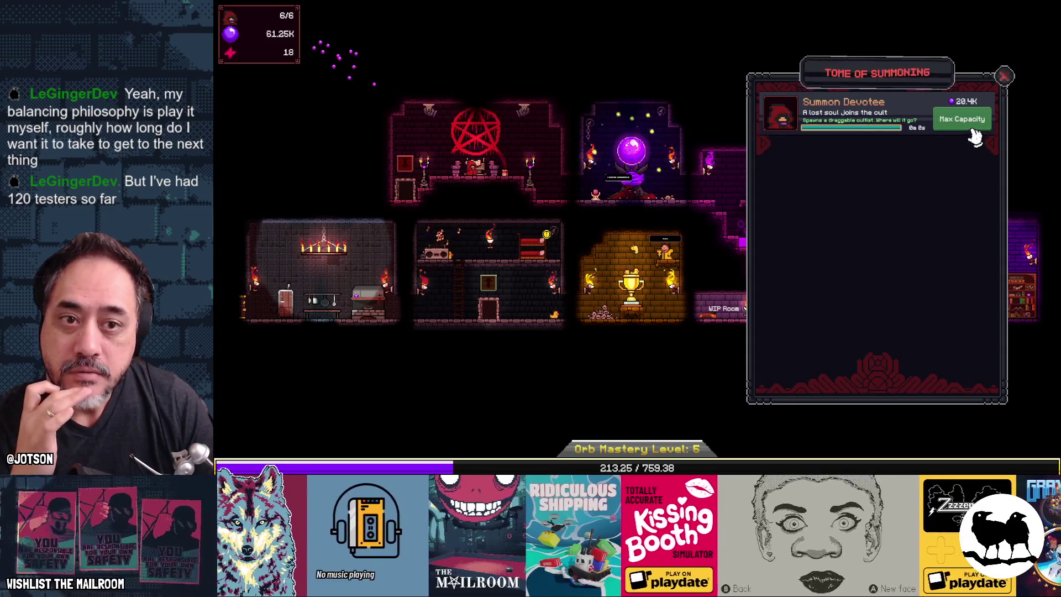
{"action": "left_click", "coordinate": [1004, 76]}
Check the Orb of Devotion upgrades, then open the Life Crystal panel showing The Power of Life 2/10
{"action": "left_click", "coordinate": [631, 152]}
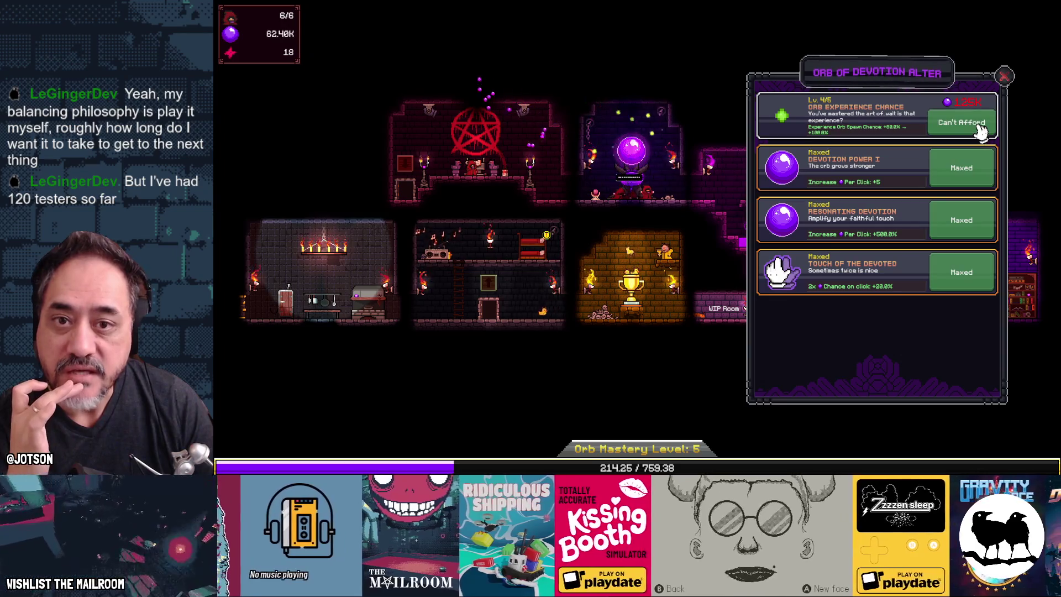
{"action": "left_click", "coordinate": [1004, 77]}
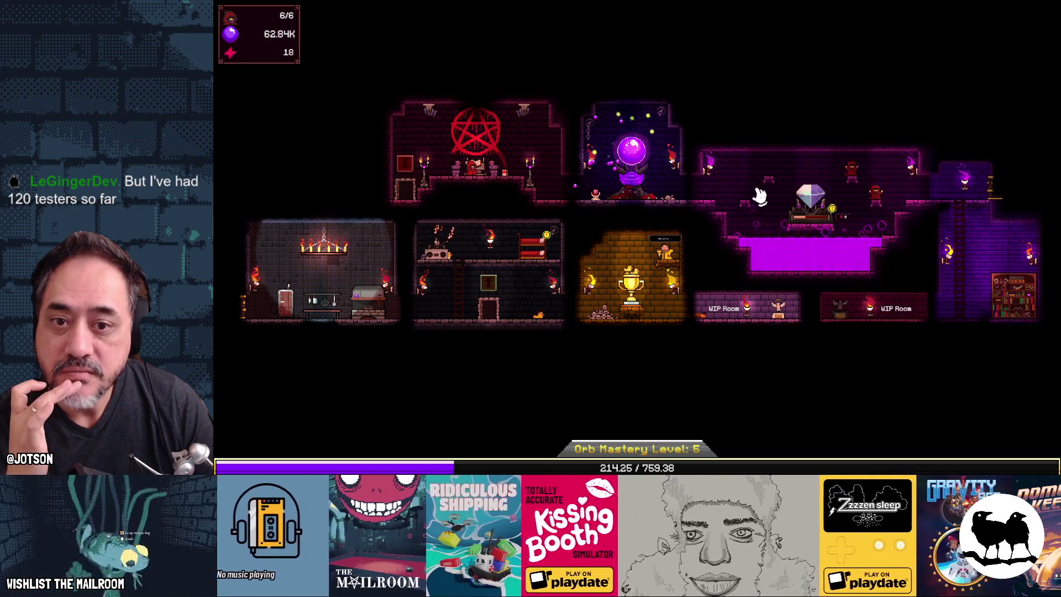
{"action": "left_click", "coordinate": [811, 209]}
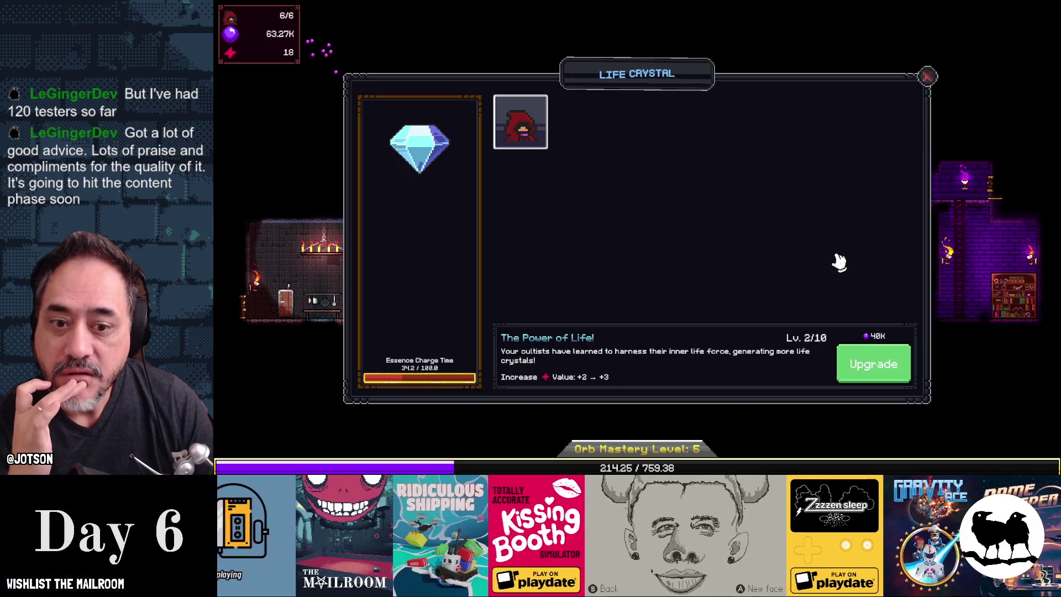
Upgrade The Power of Life to level 3/10, then view the Hall of Accolades with 7 points available
{"action": "left_click", "coordinate": [875, 371]}
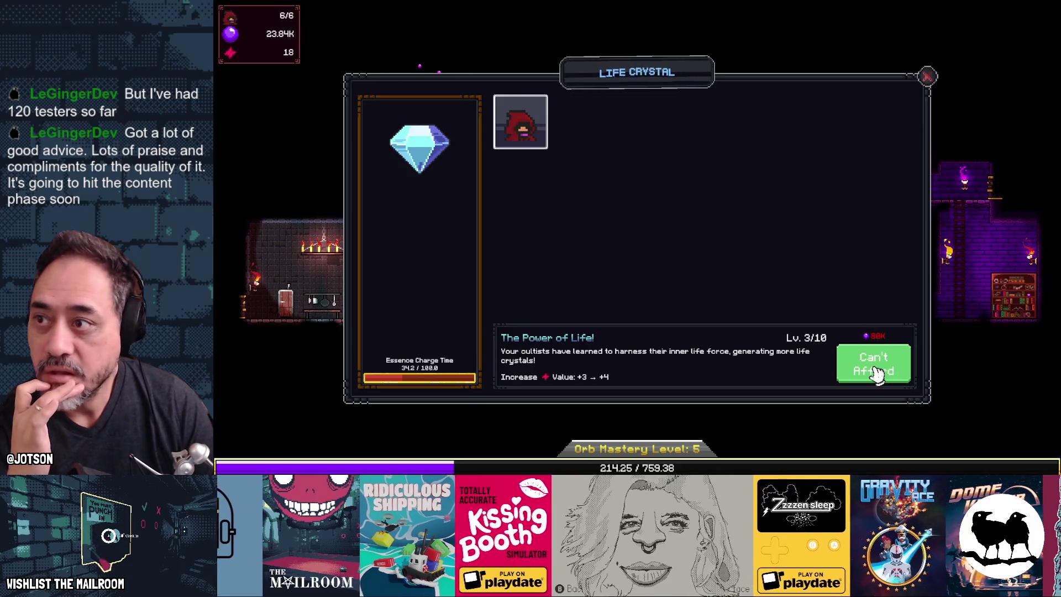
{"action": "left_click", "coordinate": [925, 77]}
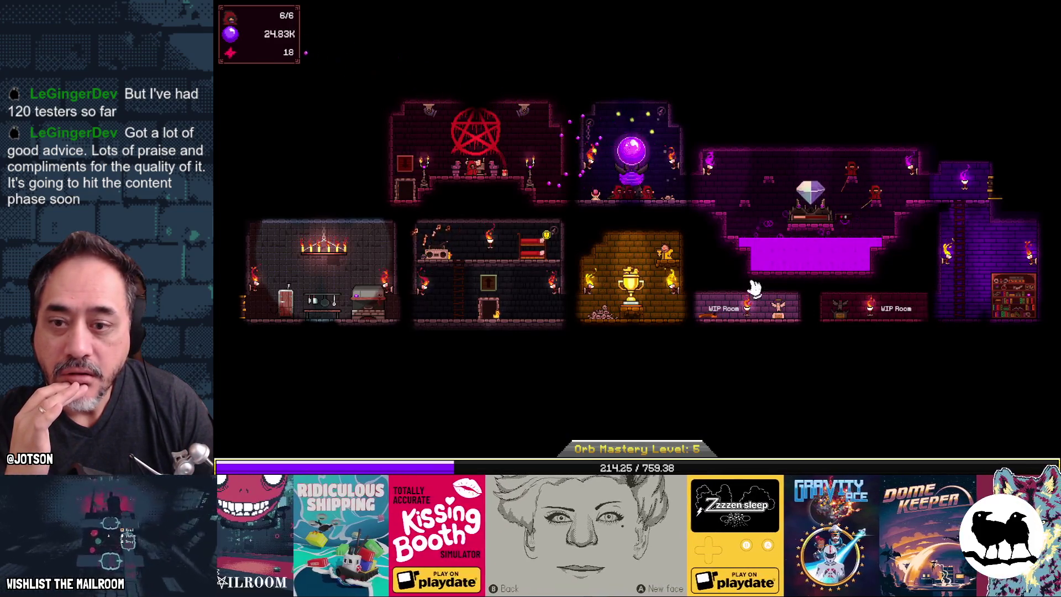
{"action": "left_click", "coordinate": [660, 304]}
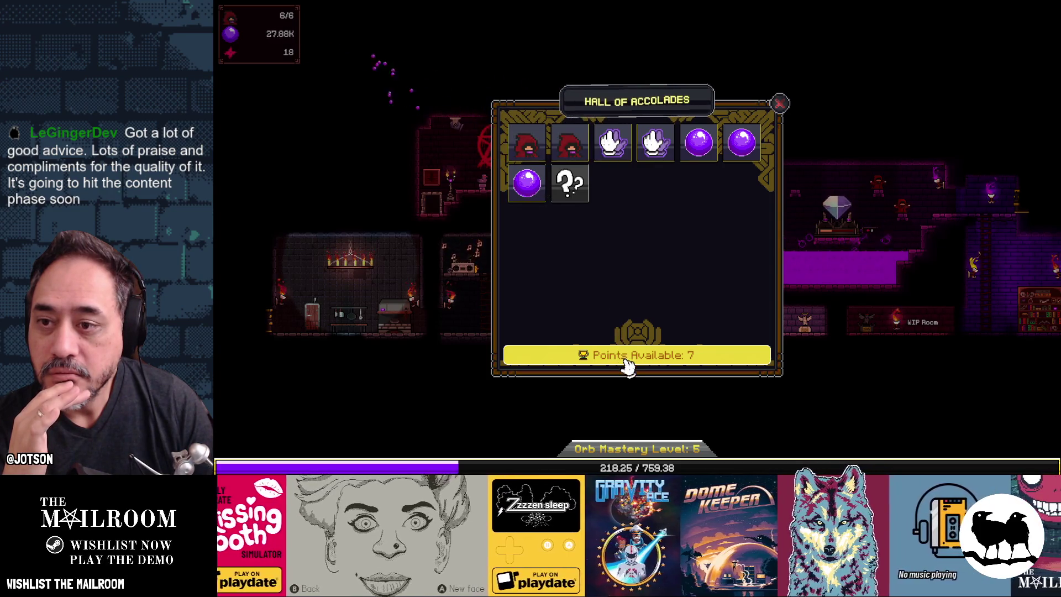
Leave the Hall of Accolades and look over the Accolade Market in the trophy room
{"action": "left_click", "coordinate": [779, 103]}
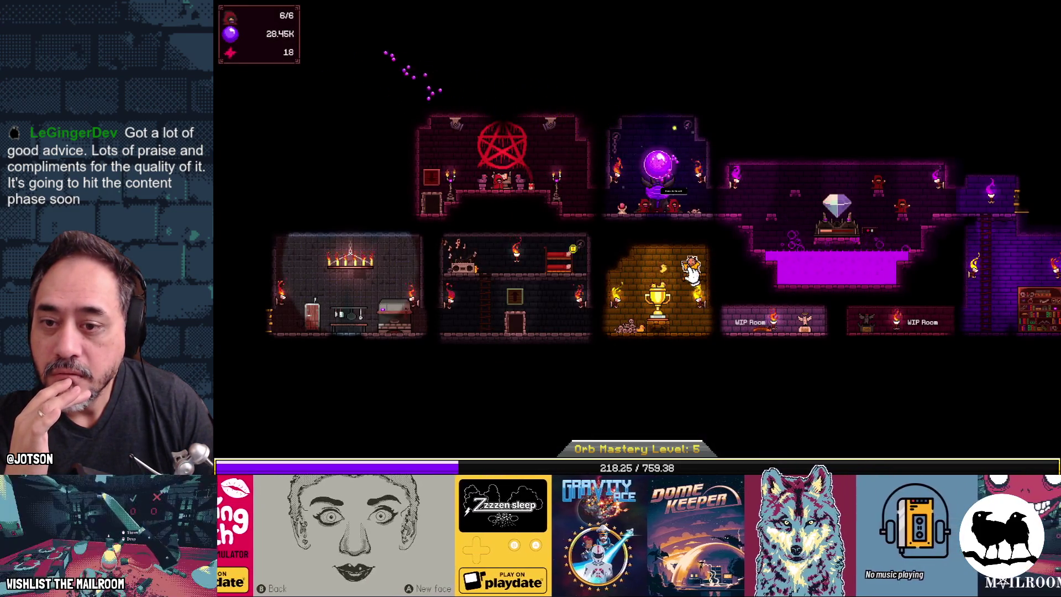
{"action": "left_click", "coordinate": [690, 266]}
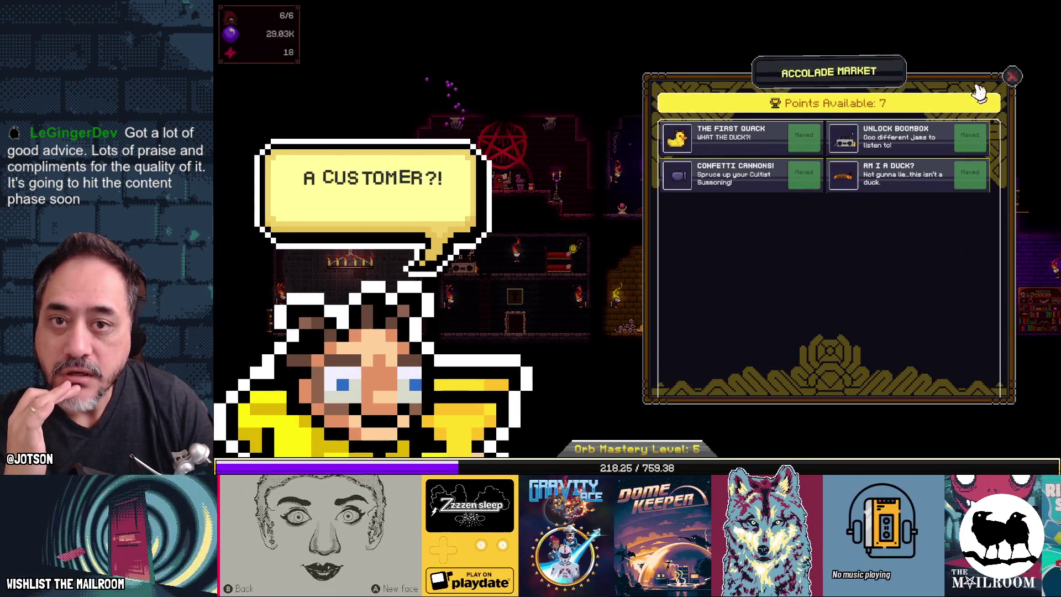
{"action": "left_click", "coordinate": [1012, 76]}
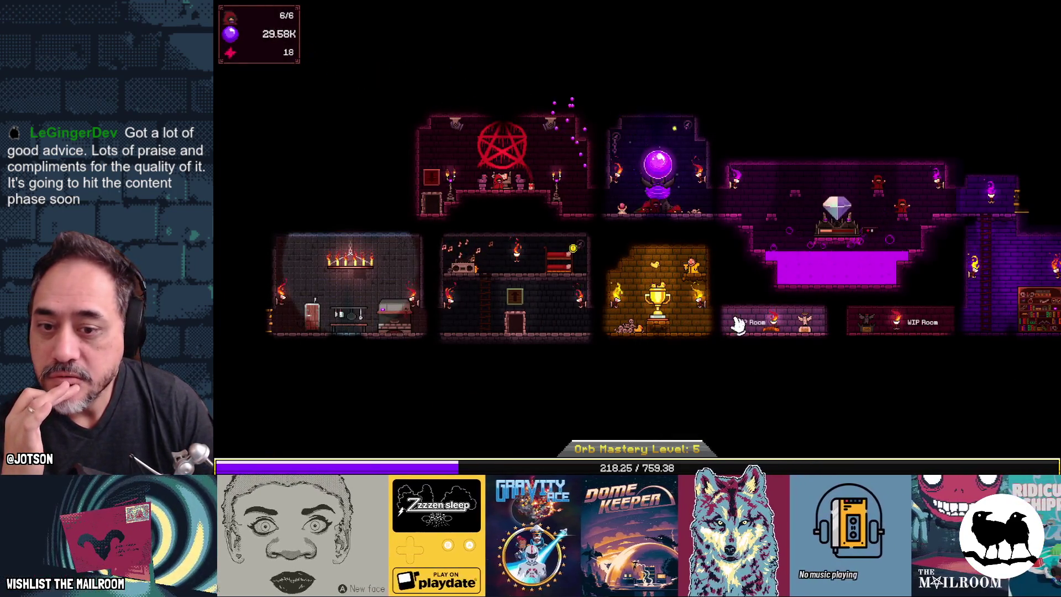
In Cultist Quarters, upgrade Moar Devotion and Cultist Efficiency to level 4/5
{"action": "left_click", "coordinate": [567, 267]}
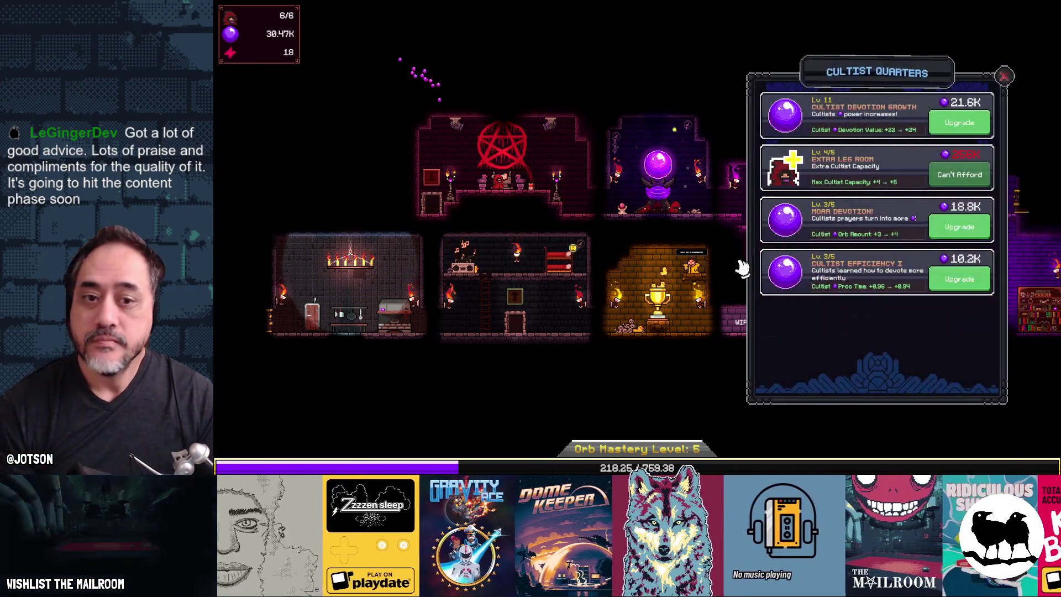
{"action": "left_click", "coordinate": [947, 230]}
{"action": "left_click", "coordinate": [965, 285]}
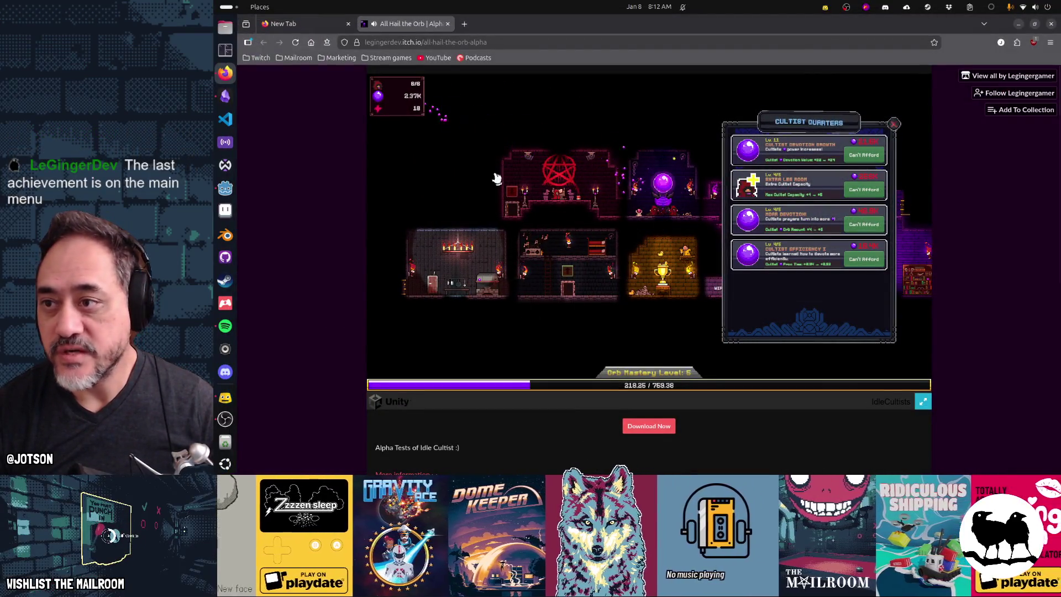
Exit via Settings to the main menu and open the game's Steam wishlist page
{"action": "key", "text": "Escape"}
{"action": "key", "text": "Escape"}
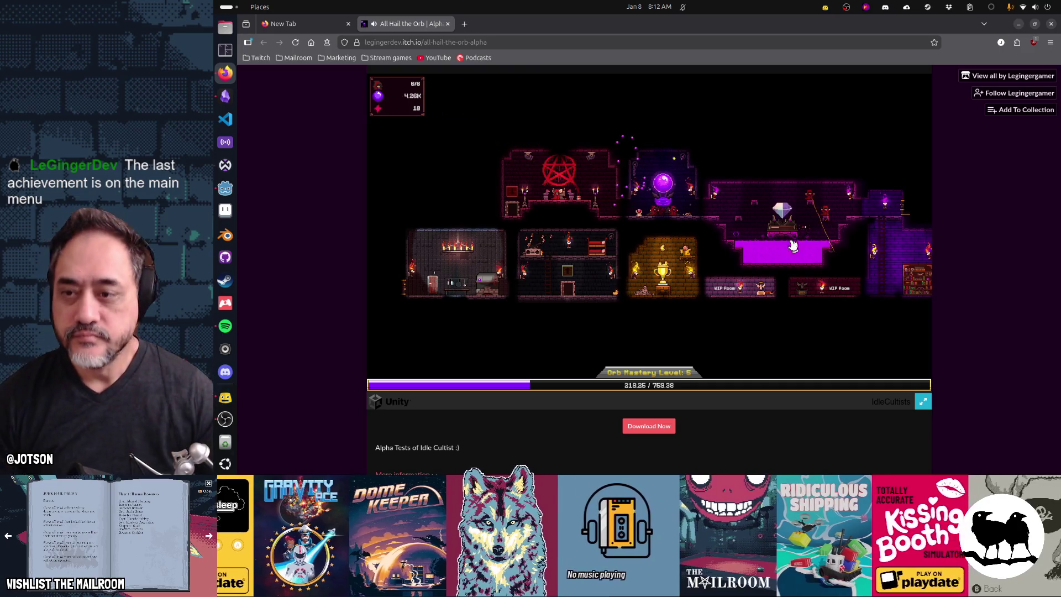
{"action": "key", "text": "Escape"}
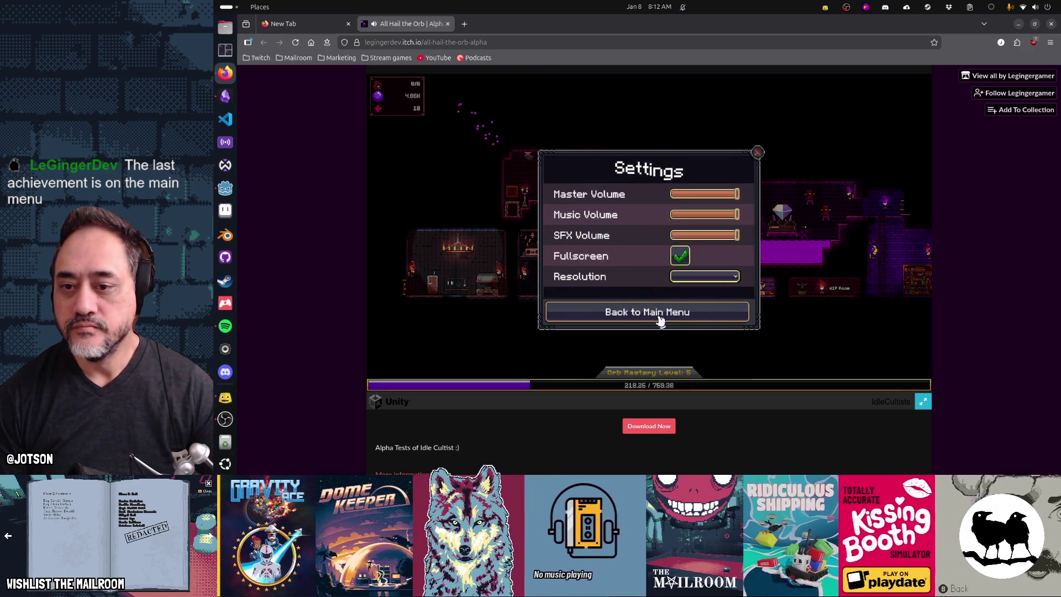
{"action": "left_click", "coordinate": [660, 316]}
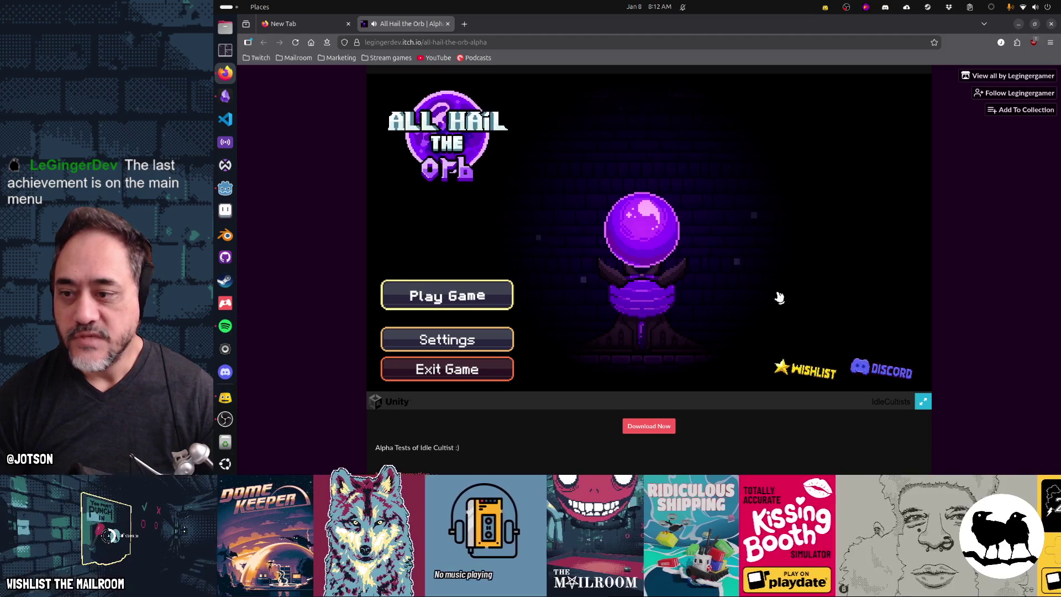
{"action": "left_click", "coordinate": [805, 369]}
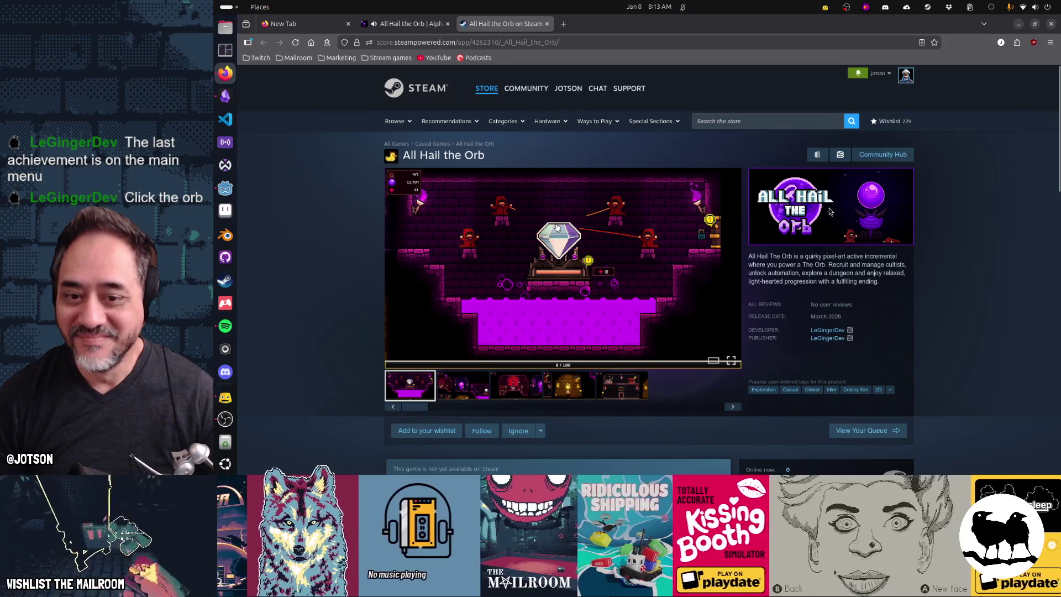
Check the Steam page URL, then click the itch.io title-screen orb for the hidden achievement
{"action": "left_click", "coordinate": [558, 43]}
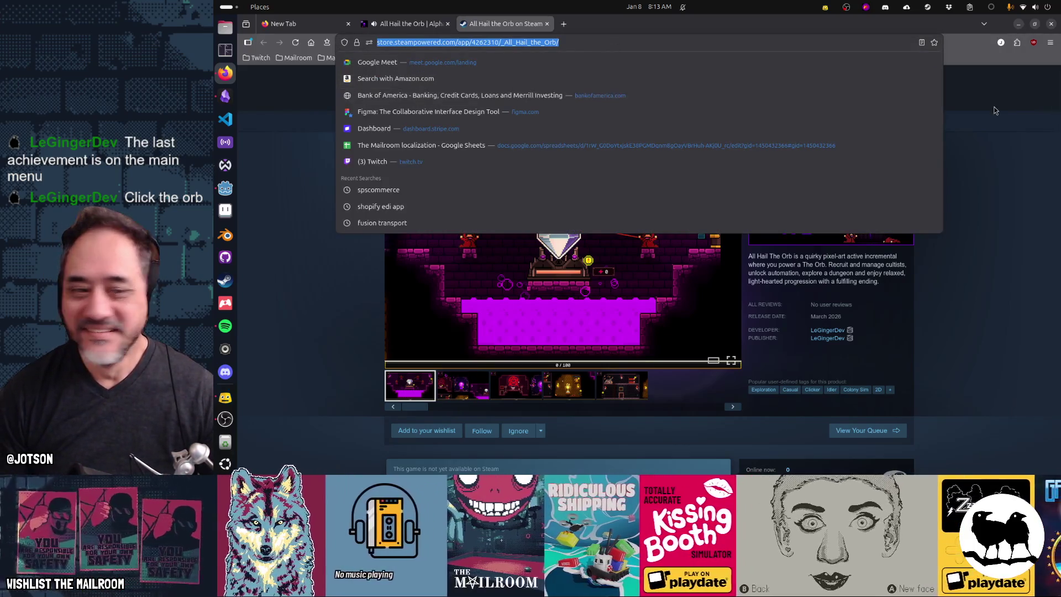
{"action": "left_click", "coordinate": [557, 227]}
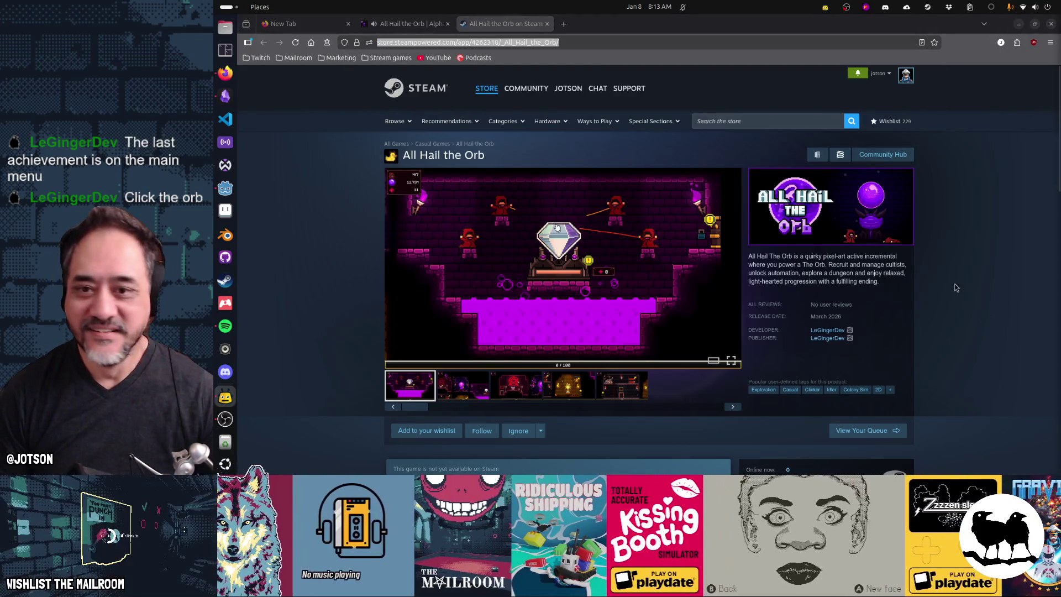
{"action": "left_click", "coordinate": [403, 23]}
{"action": "left_click", "coordinate": [663, 226]}
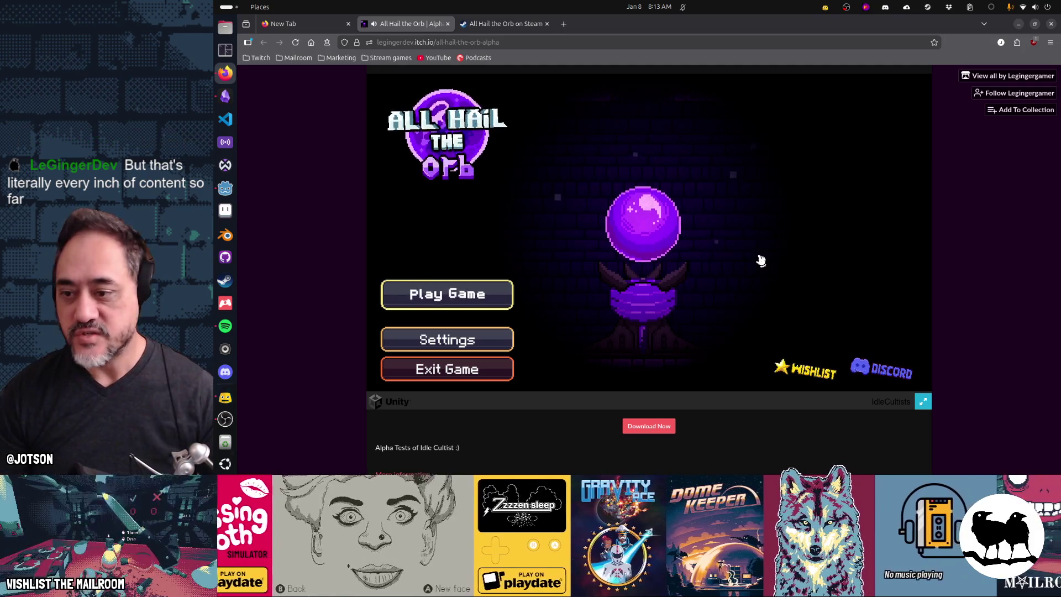
Open and close the main-menu Settings, then close the itch.io tab, leaving the Steam page
{"action": "left_click", "coordinate": [436, 340]}
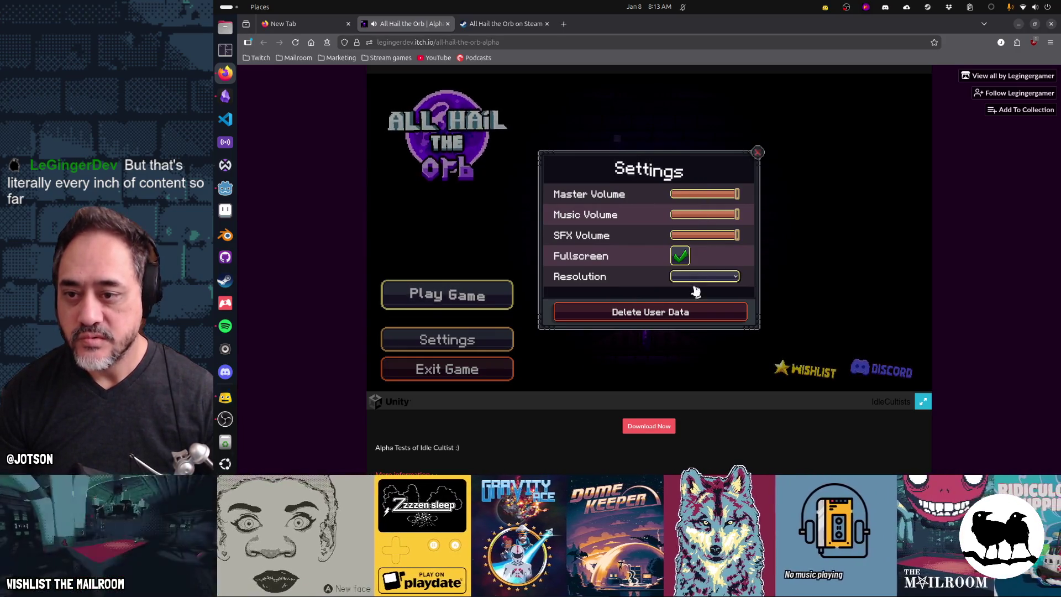
{"action": "left_click", "coordinate": [757, 153]}
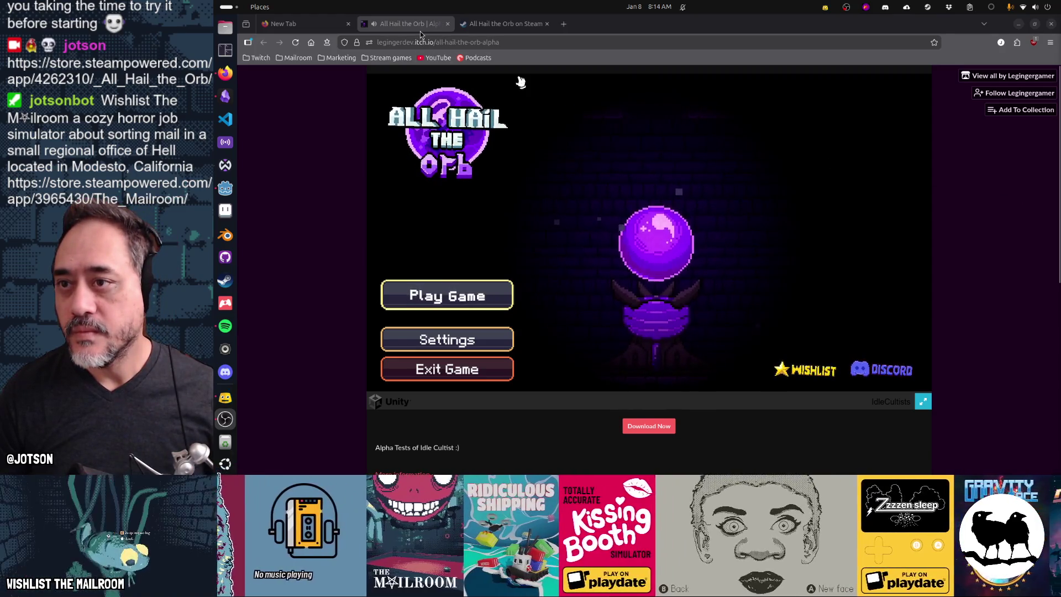
{"action": "middle_click", "coordinate": [421, 31]}
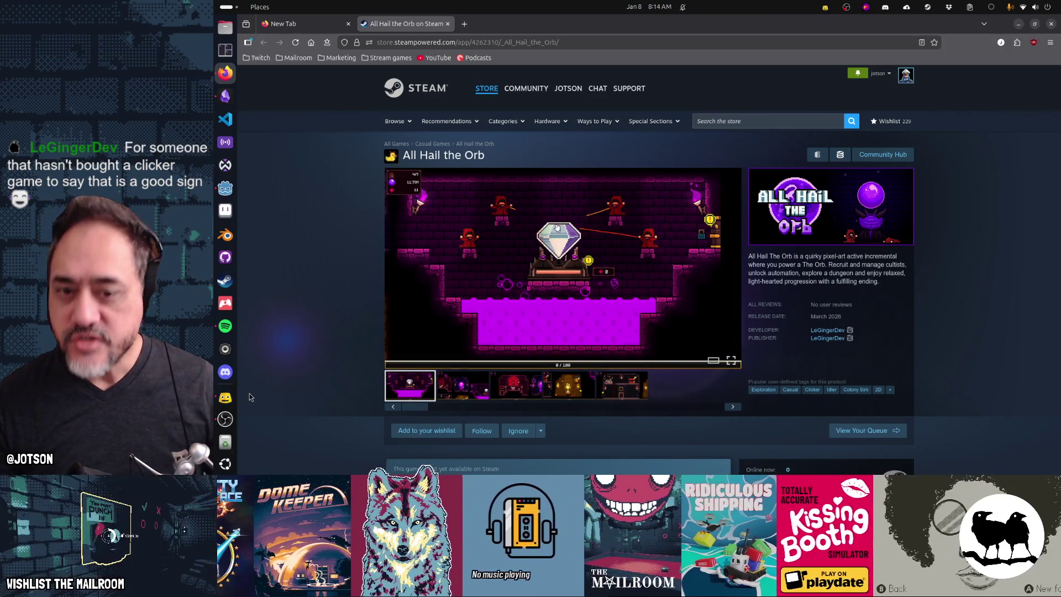
{"action": "left_click", "coordinate": [224, 326]}
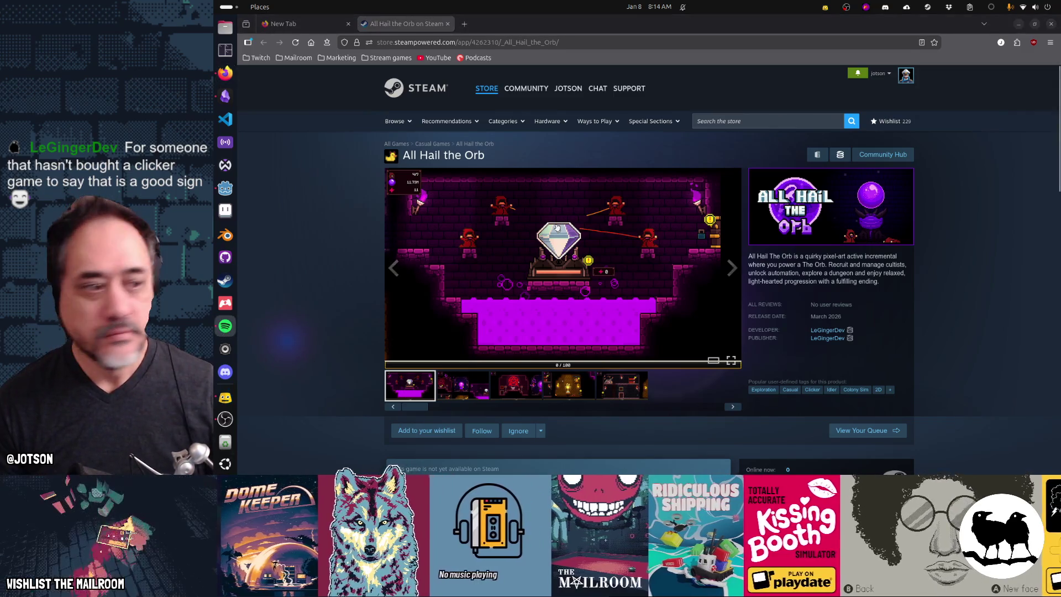
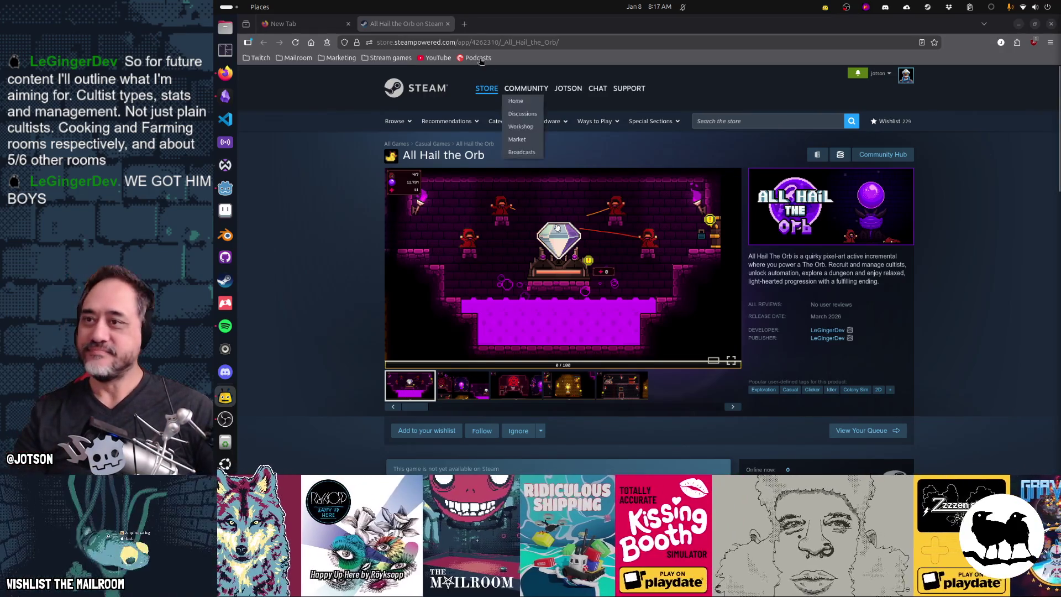
Switch from the Steam store page to the Obsidian Gamedev TODO board
{"action": "key", "text": "alt+Tab"}
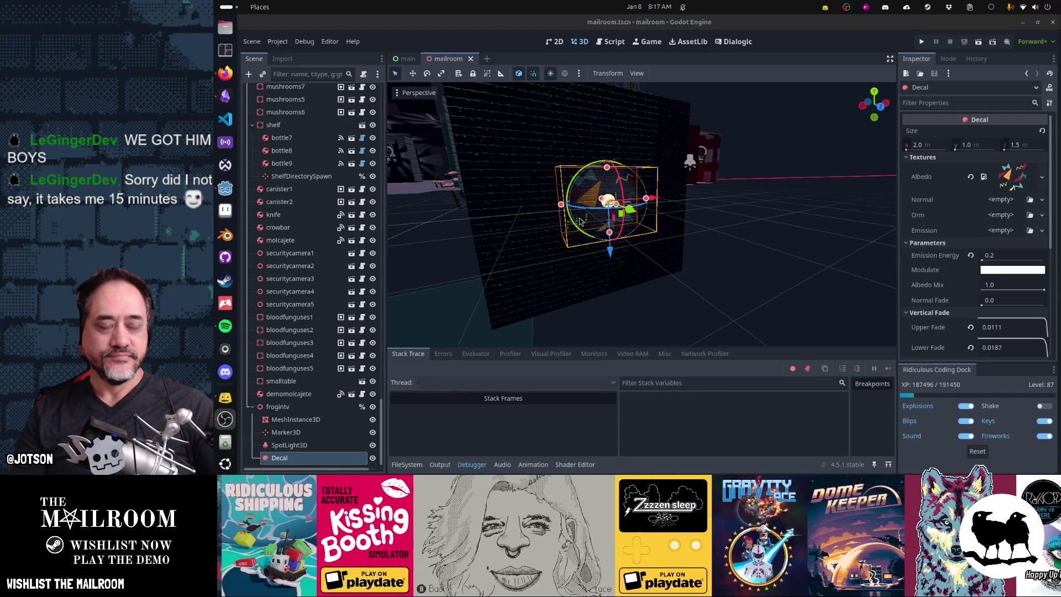
{"action": "left_click", "coordinate": [225, 97]}
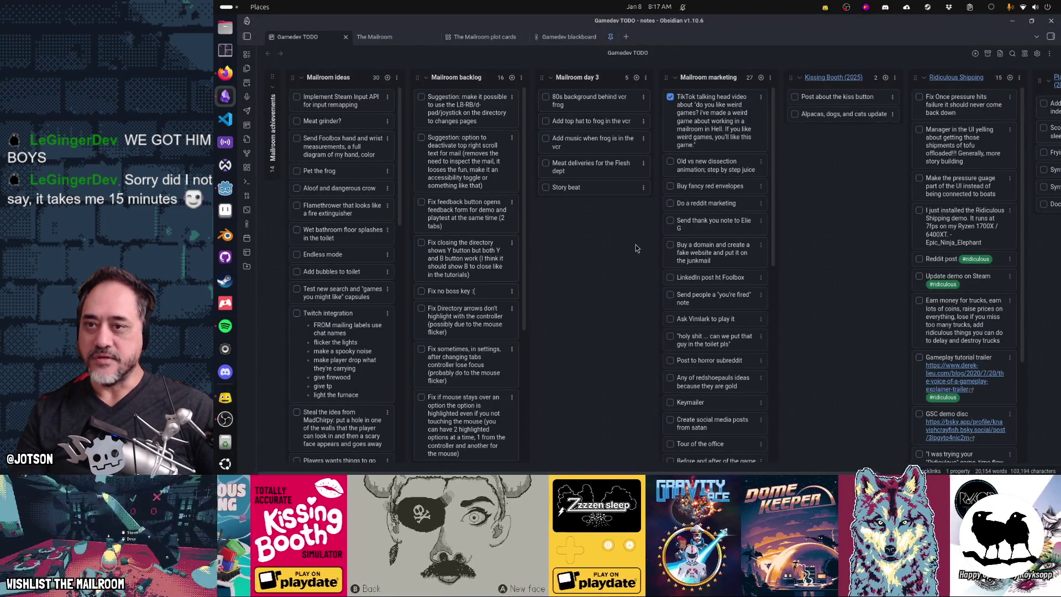
Check off the '80s background' and 'top hat for the frog' tasks in Mailroom day 3
{"action": "left_click", "coordinate": [545, 96]}
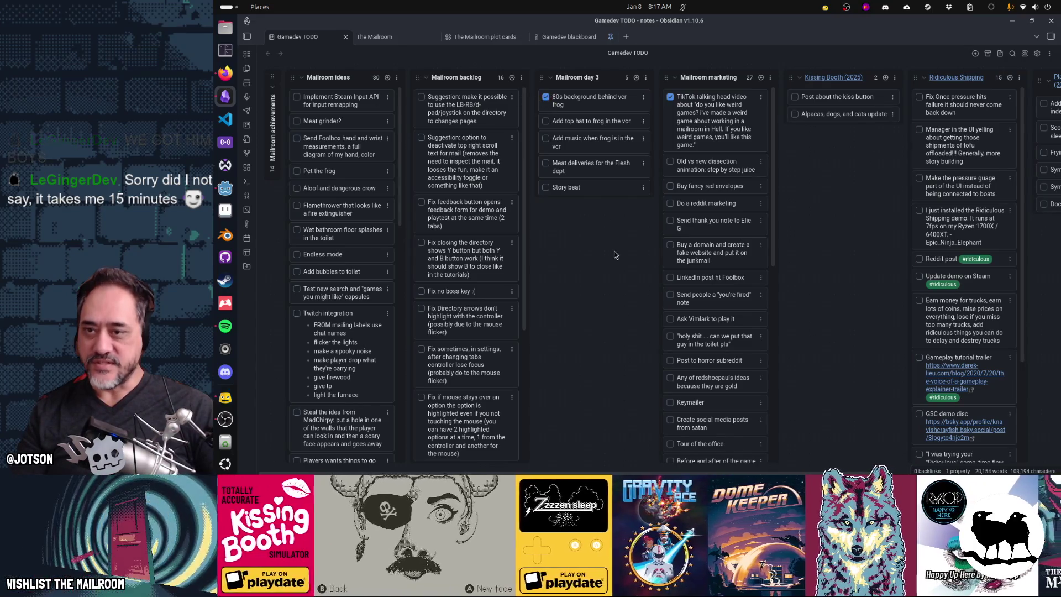
{"action": "left_click", "coordinate": [546, 121]}
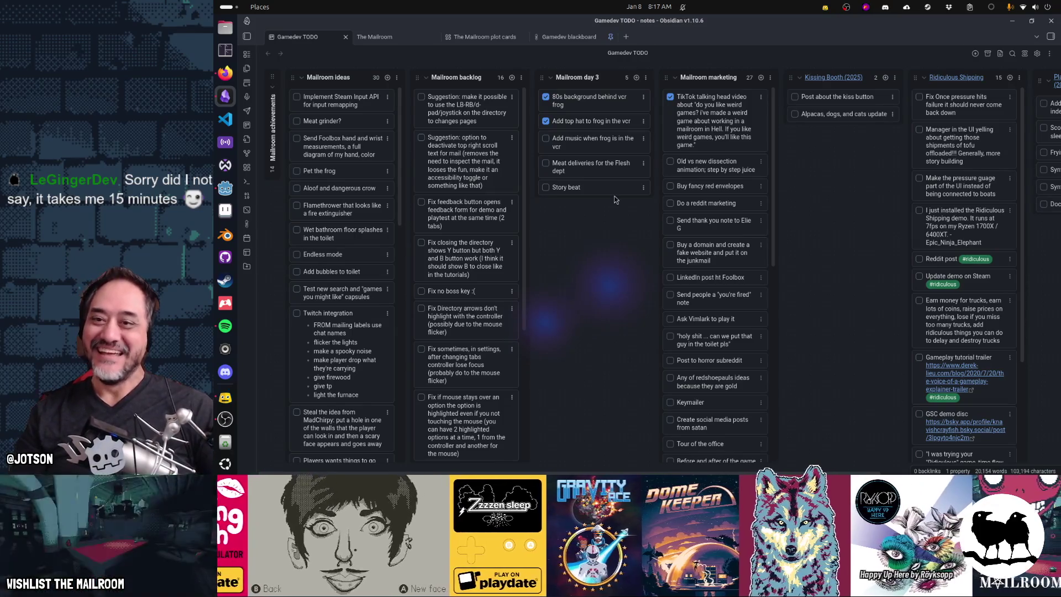
{"action": "key", "text": "alt+Tab"}
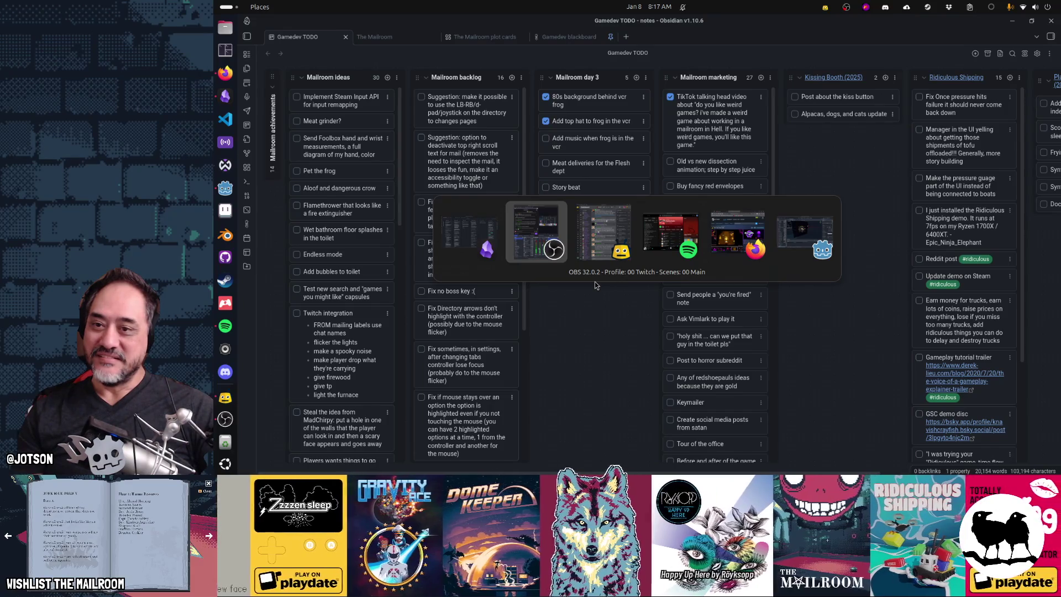
{"action": "key", "text": "Escape"}
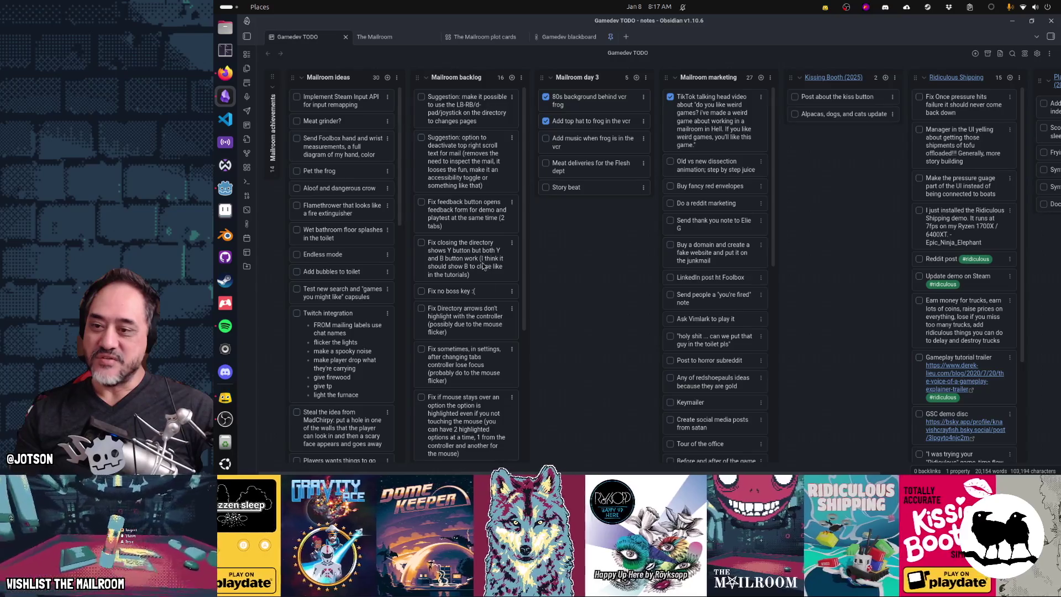
{"action": "scroll", "coordinate": [486, 349], "scroll_direction": "down", "scroll_amount": 4}
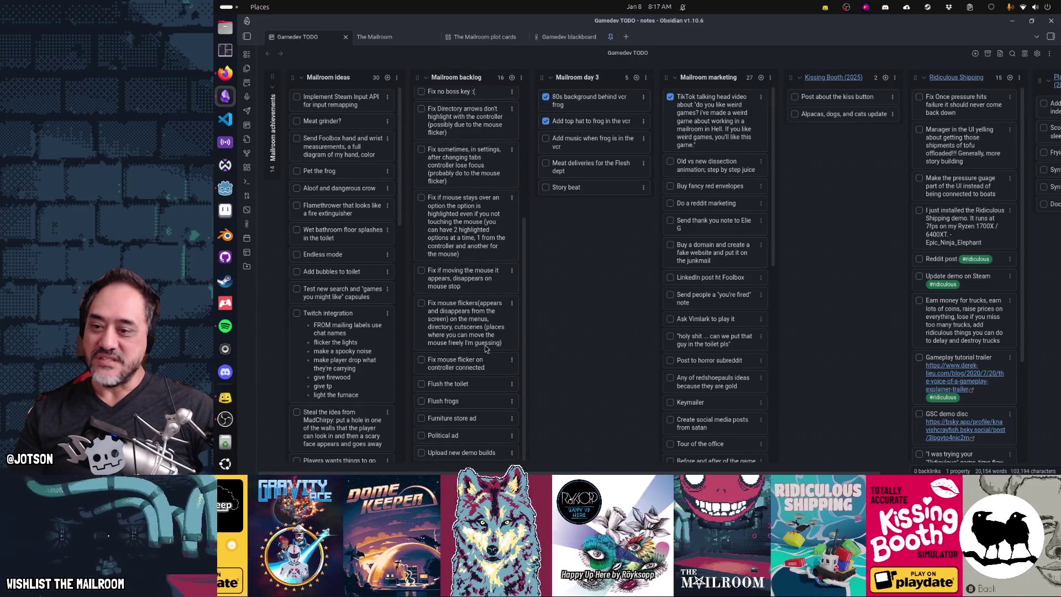
{"action": "scroll", "coordinate": [486, 348], "scroll_direction": "up", "scroll_amount": 4}
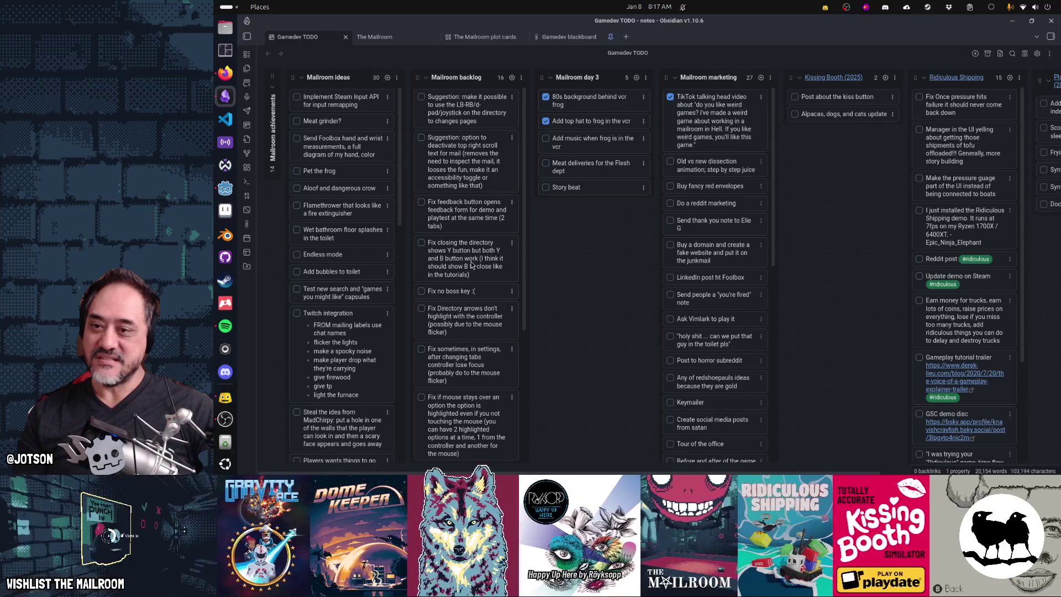
Switch to the Godot editor's mailroom scene window
{"action": "key", "text": "alt+Tab"}
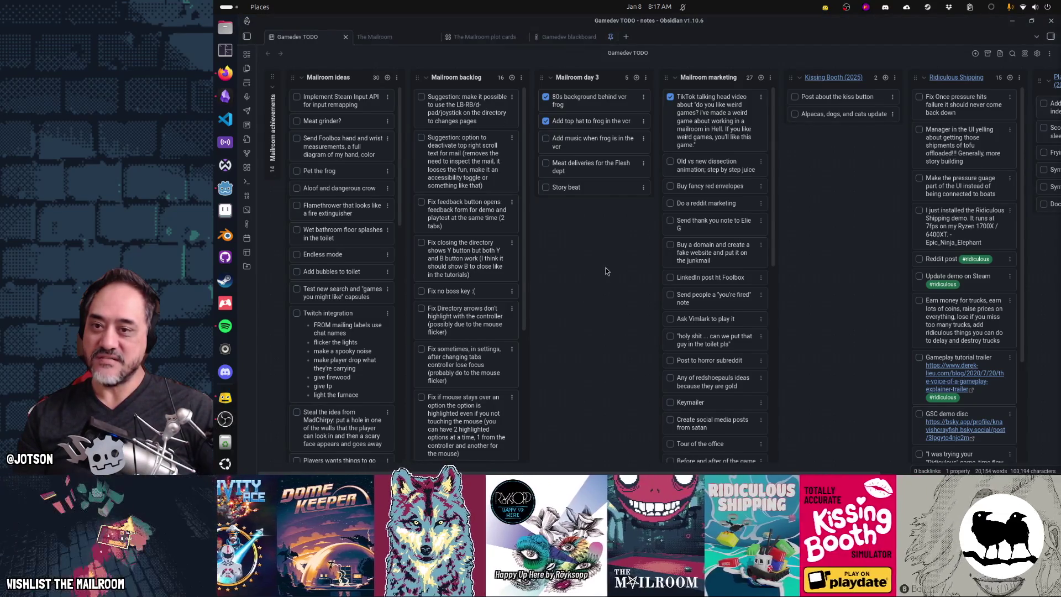
{"action": "key", "text": "Tab"}
{"action": "key", "text": "Tab"}
{"action": "key", "text": "Tab"}
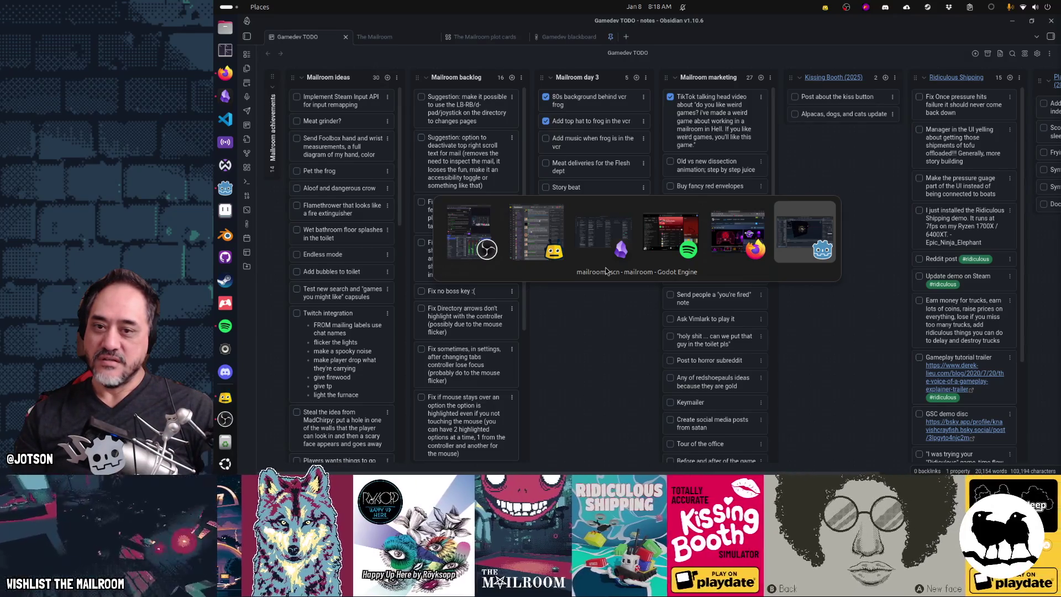
{"action": "key", "text": "alt"}
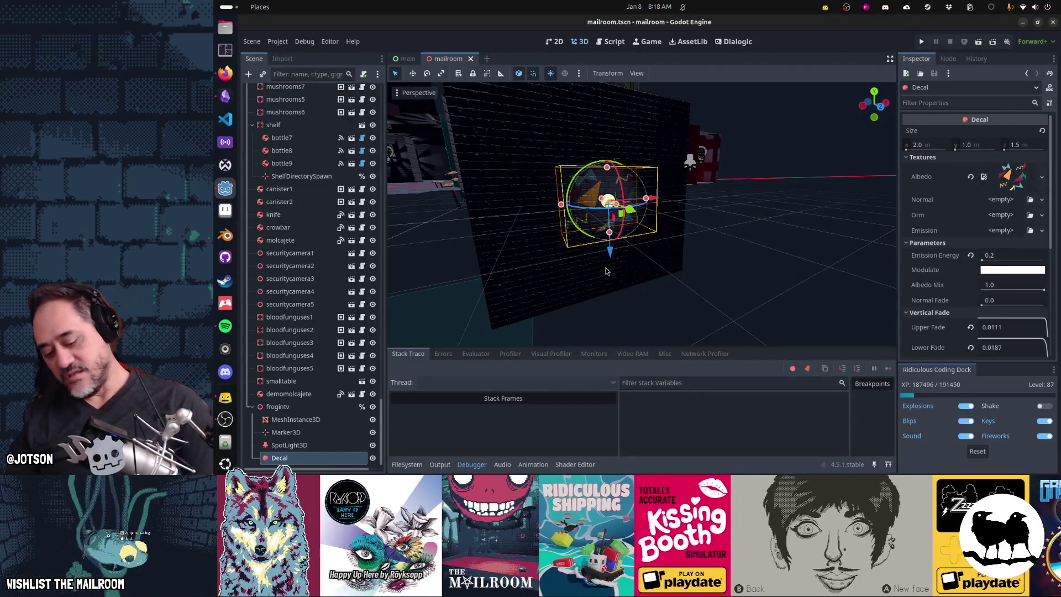
Quick-open the tv.tscn scene
{"action": "key", "text": "shift+alt+o"}
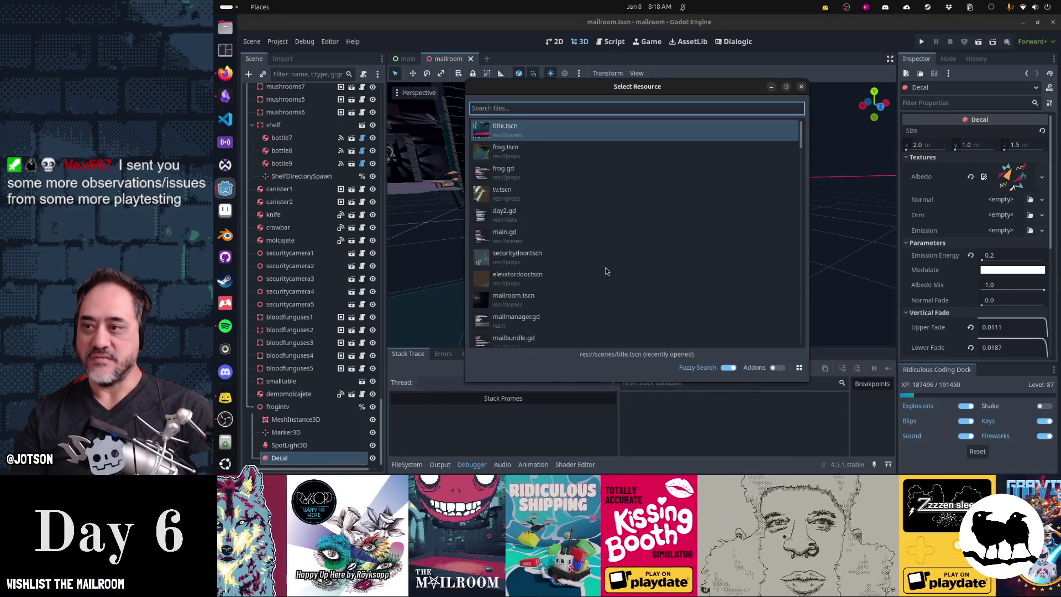
{"action": "type", "text": "tv"}
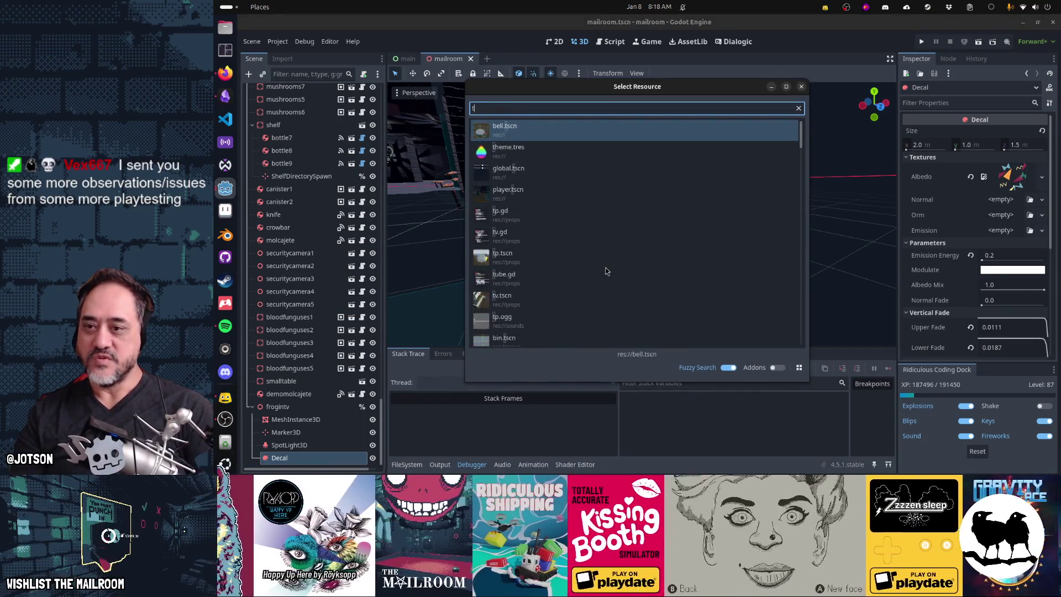
{"action": "key", "text": "Return"}
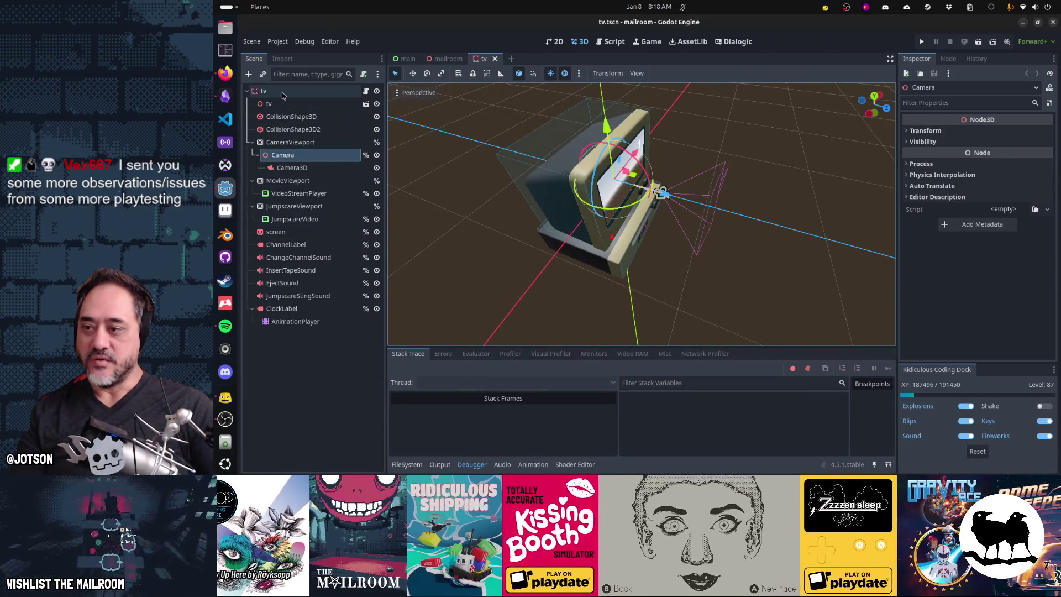
Duplicate the ChangeChannelSound node and rename the copy FrogMusic
{"action": "left_click", "coordinate": [297, 258]}
{"action": "key", "text": "ctrl+d"}
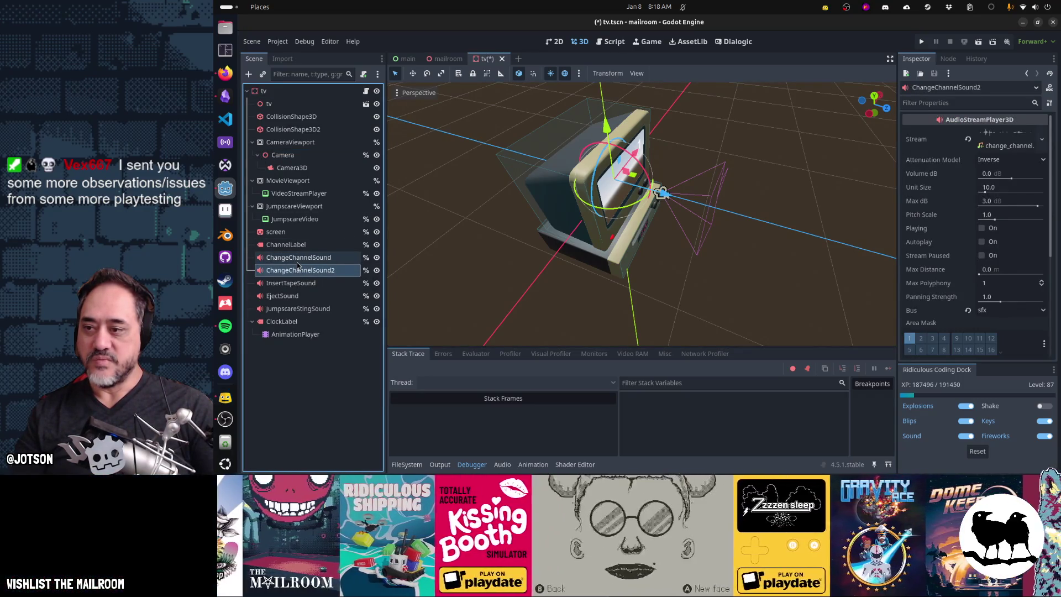
{"action": "double_click", "coordinate": [300, 274]}
{"action": "key", "text": "F2"}
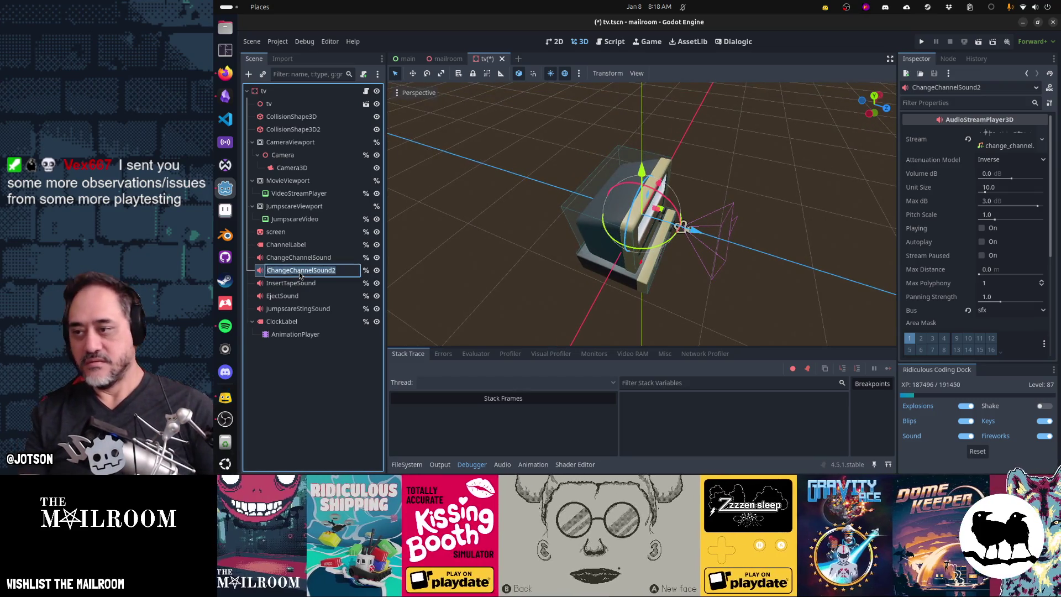
{"action": "type", "text": "FrogMusic"}
{"action": "key", "text": "Return"}
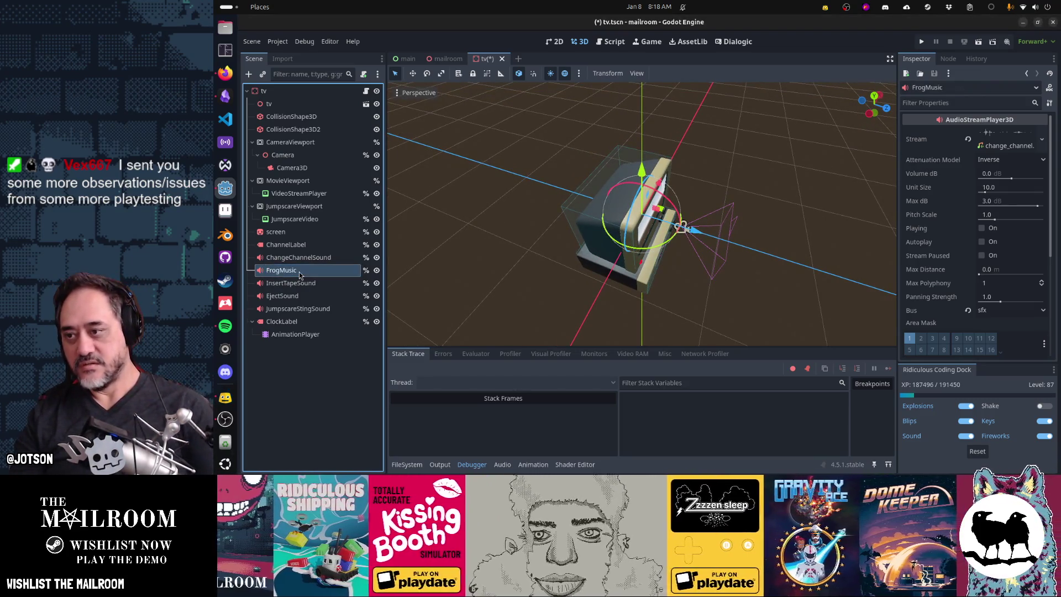
Clear FrogMusic's stream, save the tv scene, and open tv.gd
{"action": "left_click", "coordinate": [968, 139]}
{"action": "key", "text": "ctrl+s"}
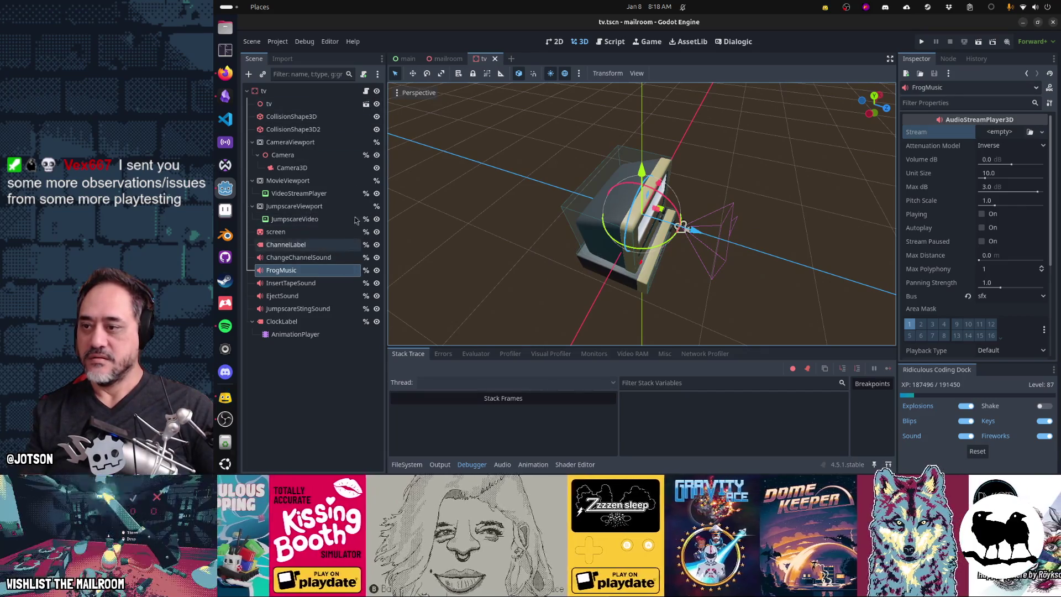
{"action": "left_click", "coordinate": [366, 91]}
{"action": "left_click", "coordinate": [751, 209]}
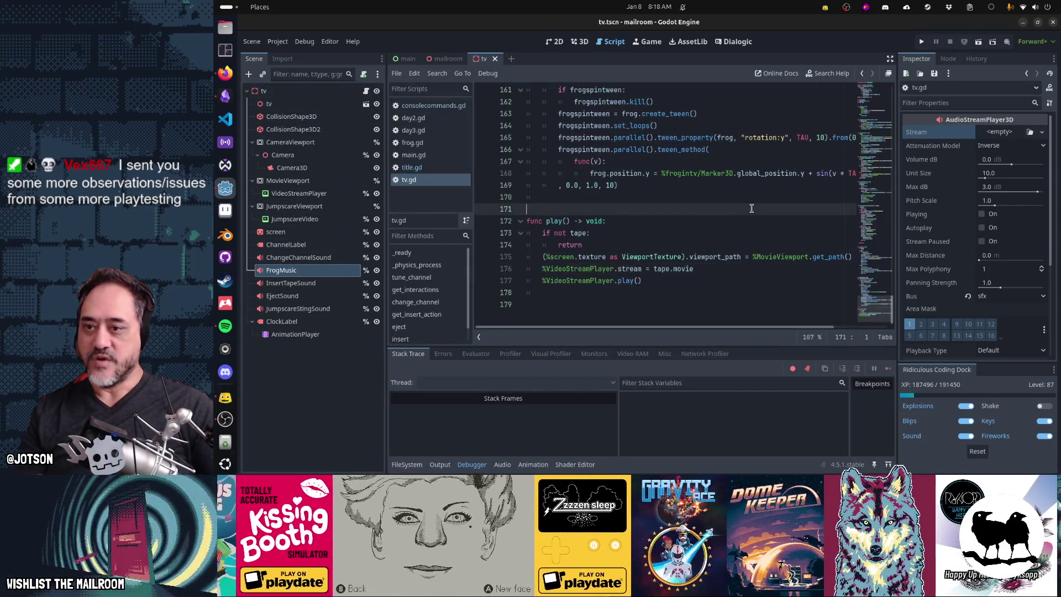
Search tv.gd for 'frog' to reach the frog check in eject()
{"action": "key", "text": "ctrl+f"}
{"action": "type", "text": "fro"}
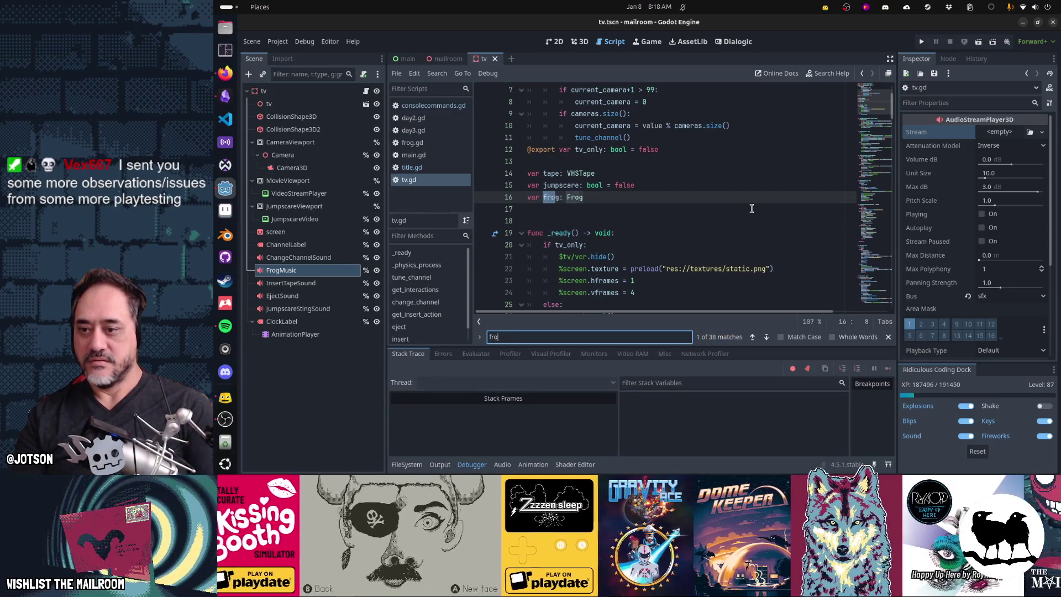
{"action": "type", "text": "g"}
{"action": "key", "text": "Return"}
{"action": "key", "text": "Return"}
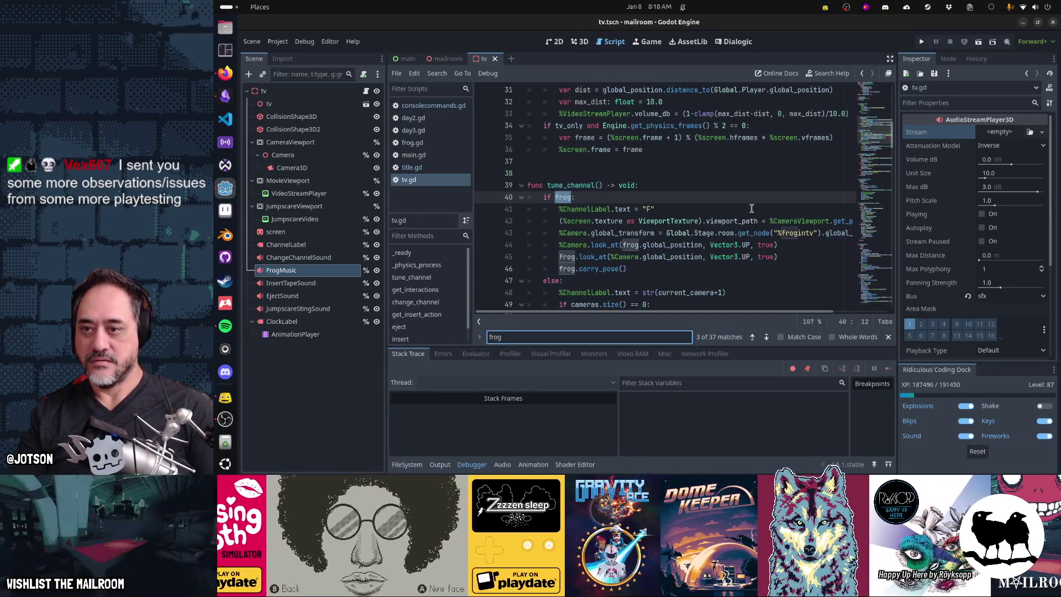
{"action": "key", "text": "Return"}
{"action": "key", "text": "Return"}
{"action": "key", "text": "Return"}
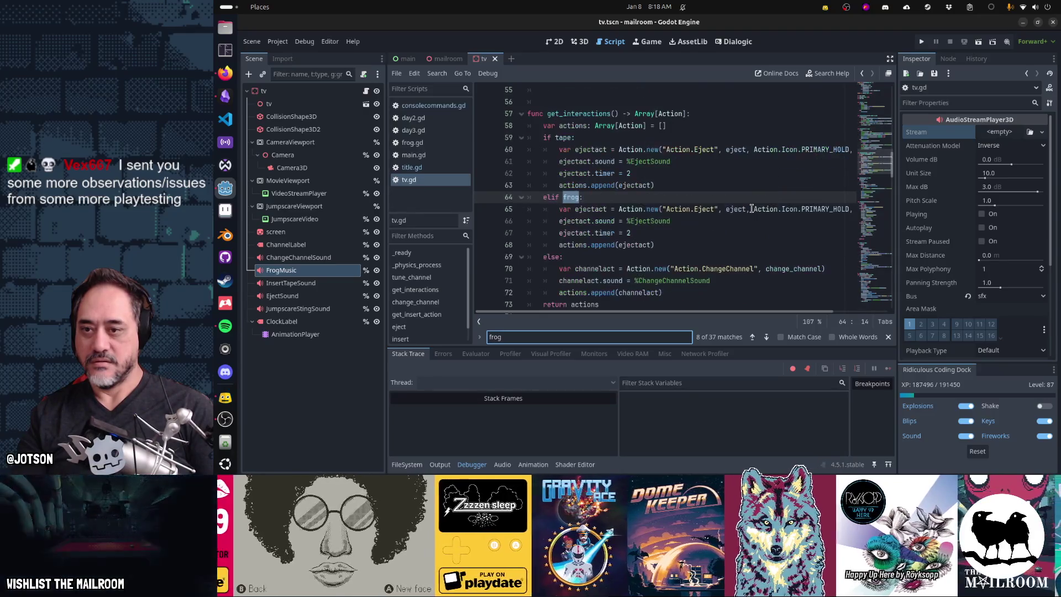
{"action": "key", "text": "Return"}
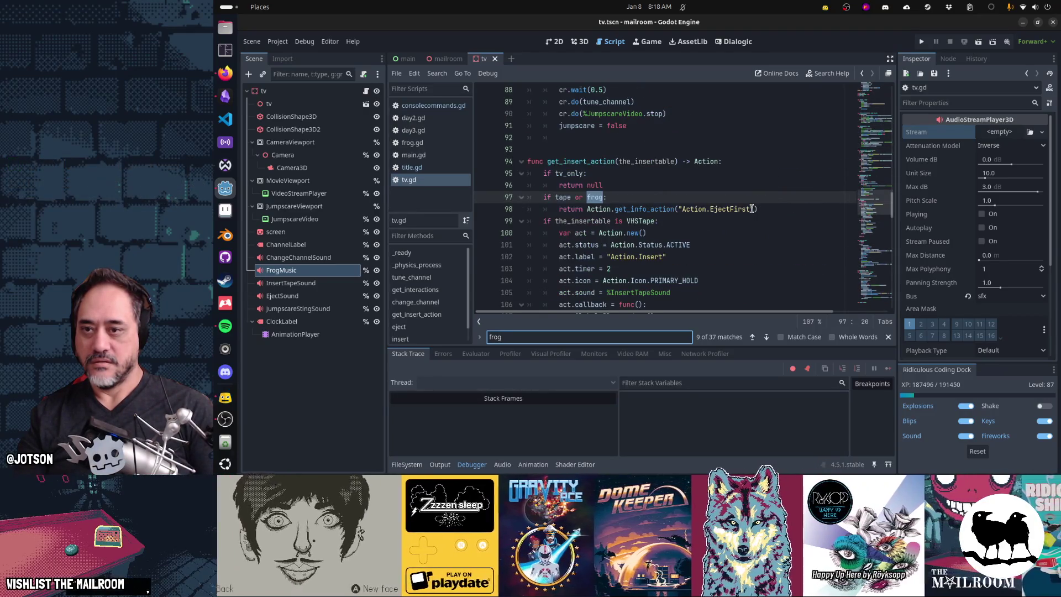
{"action": "key", "text": "Return"}
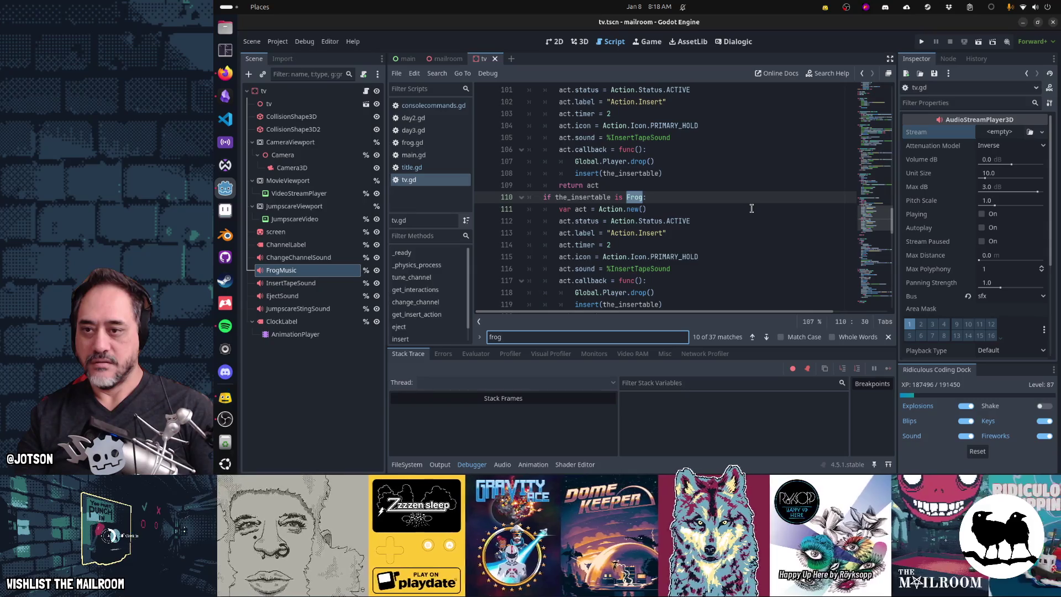
{"action": "key", "text": "Return"}
{"action": "key", "text": "Escape"}
Add %FrogMusic.stop() on a new line after line 137 in eject()
{"action": "key", "text": "Down"}
{"action": "key", "text": "Down"}
{"action": "key", "text": "Down"}
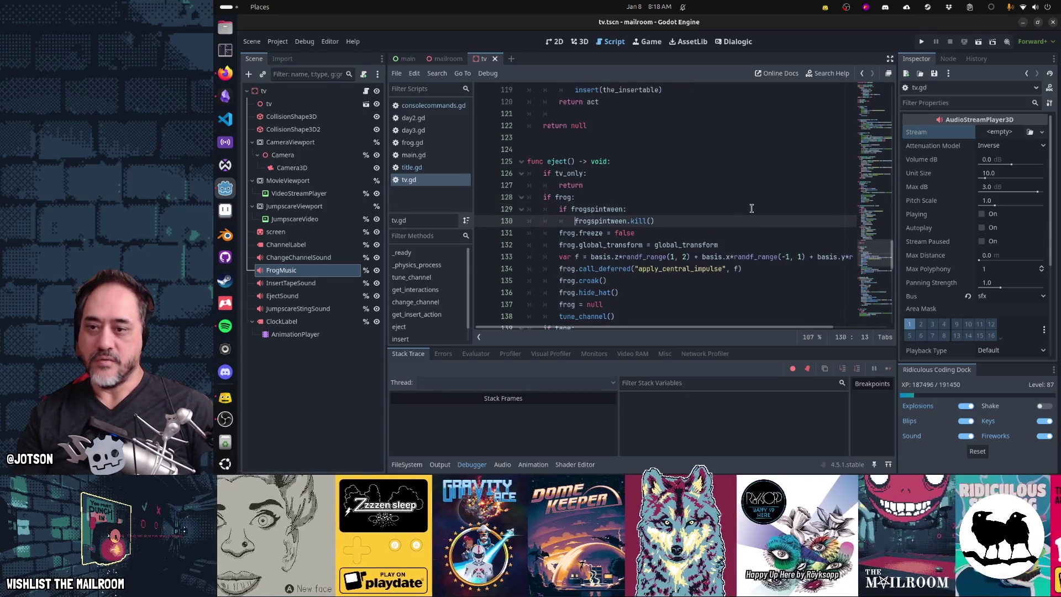
{"action": "key", "text": "Down"}
{"action": "key", "text": "Down"}
{"action": "key", "text": "Down"}
{"action": "key", "text": "End"}
{"action": "key", "text": "Return"}
{"action": "type", "text": "%Frog"}
{"action": "key", "text": "Return"}
{"action": "type", "text": ".stop()"}
Add %FrogMusic.play() after tune_channel() in the insert code, then save and run the game
{"action": "key", "text": "Down"}
{"action": "key", "text": "Down"}
{"action": "key", "text": "Down"}
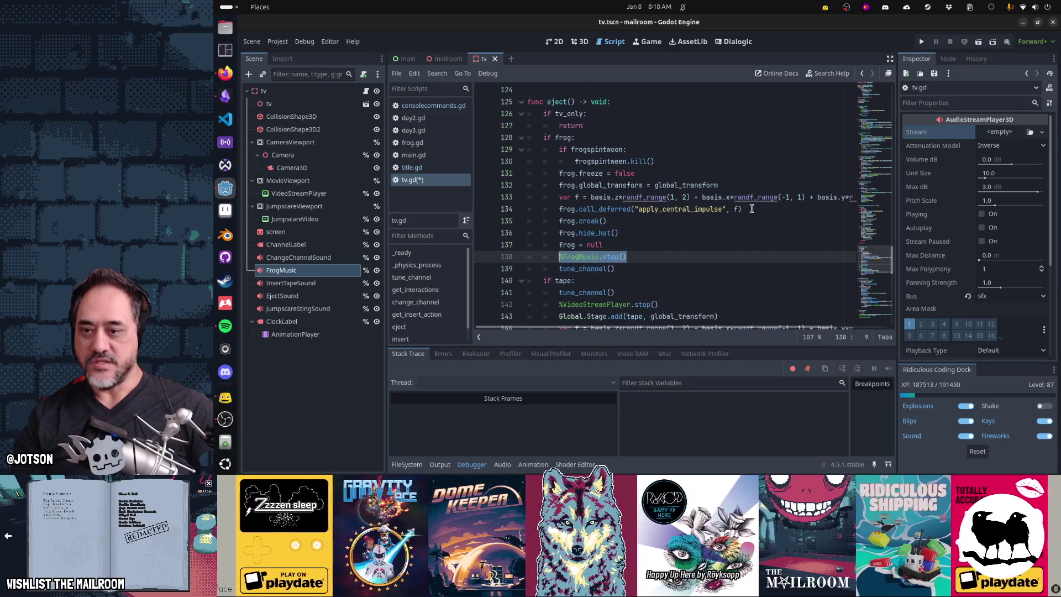
{"action": "key", "text": "Home"}
{"action": "key", "text": "Down"}
{"action": "key", "text": "Down"}
{"action": "key", "text": "Down"}
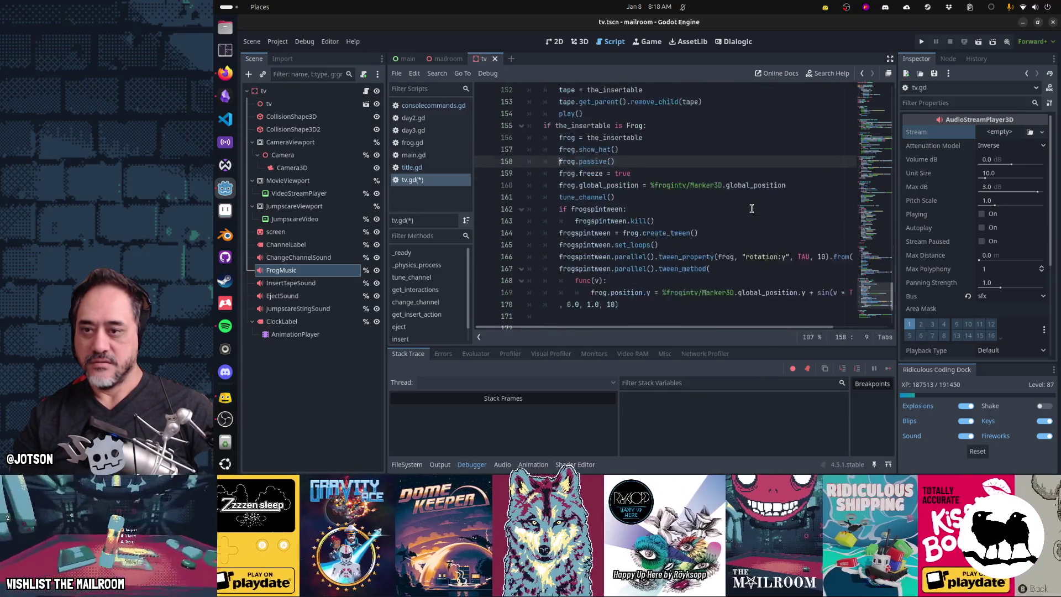
{"action": "key", "text": "Down"}
{"action": "key", "text": "Down"}
{"action": "key", "text": "Up"}
{"action": "key", "text": "Up"}
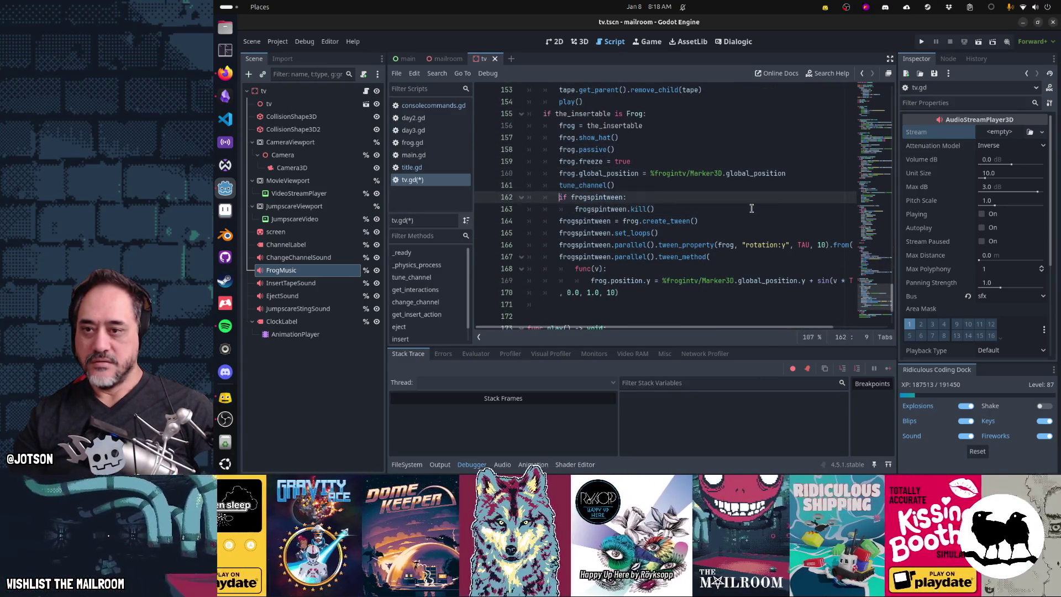
{"action": "key", "text": "End"}
{"action": "key", "text": "Return"}
{"action": "type", "text": "%FrogMusic.stop()"}
{"action": "key", "text": "Left"}
{"action": "key", "text": "Left"}
{"action": "key", "text": "ctrl+shift+Left"}
{"action": "type", "text": "play"}
{"action": "key", "text": "F5"}
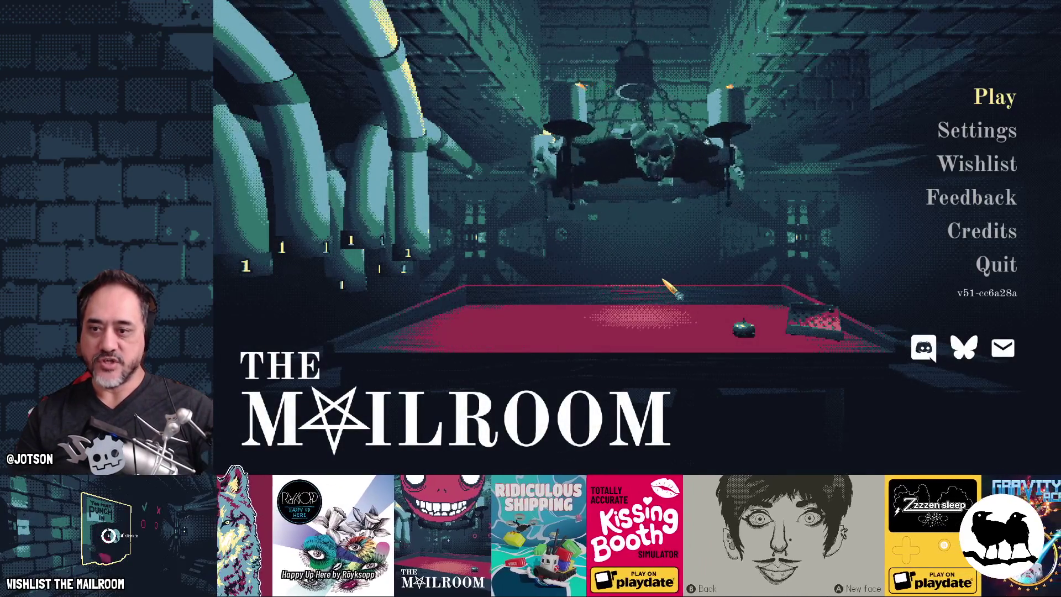
Start the game, take the key from the jar, and unlock and open the door
{"action": "key", "text": "Return"}
{"action": "type", "text": "security"}
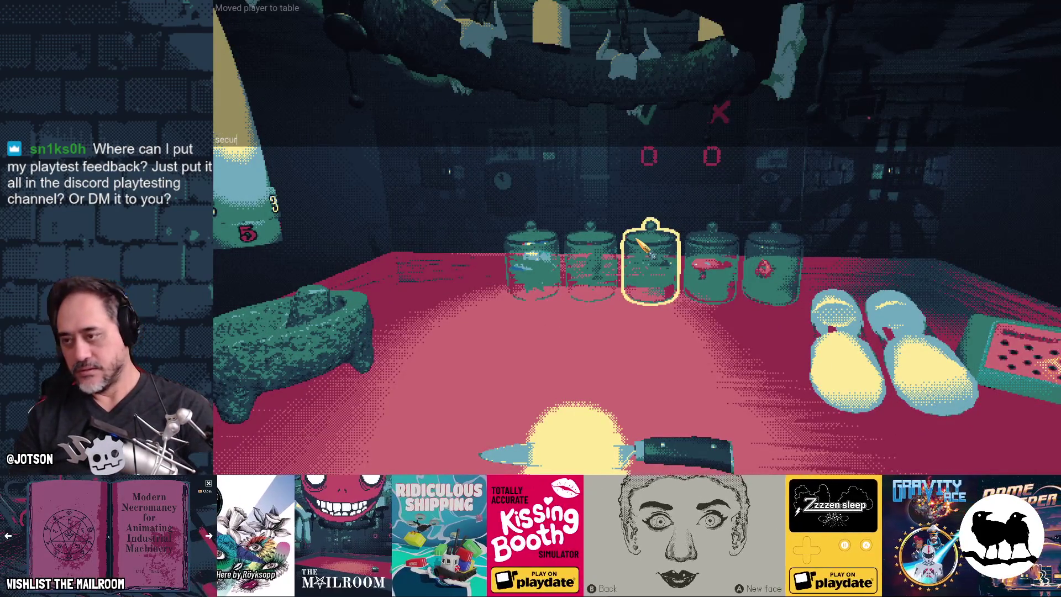
{"action": "left_click", "coordinate": [643, 248]}
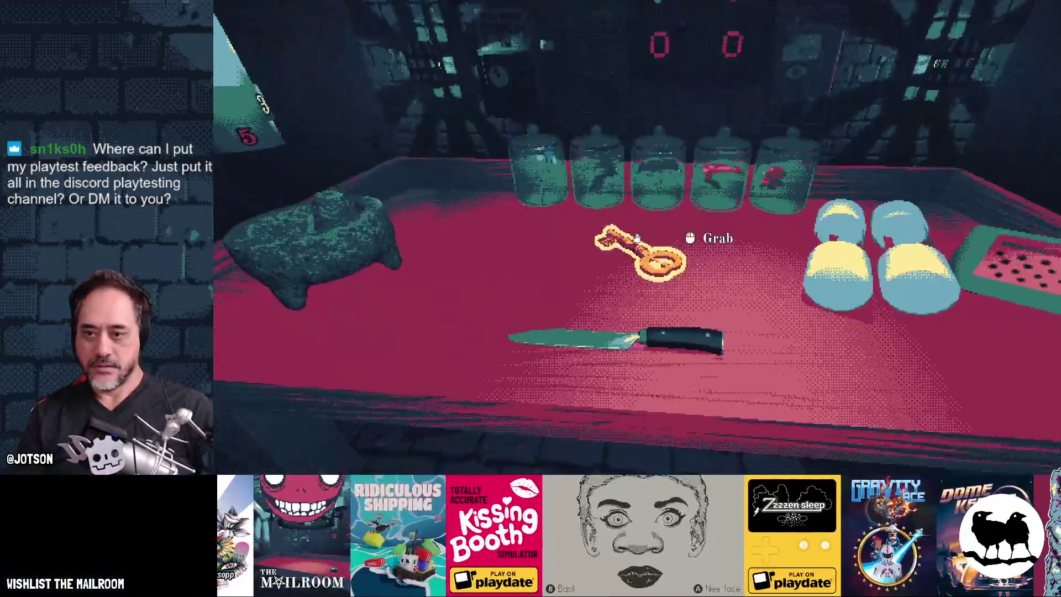
{"action": "left_click", "coordinate": [637, 237]}
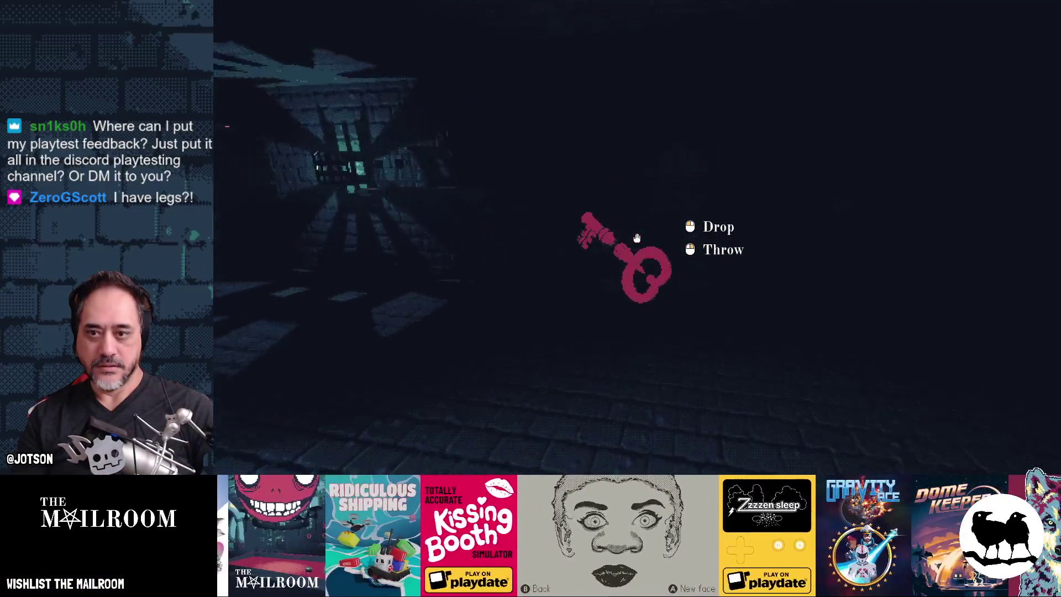
{"action": "left_click", "coordinate": [637, 237]}
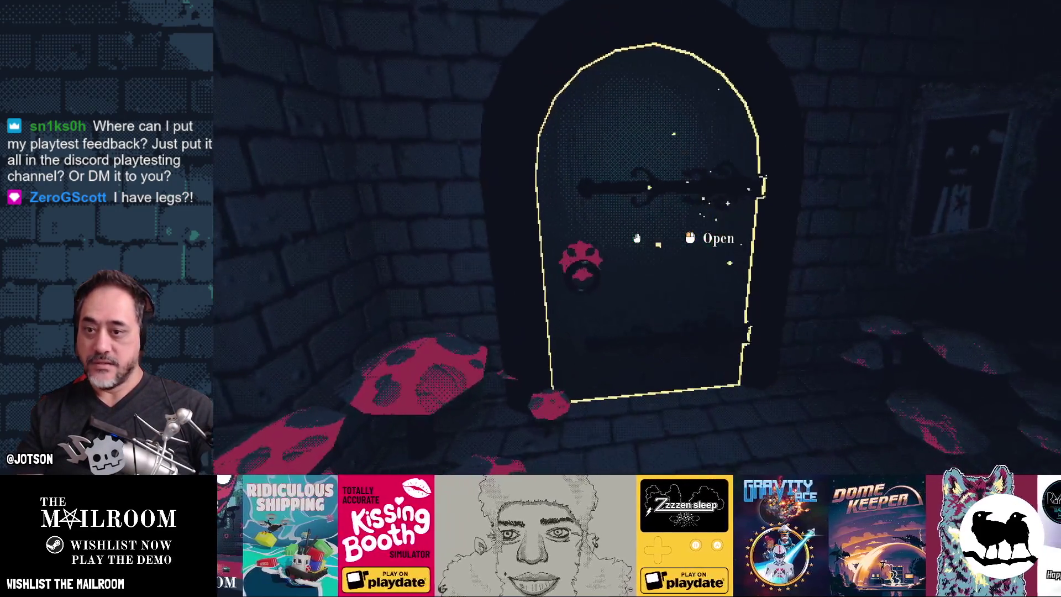
{"action": "left_click", "coordinate": [637, 238]}
Walk down the corridor, spawn a security key via the debug console, and raise the frog to the TV
{"action": "key", "text": "w"}
{"action": "key", "text": "w"}
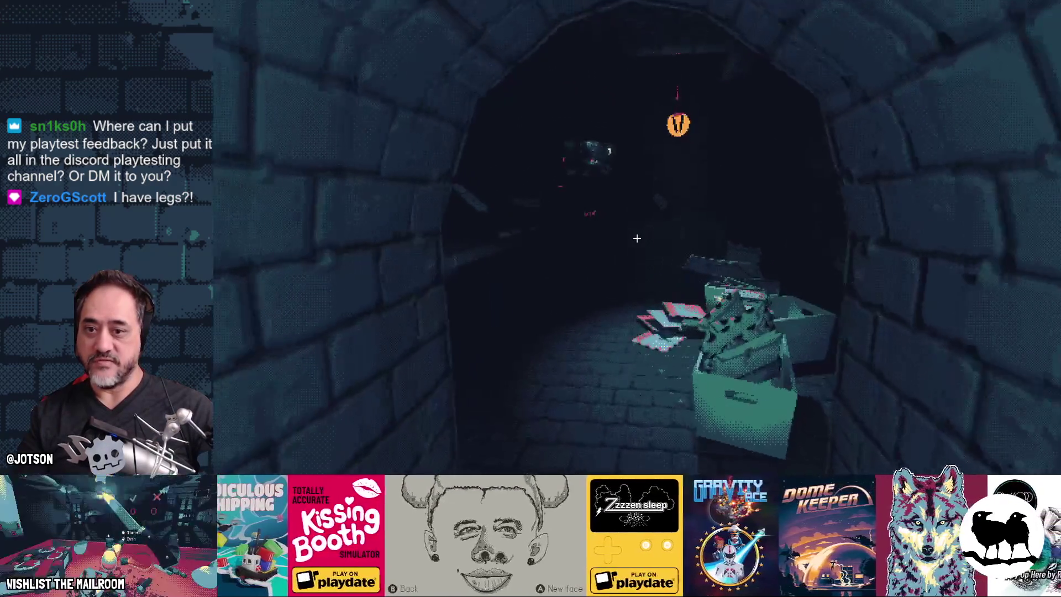
{"action": "key", "text": "w"}
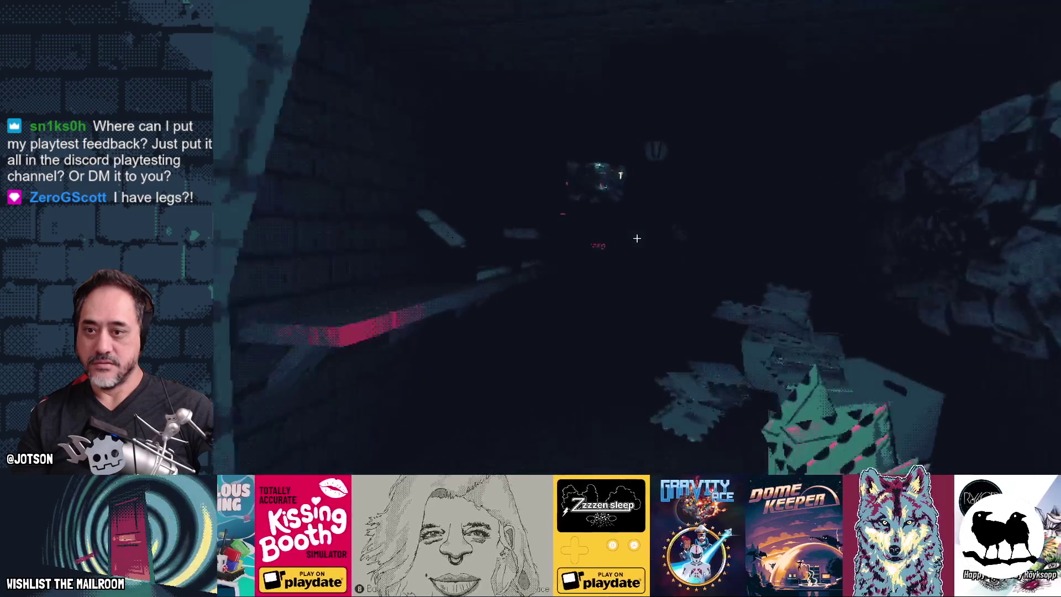
{"action": "key", "text": "grave"}
{"action": "type", "text": "fro"}
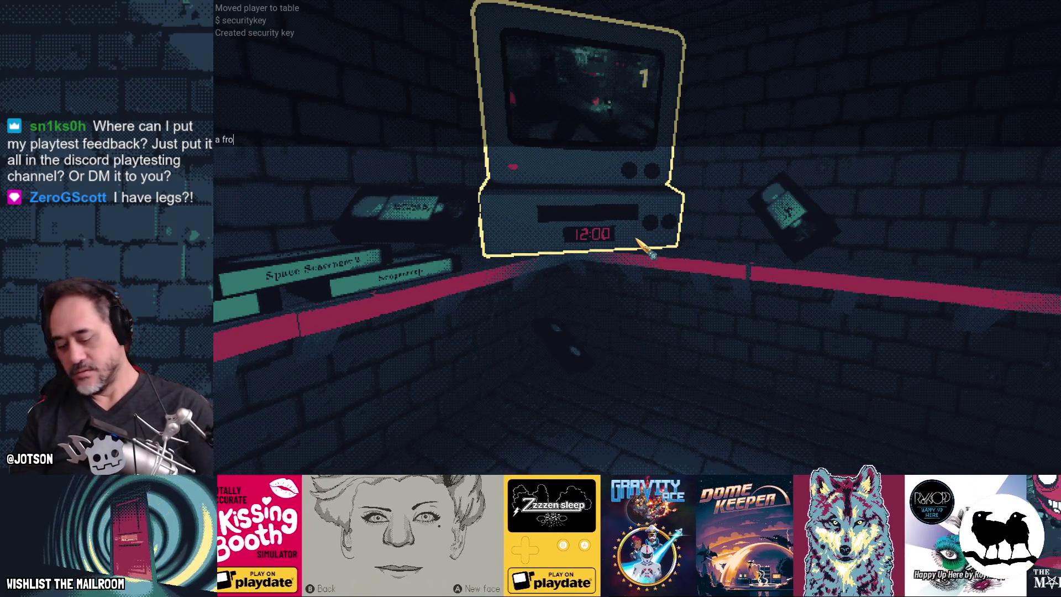
{"action": "key", "text": "grave"}
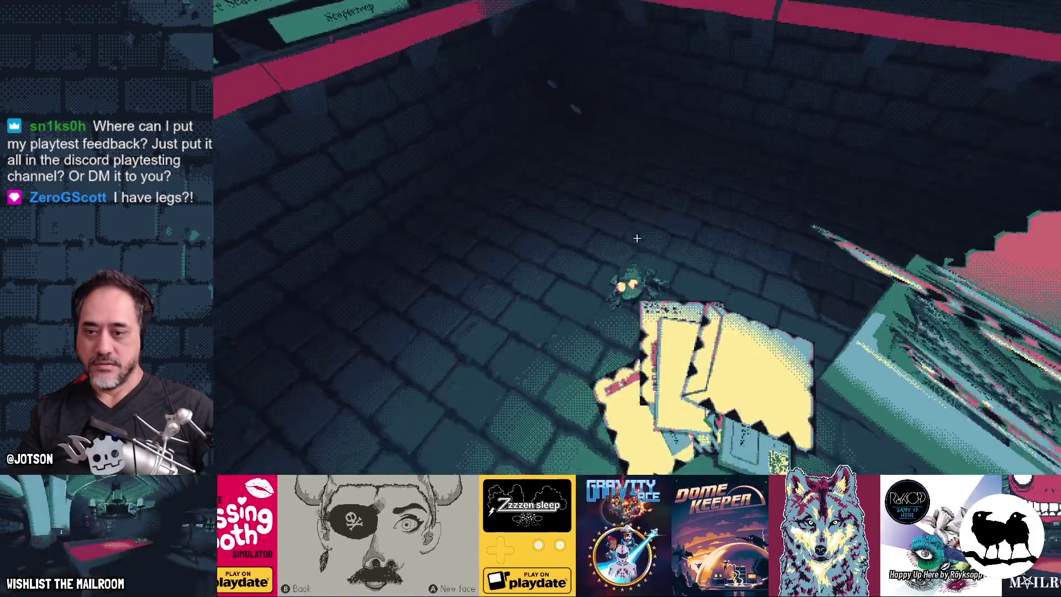
{"action": "left_click", "coordinate": [636, 238]}
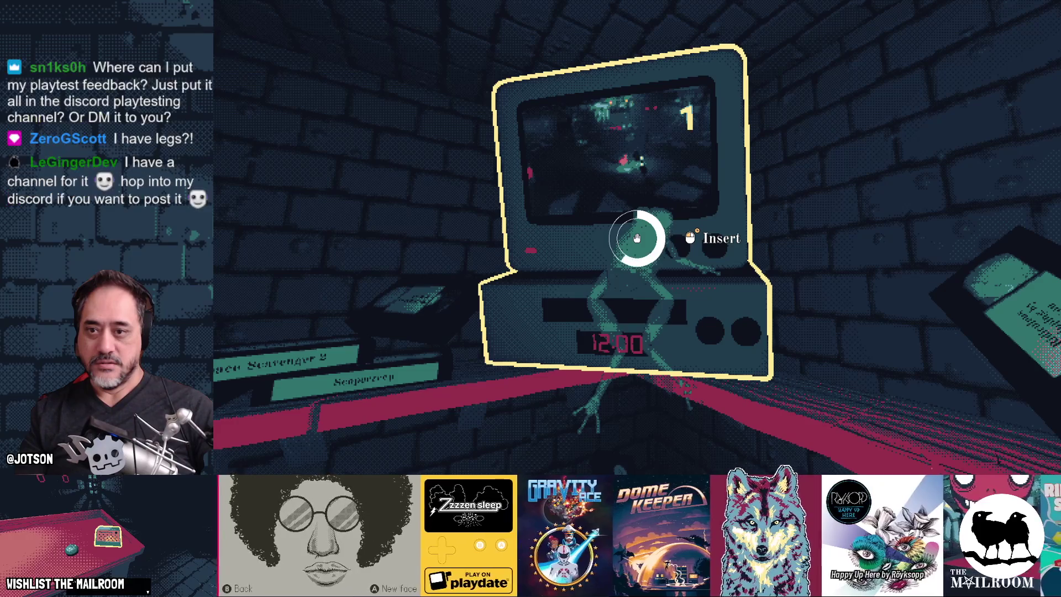
Step up to the TV, eject the frog, reinsert it, and eject it again
{"action": "key", "text": "w"}
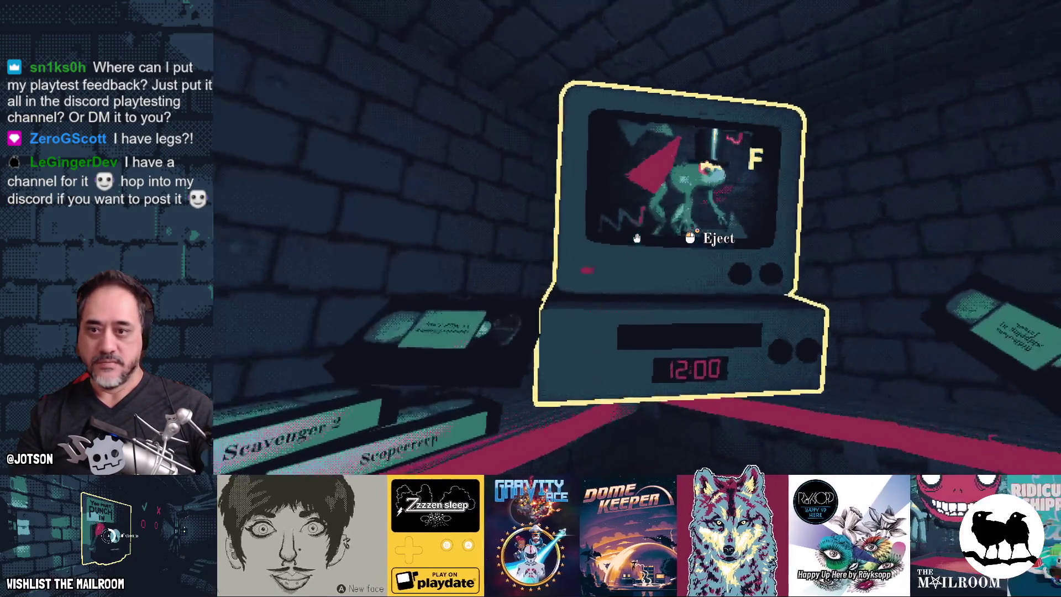
{"action": "key", "text": "w"}
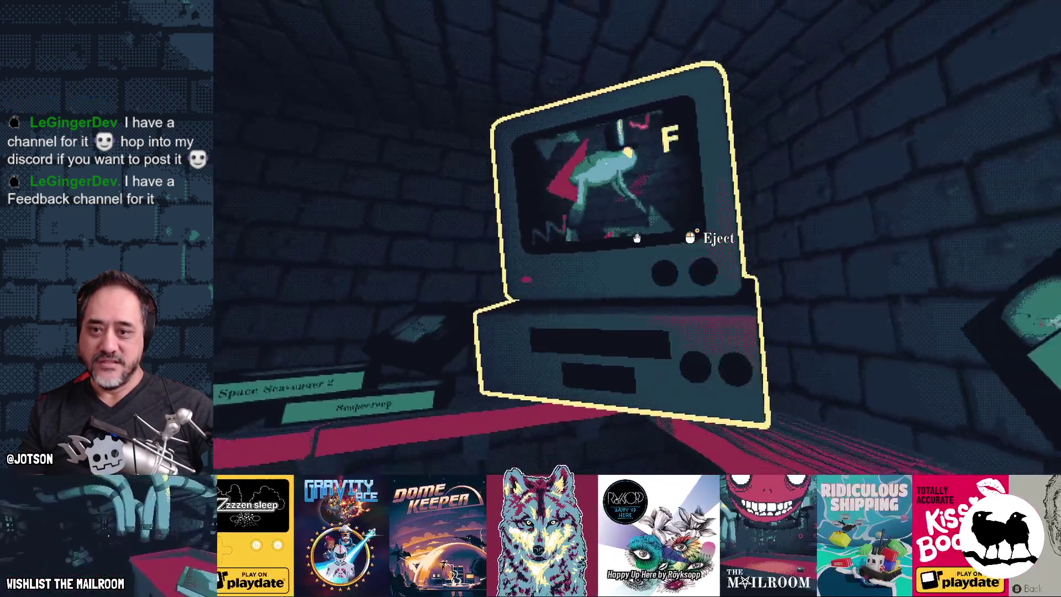
{"action": "left_click", "coordinate": [636, 238]}
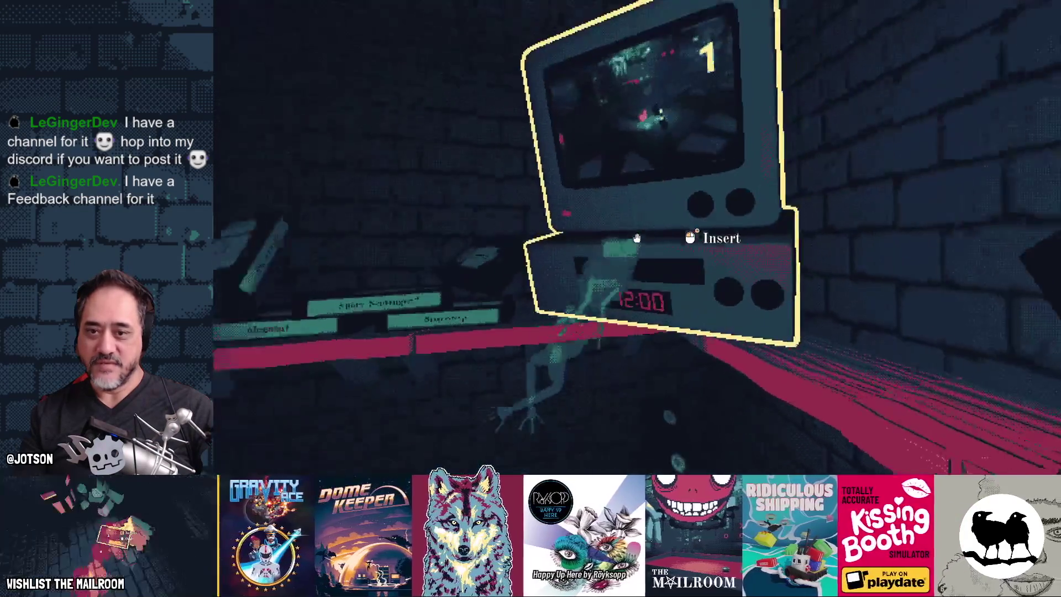
{"action": "left_click", "coordinate": [636, 237]}
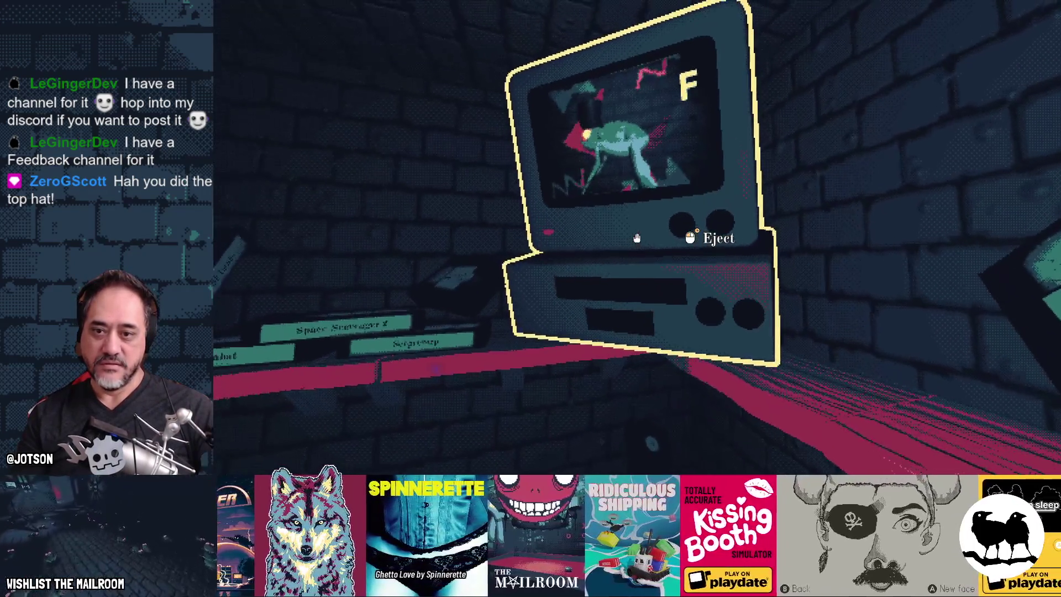
{"action": "left_click", "coordinate": [636, 238]}
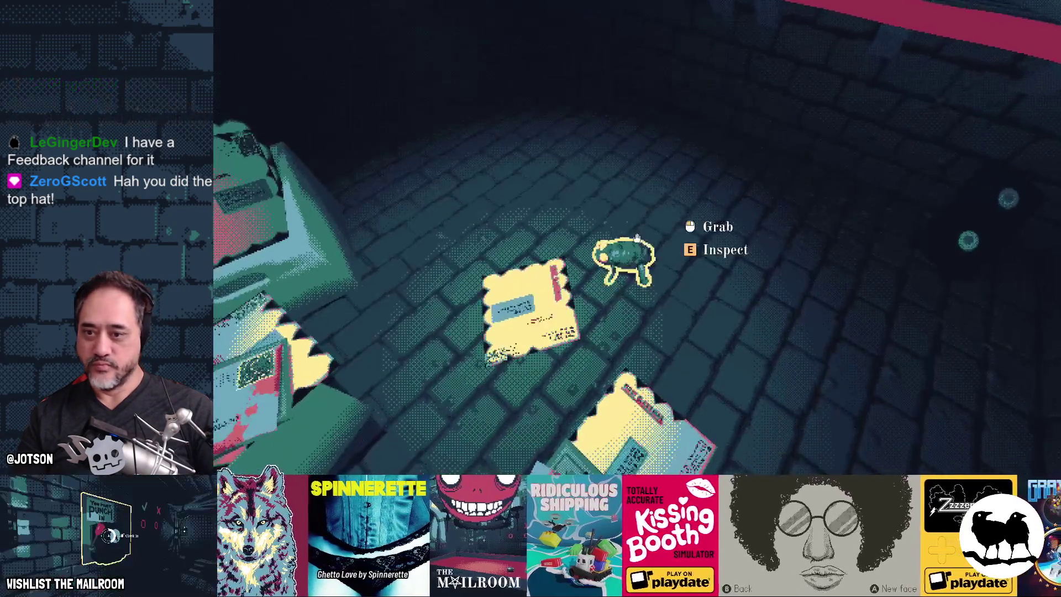
Leave the frog on the shelf by the tape, pause, and switch to the Godot editor
{"action": "left_click", "coordinate": [637, 238]}
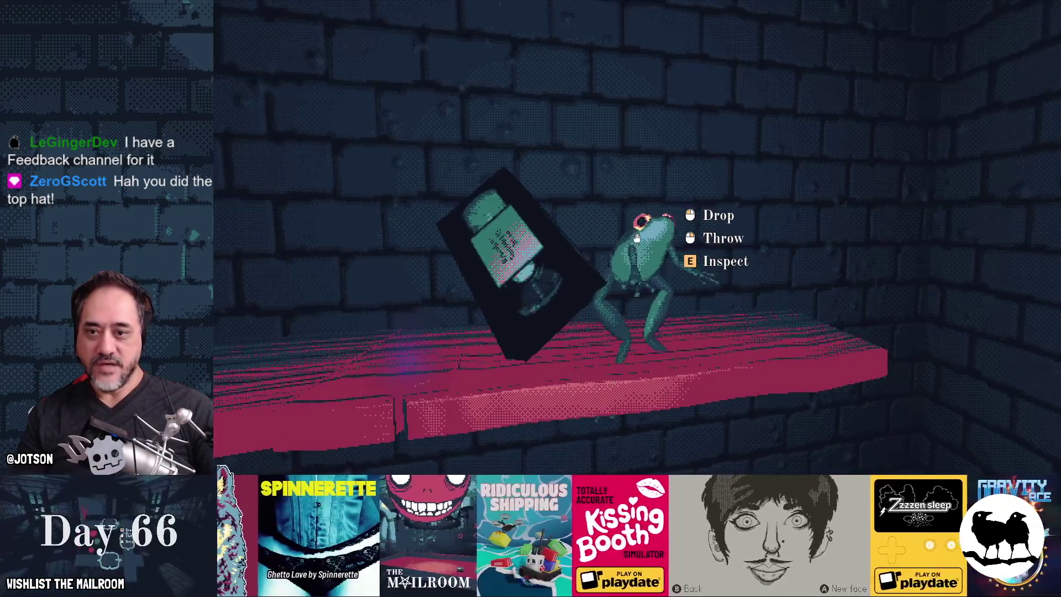
{"action": "left_click", "coordinate": [637, 238]}
{"action": "key", "text": "Escape"}
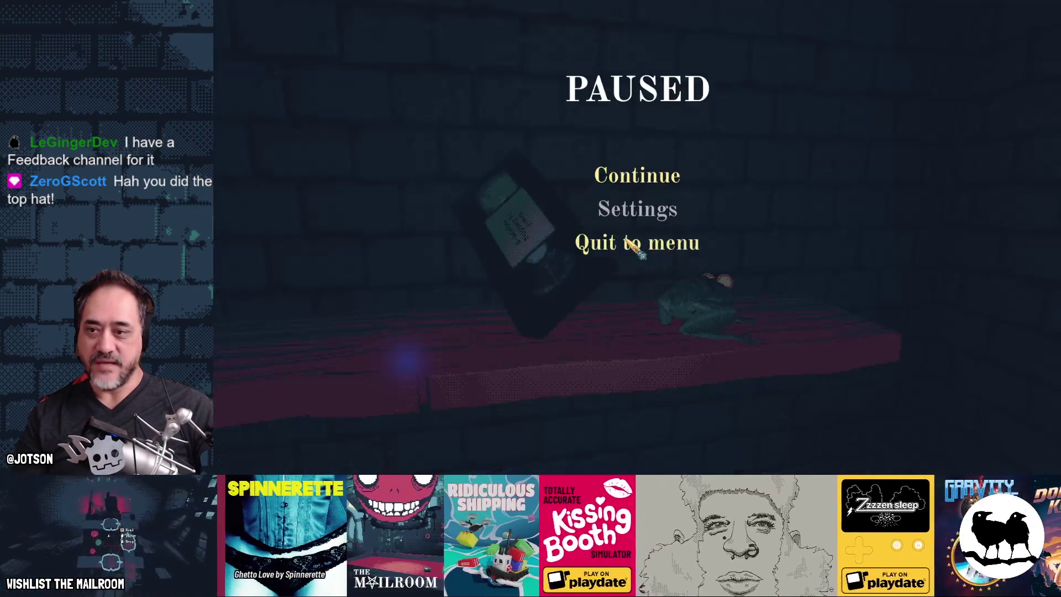
{"action": "key", "text": "super"}
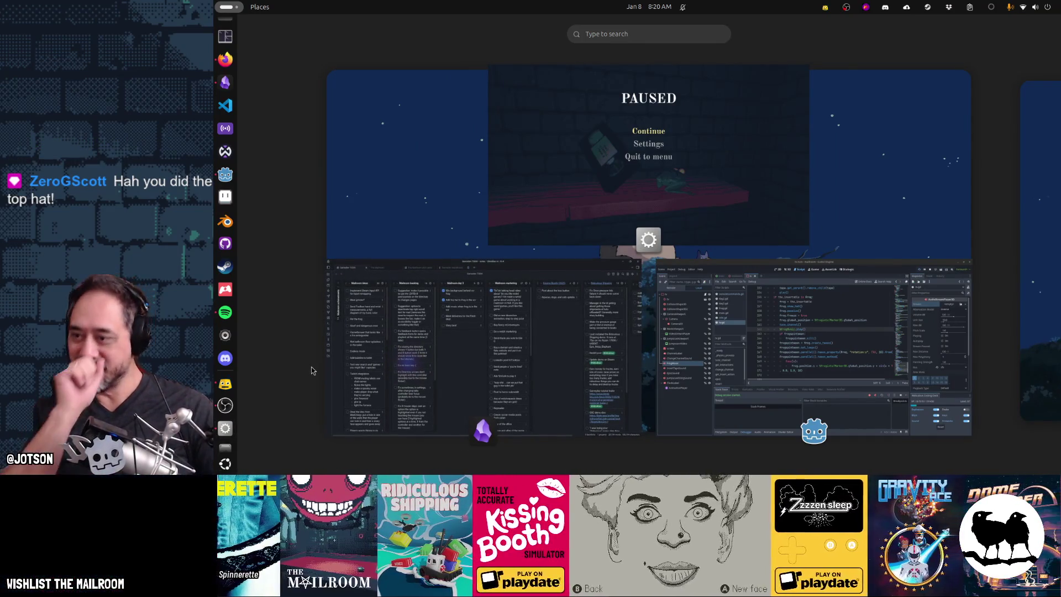
{"action": "left_click", "coordinate": [221, 180]}
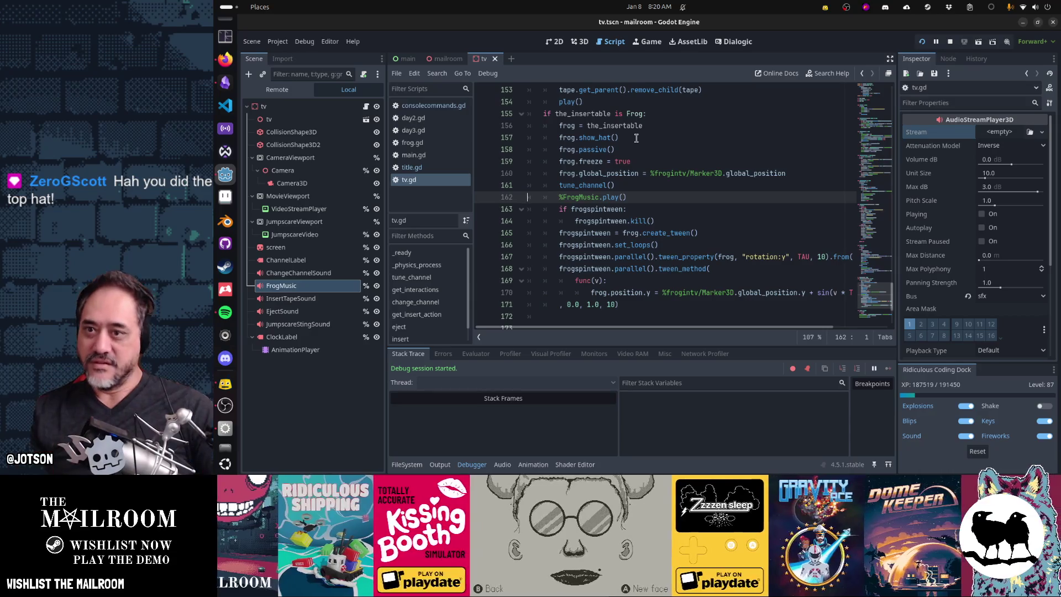
Comment out frog.hide_hat() on line 136 of eject() and save tv.gd
{"action": "scroll", "coordinate": [608, 193], "scroll_direction": "up", "scroll_amount": 13}
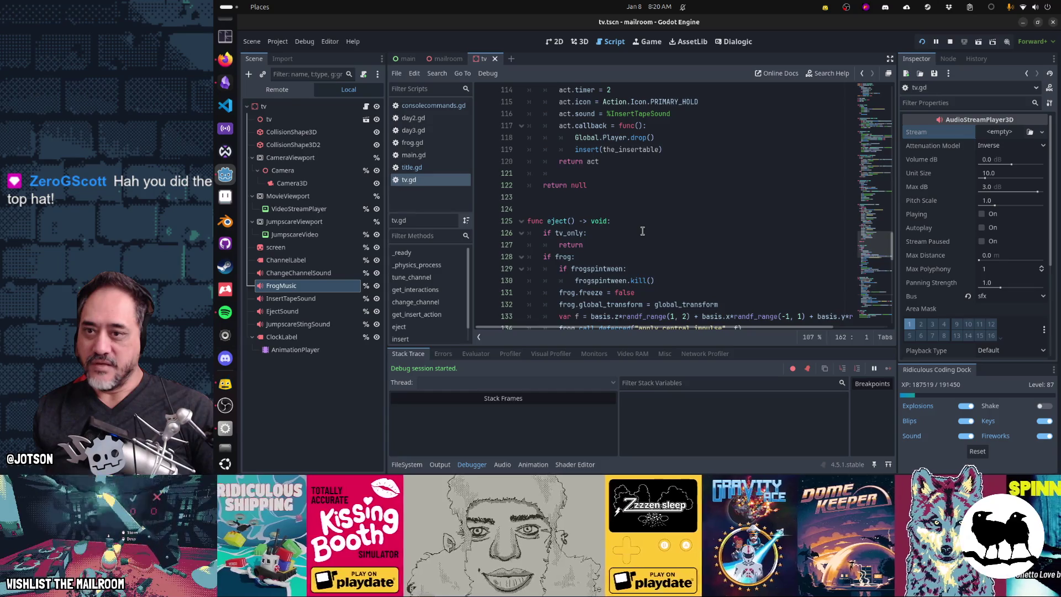
{"action": "scroll", "coordinate": [642, 230], "scroll_direction": "up", "scroll_amount": 6}
{"action": "scroll", "coordinate": [642, 231], "scroll_direction": "up", "scroll_amount": 1}
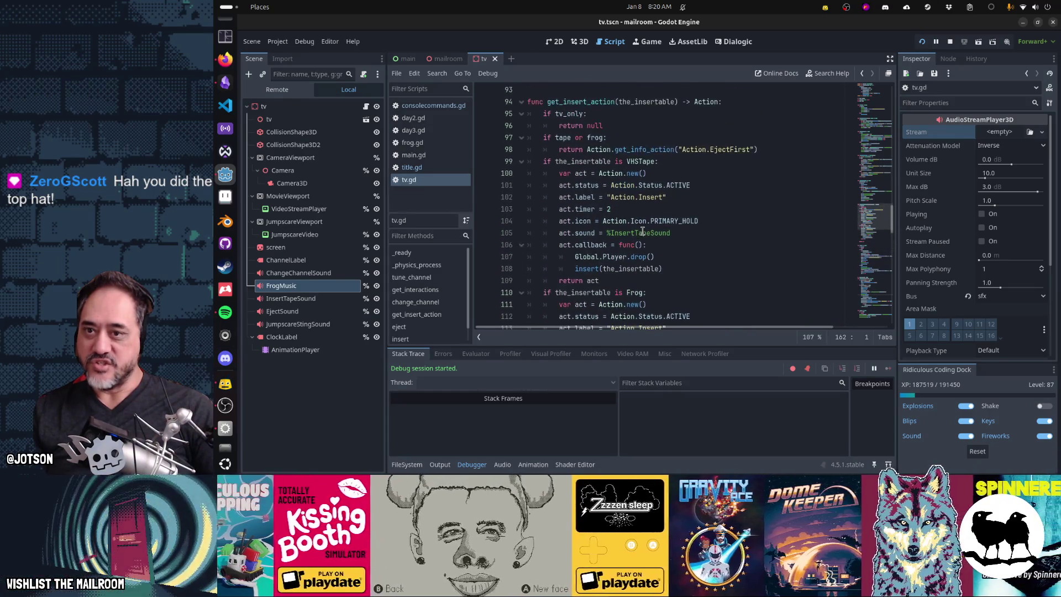
{"action": "scroll", "coordinate": [642, 230], "scroll_direction": "down", "scroll_amount": 3}
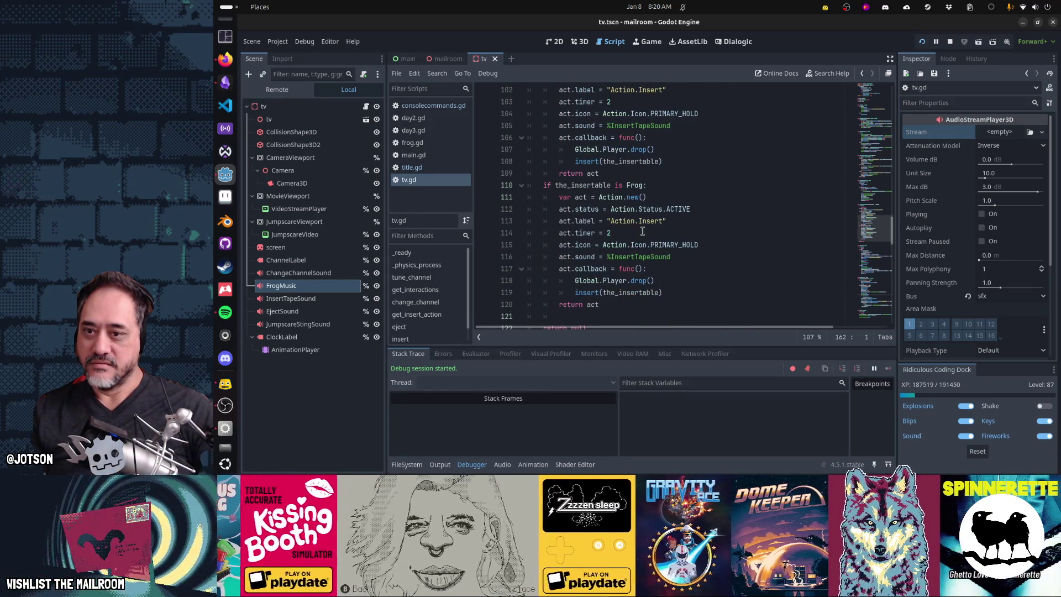
{"action": "mouse_move", "coordinate": [637, 276]}
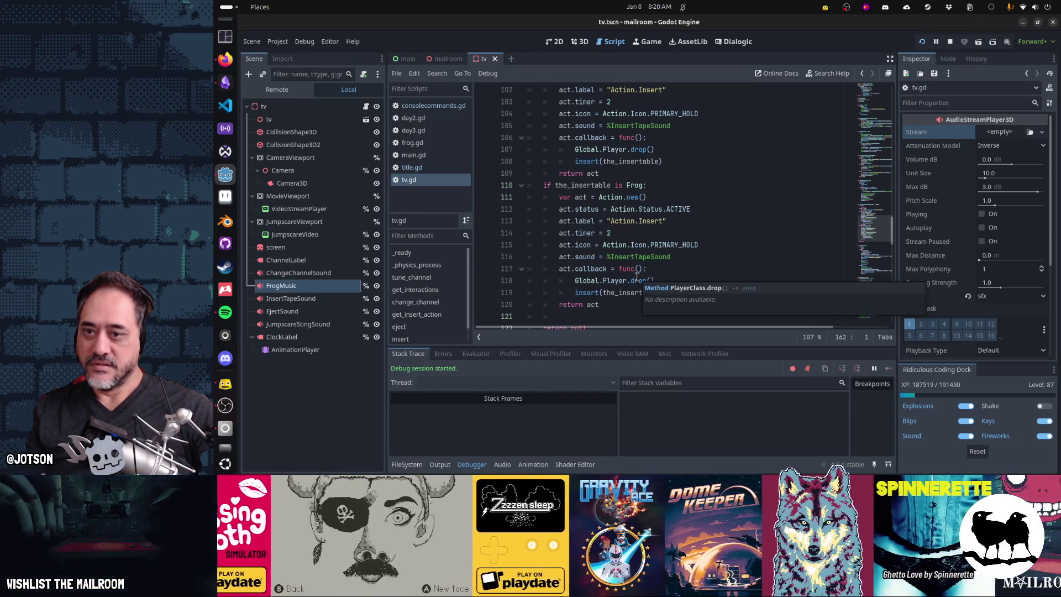
{"action": "scroll", "coordinate": [637, 276], "scroll_direction": "down", "scroll_amount": 2}
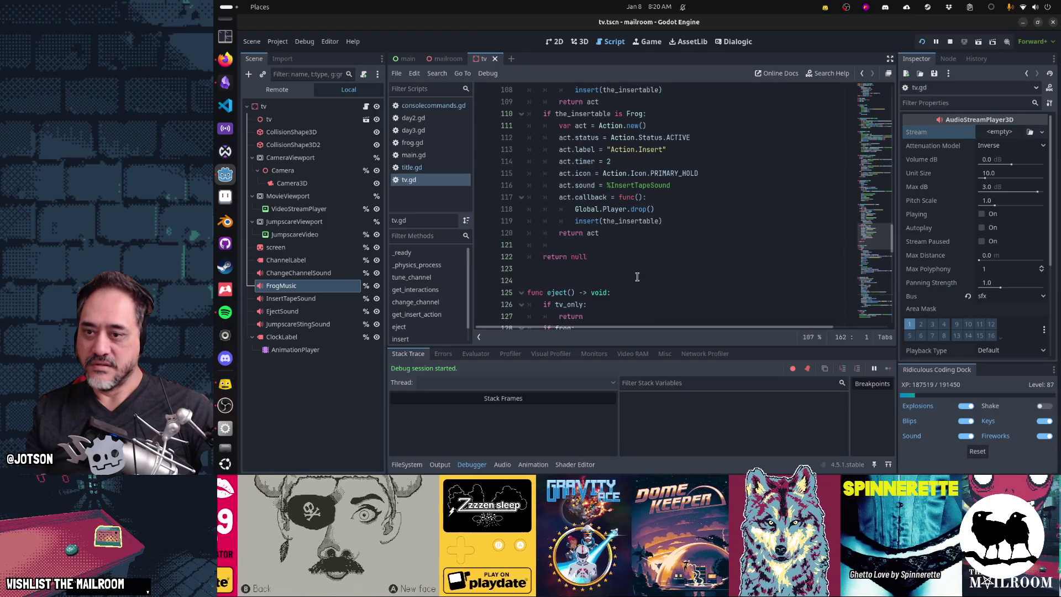
{"action": "scroll", "coordinate": [637, 276], "scroll_direction": "down", "scroll_amount": 5}
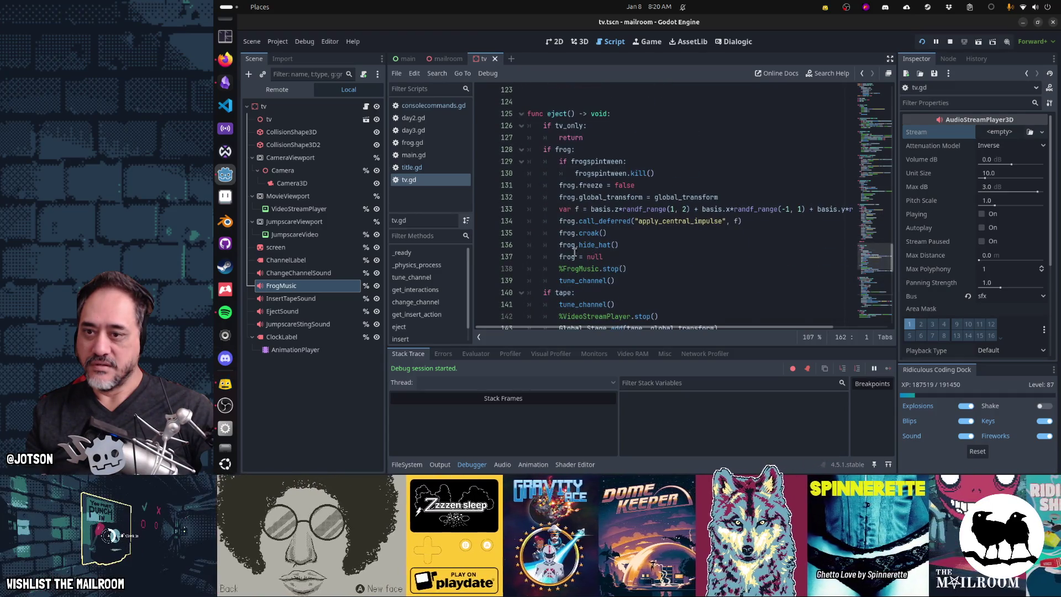
{"action": "left_click", "coordinate": [556, 245]}
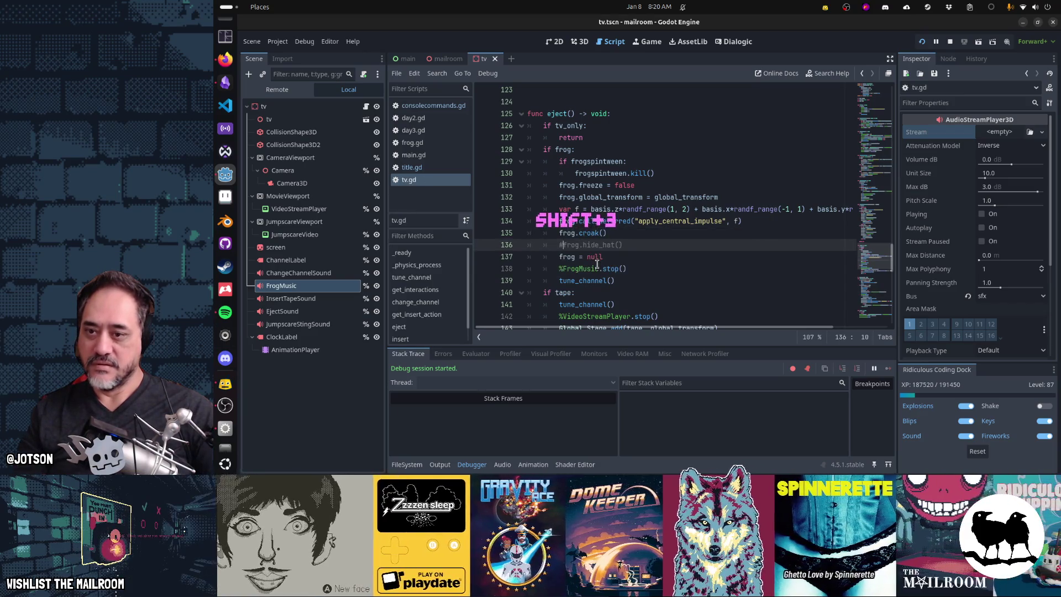
{"action": "key", "text": "ctrl+s"}
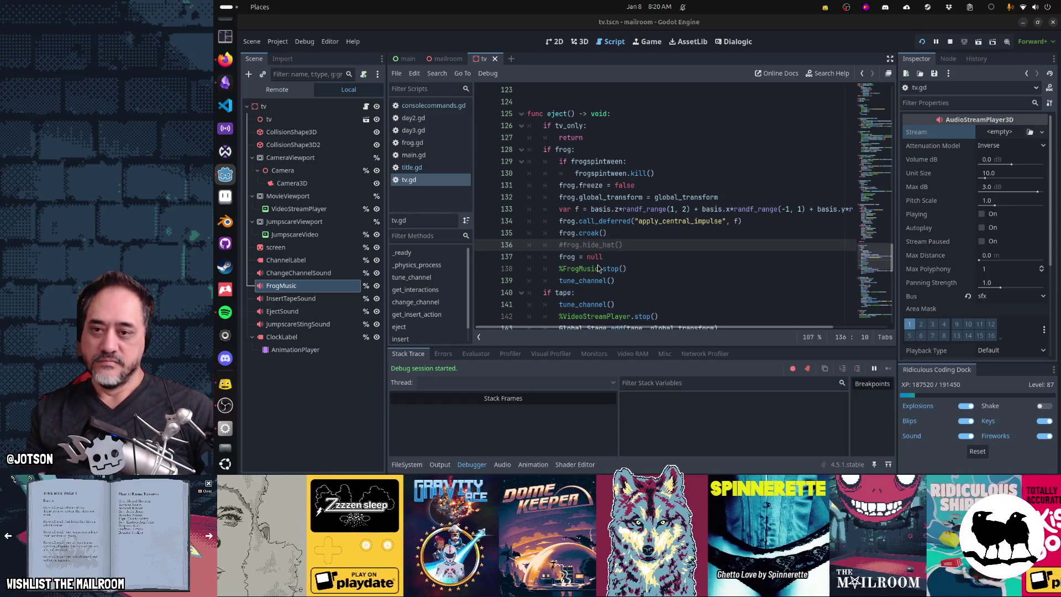
{"action": "key", "text": "alt+Tab"}
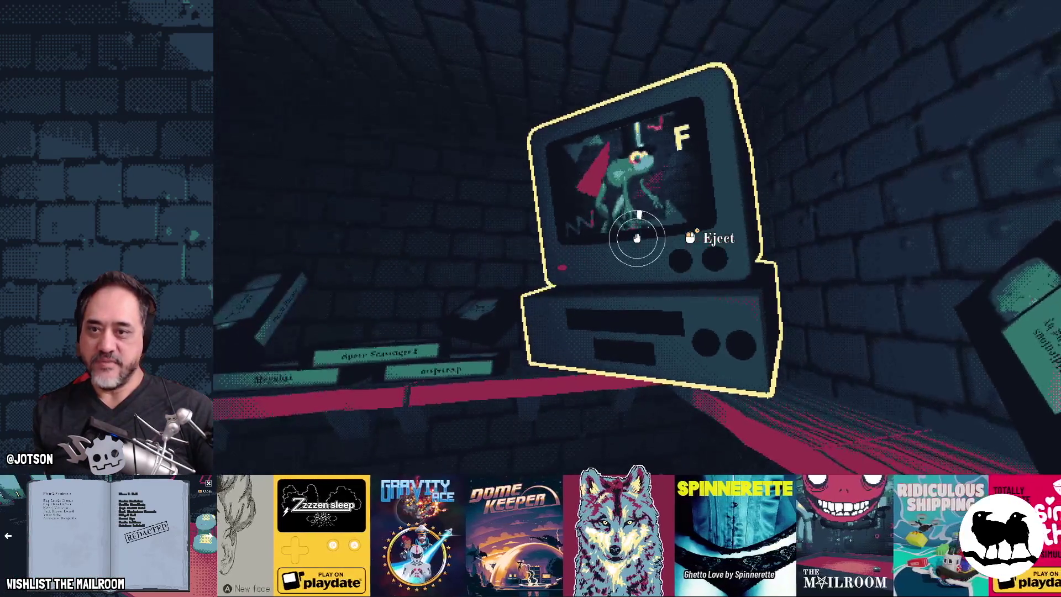
Eject the top-hatted frog, place it on the red shelf a few times, then insert the held item into the machine
{"action": "left_click", "coordinate": [637, 238]}
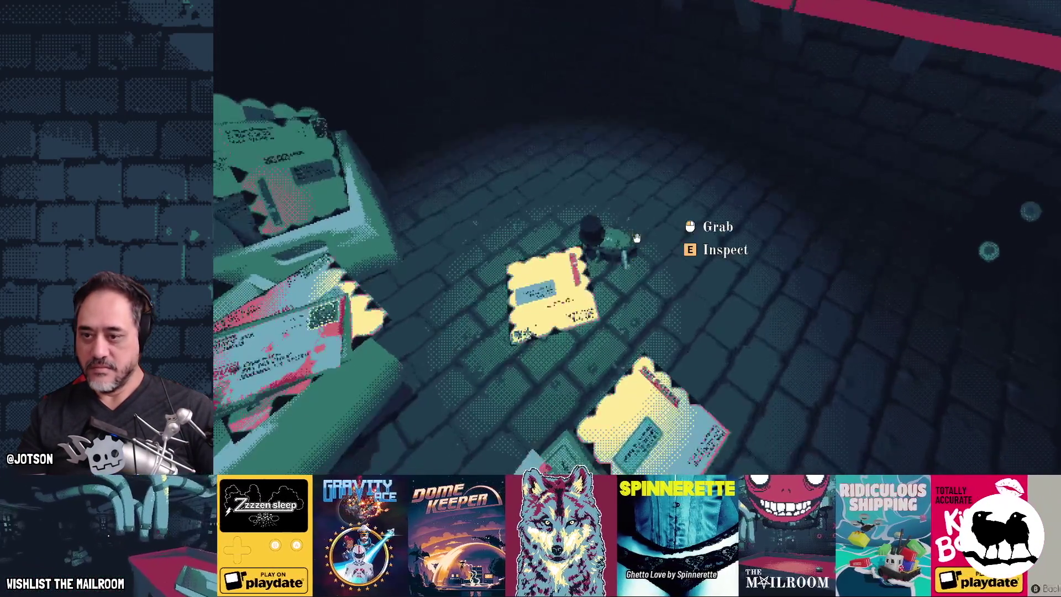
{"action": "left_click", "coordinate": [636, 238]}
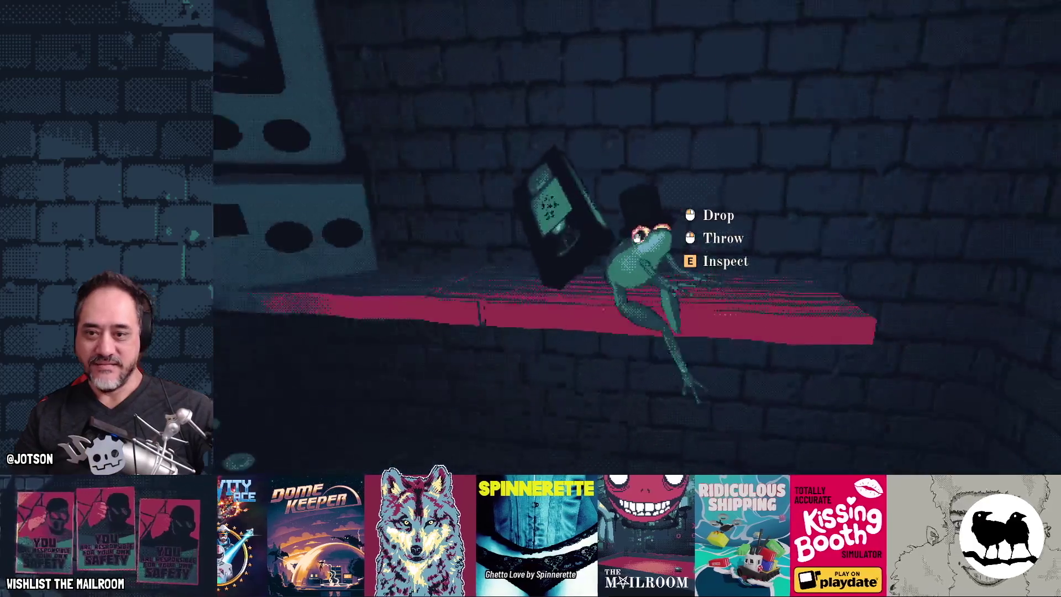
{"action": "left_click", "coordinate": [637, 237]}
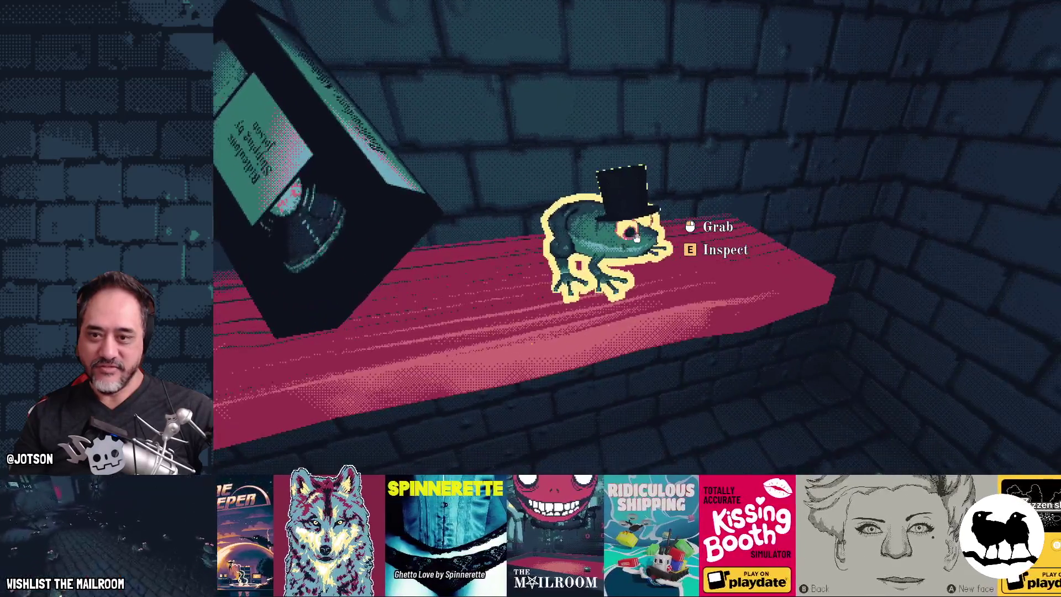
{"action": "left_click", "coordinate": [636, 237]}
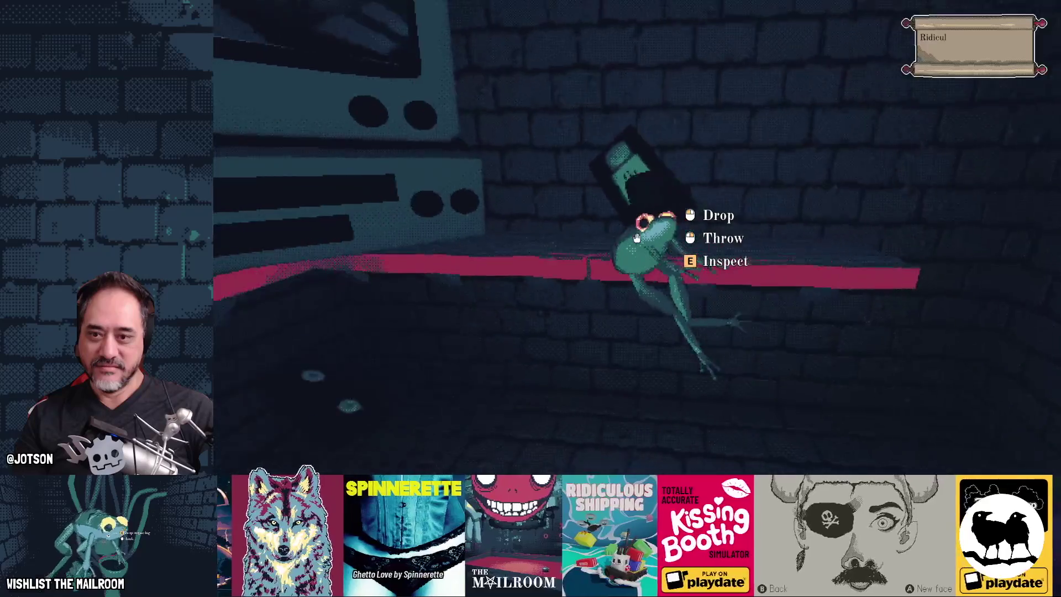
{"action": "left_click", "coordinate": [637, 238]}
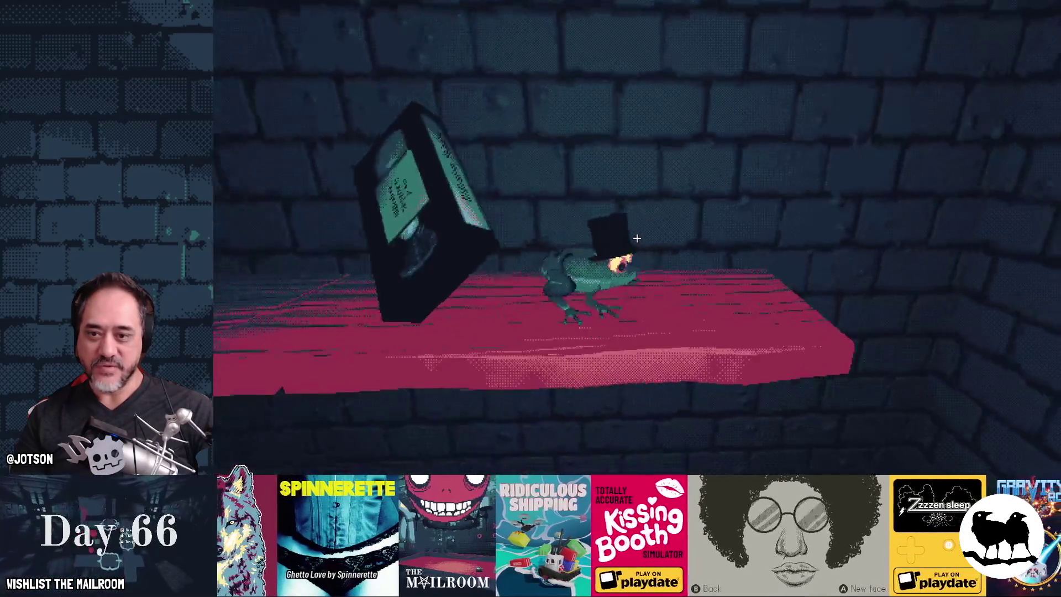
{"action": "left_click", "coordinate": [636, 238]}
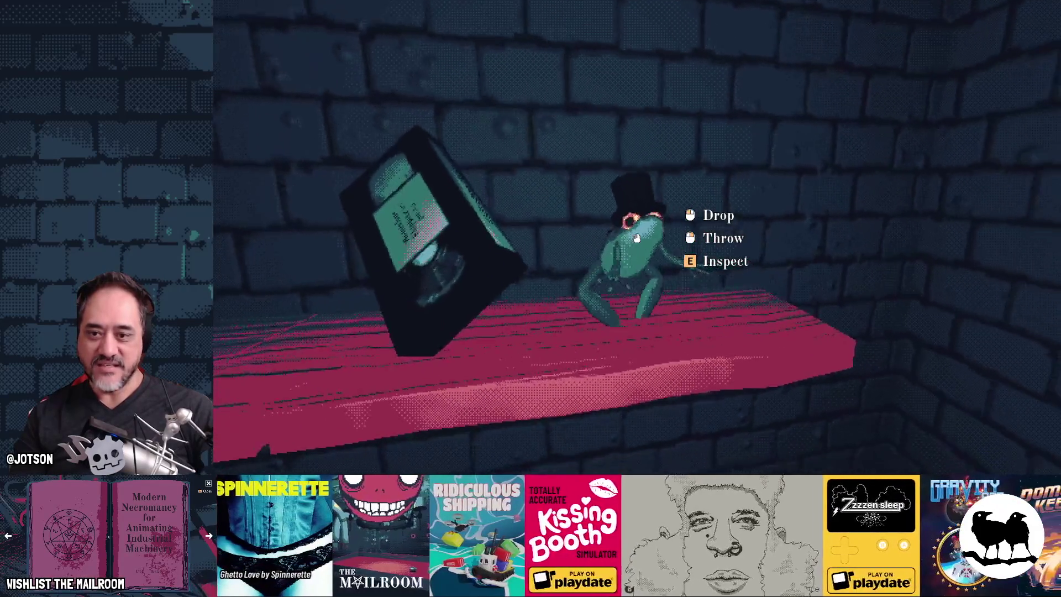
{"action": "left_click", "coordinate": [637, 238]}
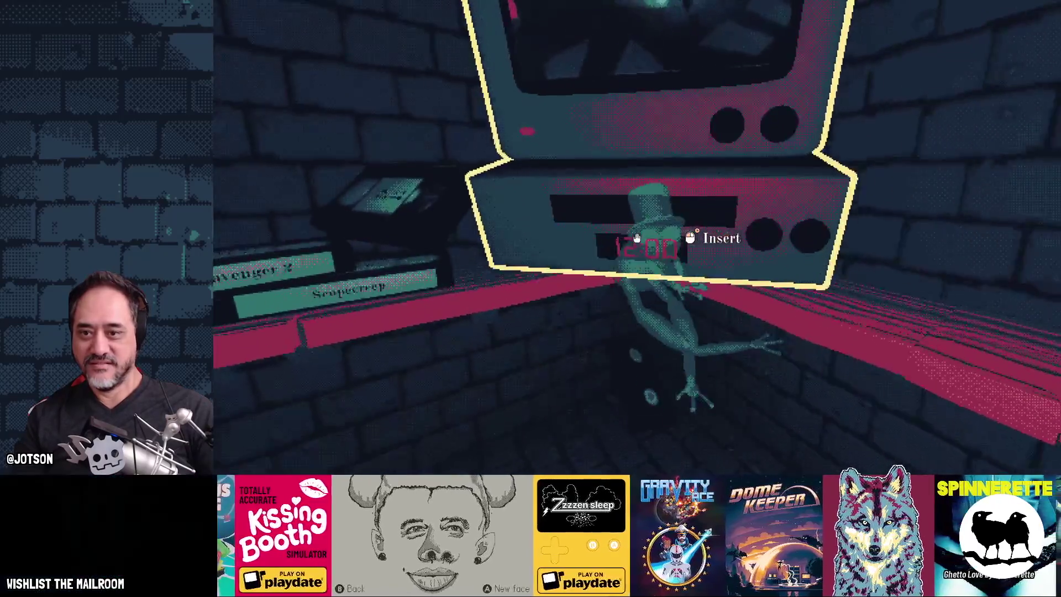
{"action": "left_click", "coordinate": [636, 238]}
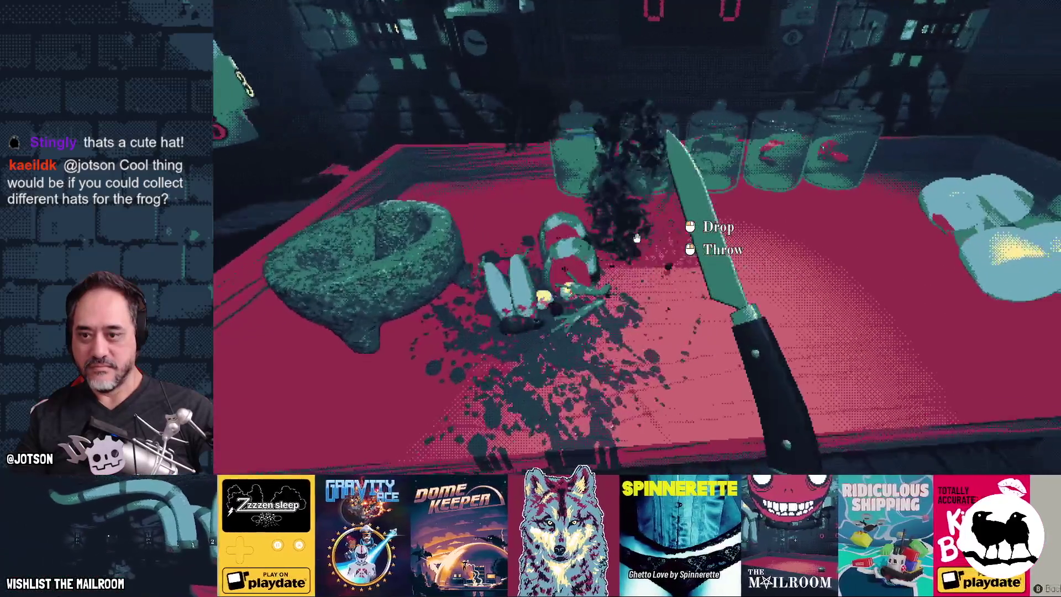
Put the knife down, inspect the mortar, and walk the corridor to the toilet and back
{"action": "left_click", "coordinate": [637, 237]}
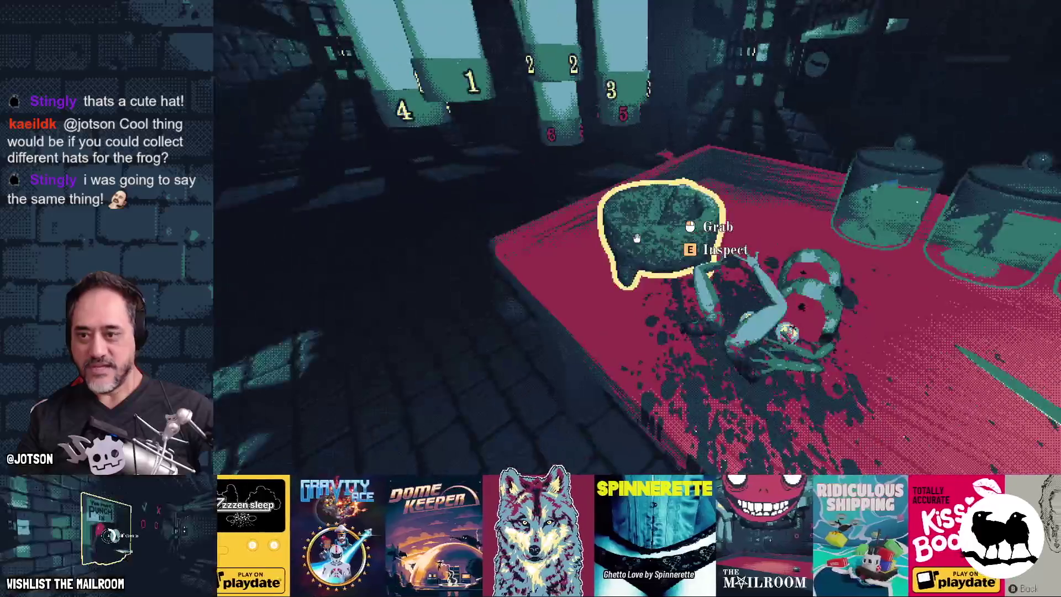
{"action": "key", "text": "e"}
{"action": "key", "text": "e"}
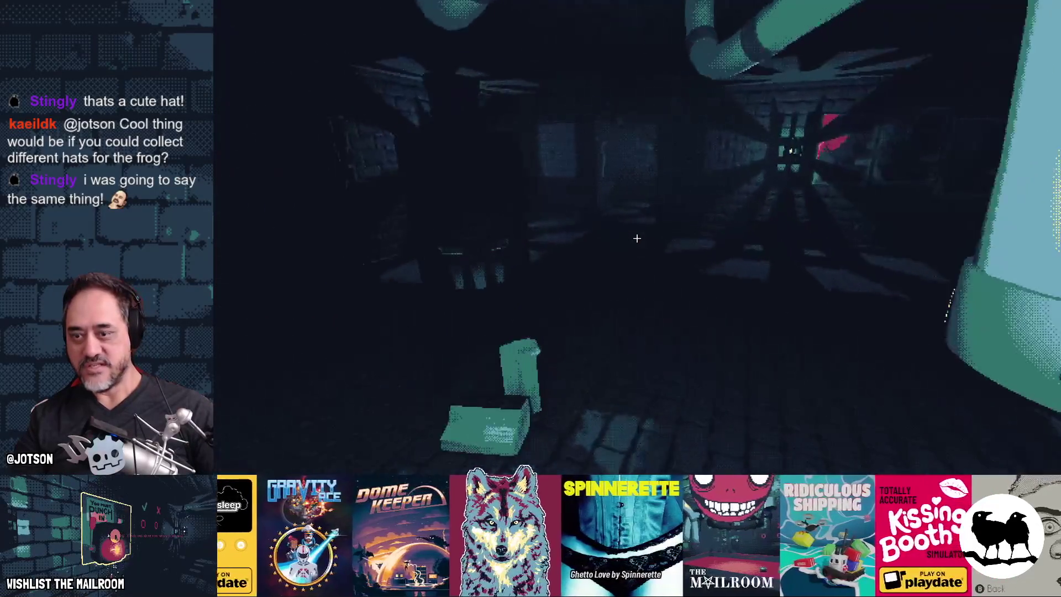
{"action": "key", "text": "w"}
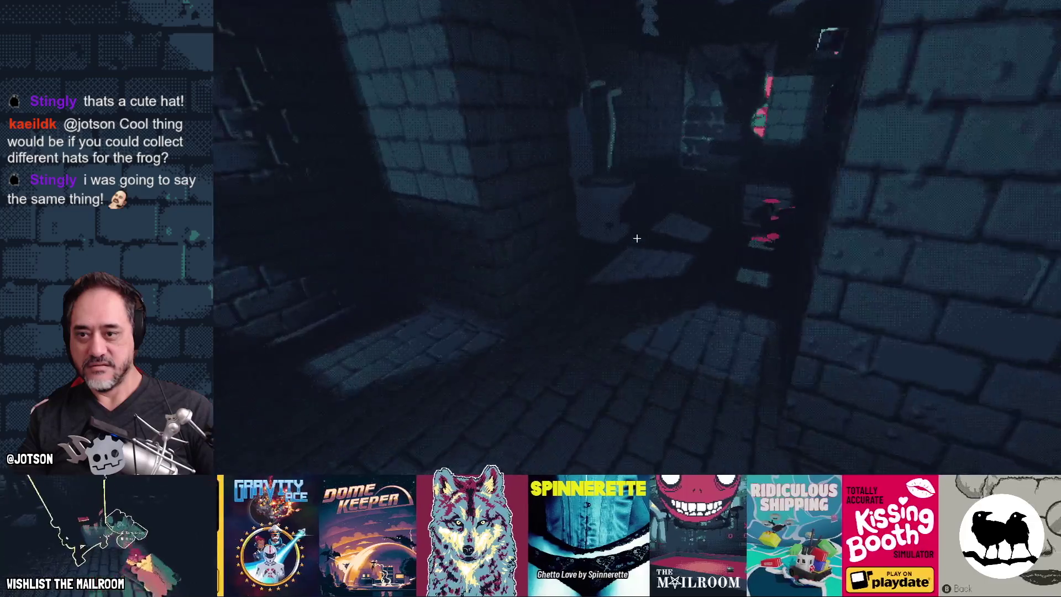
{"action": "key", "text": "w"}
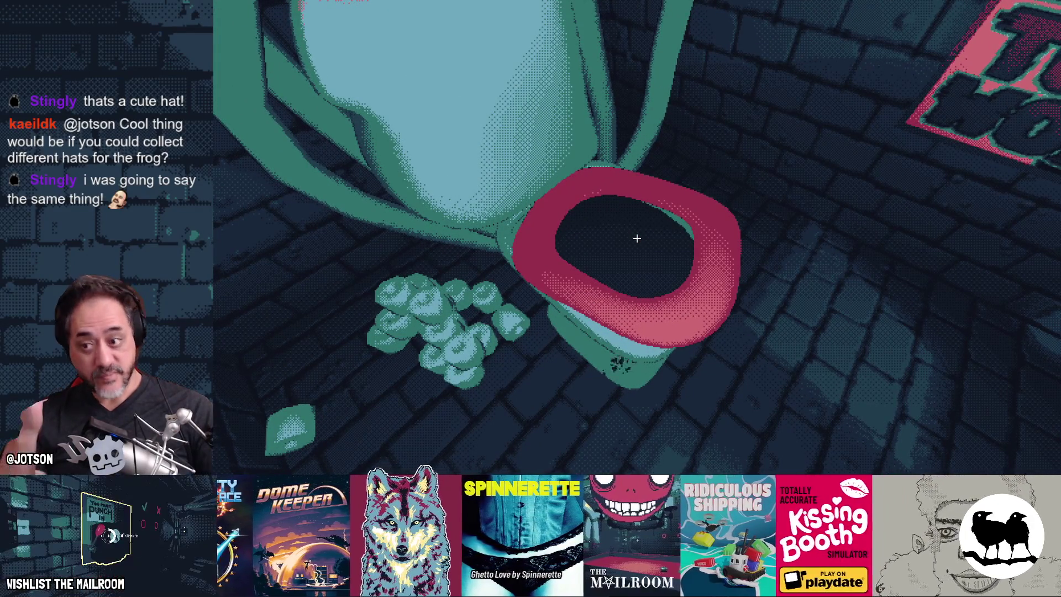
{"action": "mouse_move", "coordinate": [637, 238]}
{"action": "key", "text": "w"}
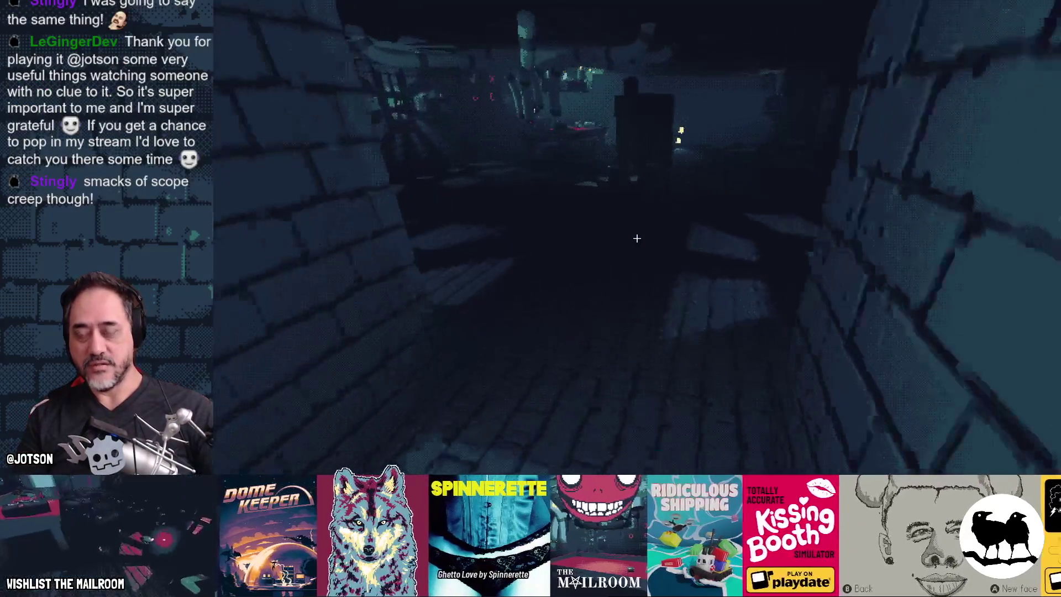
Pause the game and bring up the Obsidian Gamedev TODO board
{"action": "key", "text": "Escape"}
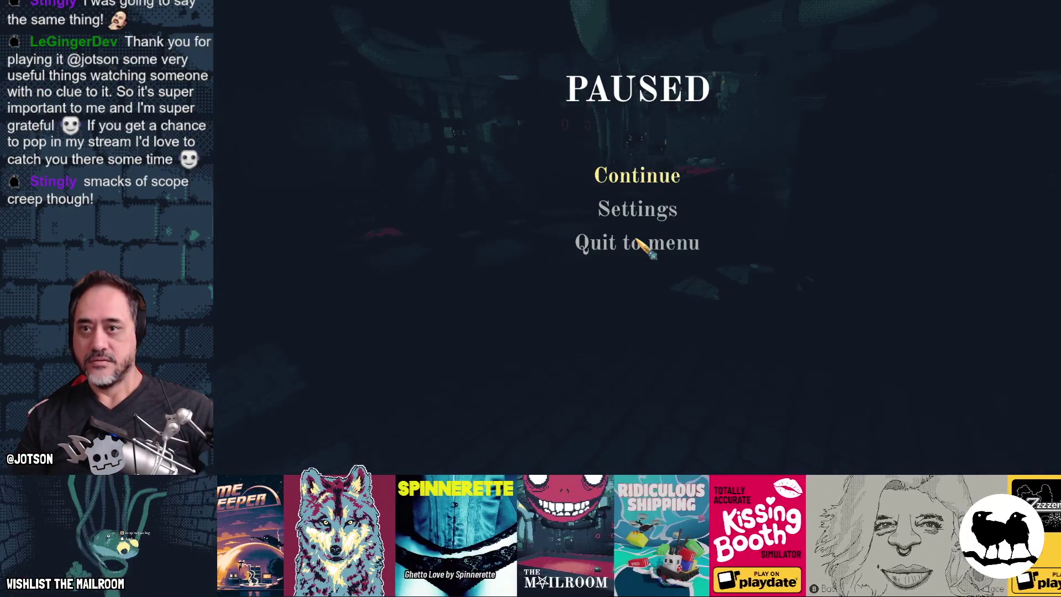
{"action": "key", "text": "alt+Tab"}
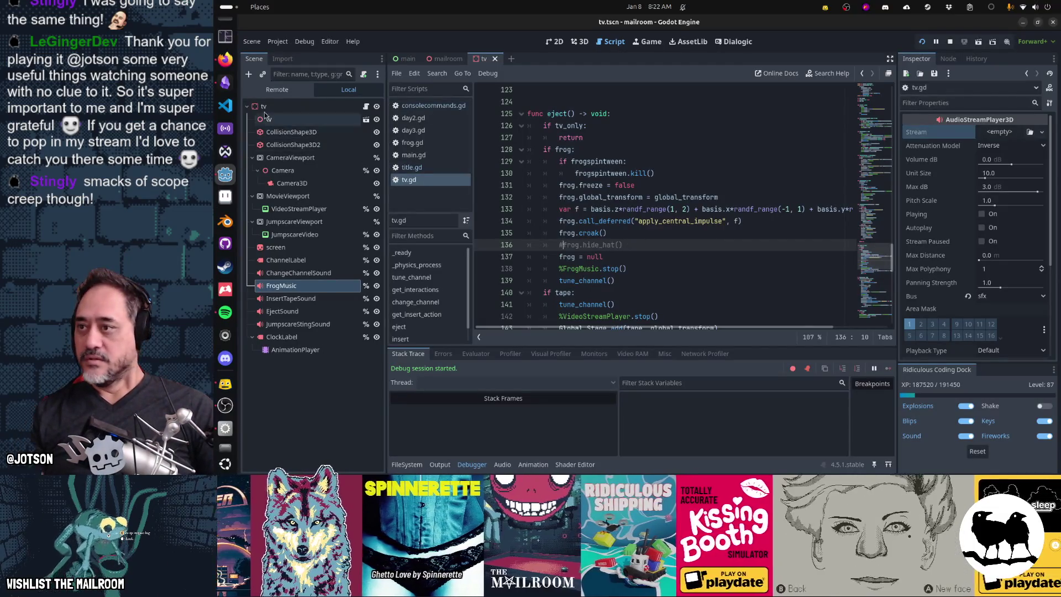
{"action": "left_click", "coordinate": [225, 81]}
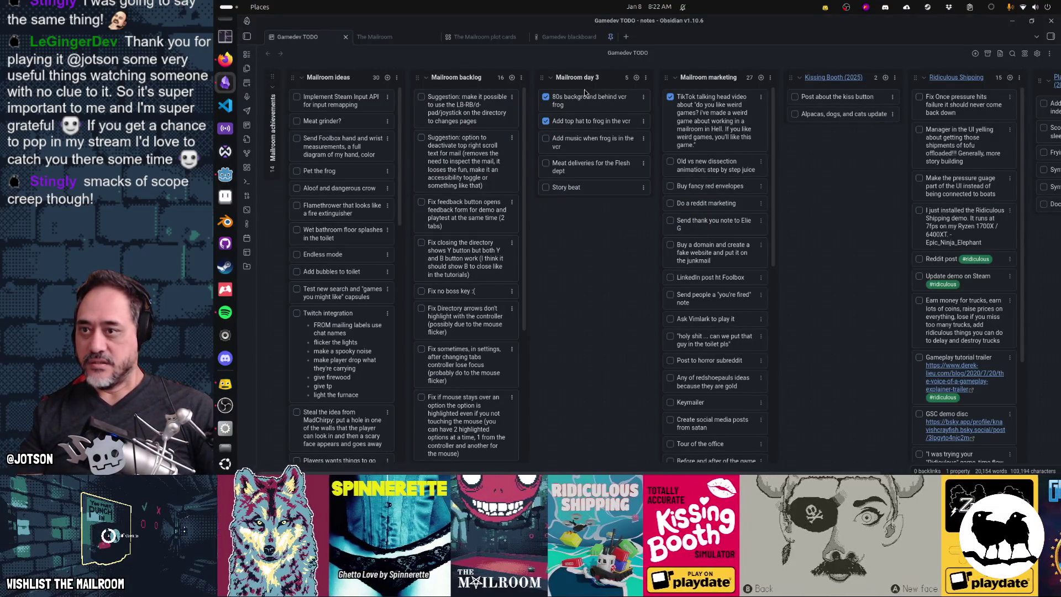
Draft a 'Fix resu' card in Mailroom backlog, discard it, and return to Godot
{"action": "left_click", "coordinate": [510, 82]}
{"action": "type", "text": "Fix f"}
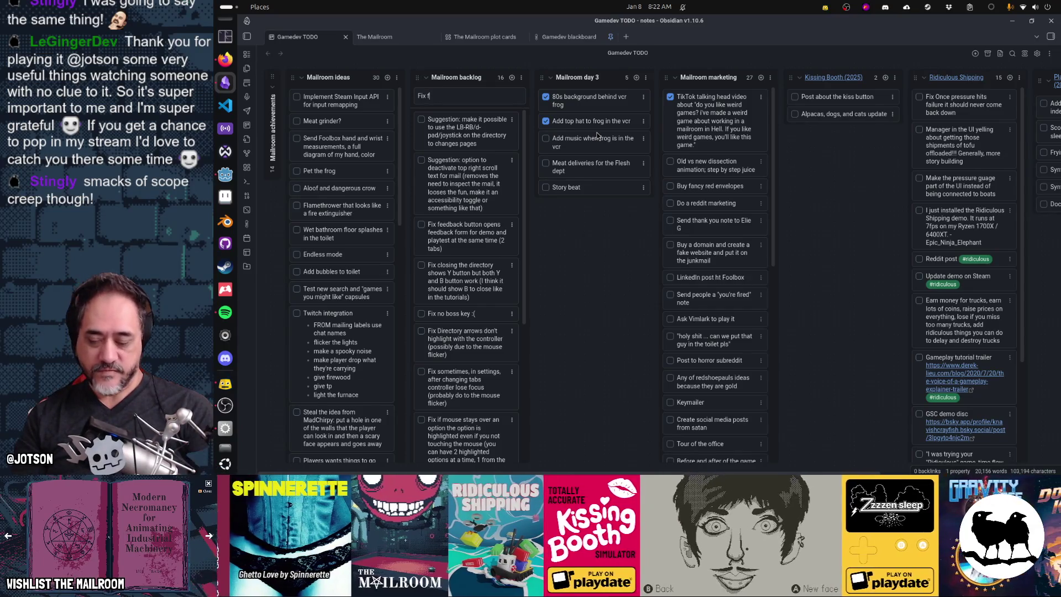
{"action": "type", "text": " resu"}
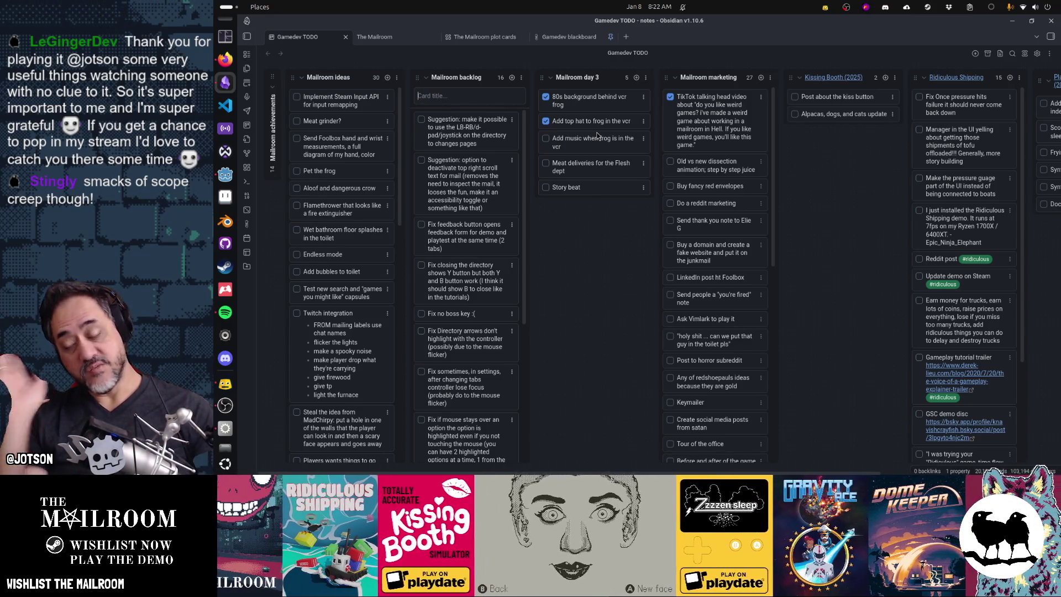
{"action": "key", "text": "Escape"}
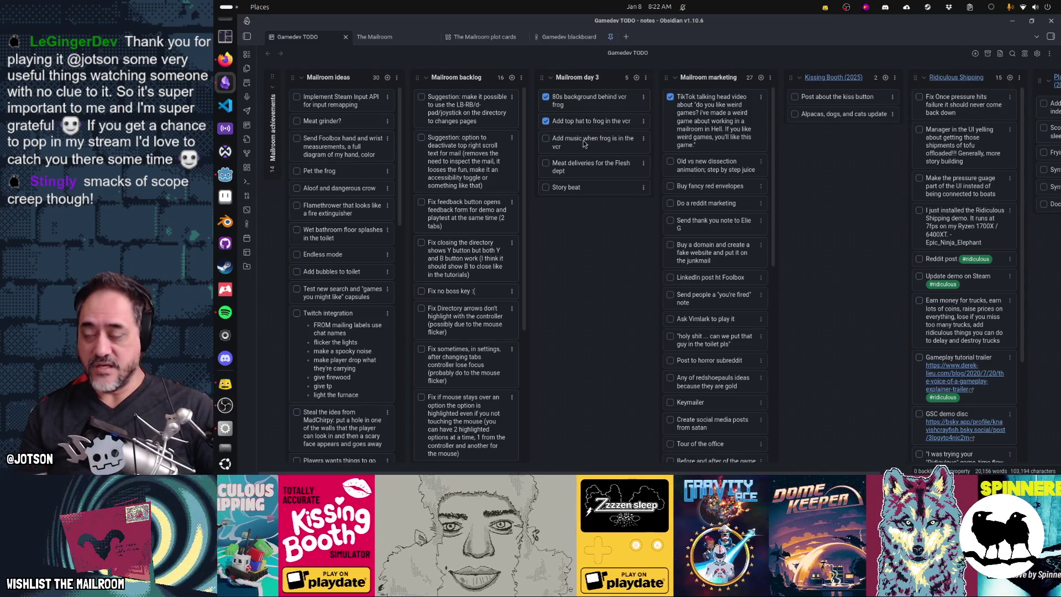
{"action": "key", "text": "alt+Tab"}
Open the frog.gd script by searching for 'frog' in the script finder
{"action": "left_click", "coordinate": [645, 174]}
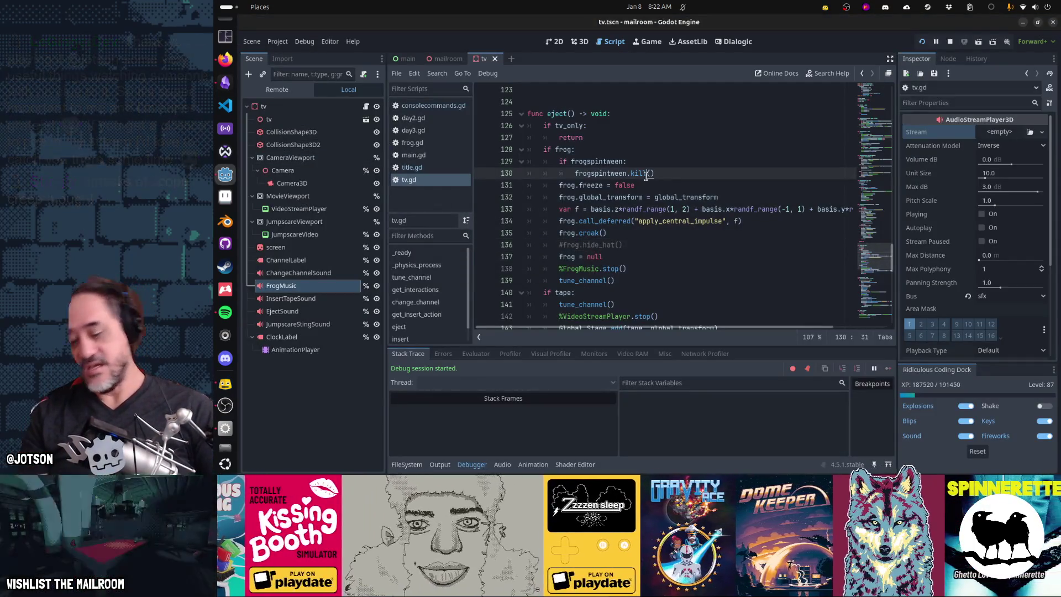
{"action": "mouse_move", "coordinate": [645, 176]}
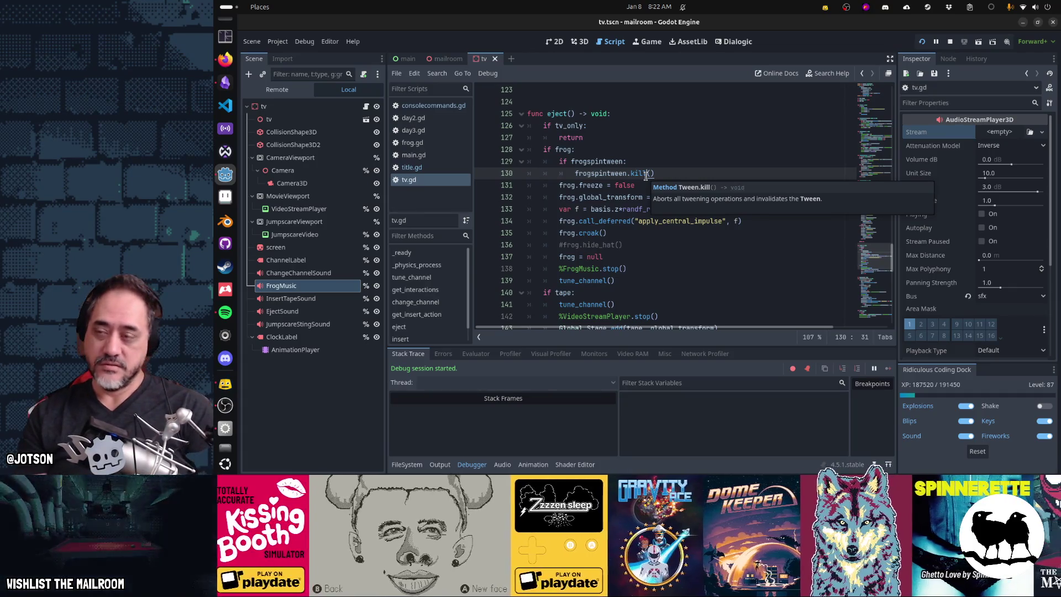
{"action": "key", "text": "shift+alt+o"}
{"action": "type", "text": "frog"}
{"action": "key", "text": "Return"}
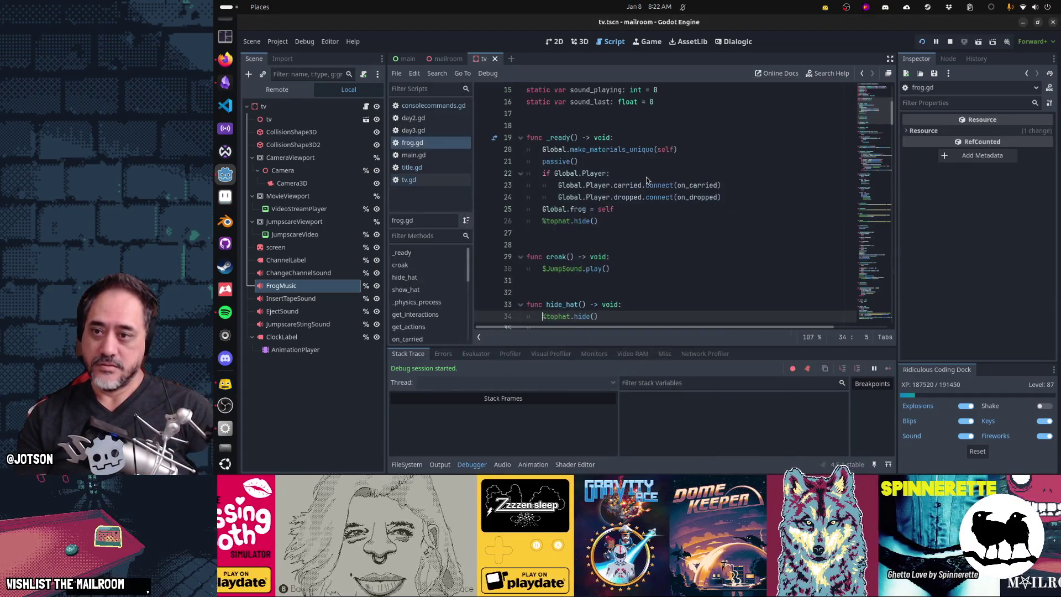
Move to the can_reincarnate := false declaration on line 11 of frog.gd
{"action": "key", "text": "ctrl+Home"}
{"action": "key", "text": "Down"}
{"action": "key", "text": "Down"}
{"action": "key", "text": "Down"}
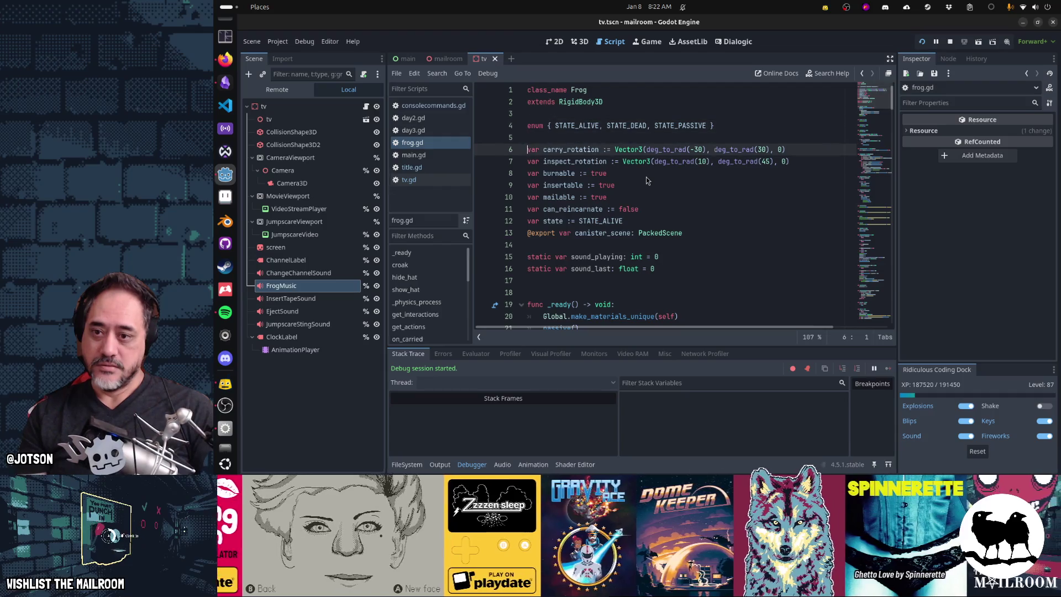
{"action": "key", "text": "ctrl+f"}
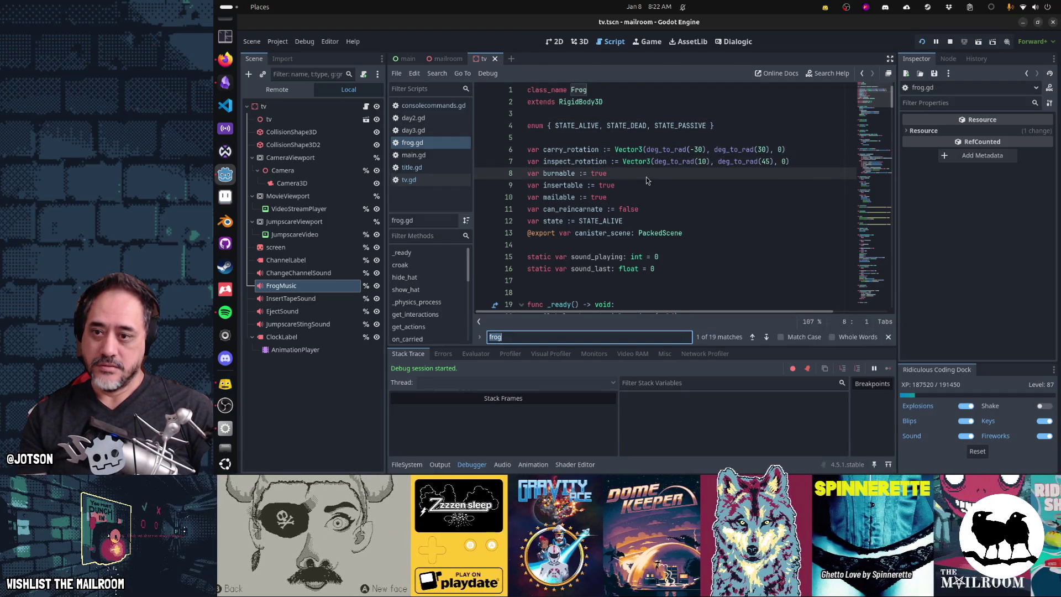
{"action": "key", "text": "Escape"}
{"action": "key", "text": "Down"}
{"action": "key", "text": "Down"}
{"action": "key", "text": "Down"}
{"action": "key", "text": "Right"}
{"action": "key", "text": "Right"}
{"action": "key", "text": "Right"}
{"action": "key", "text": "ctrl+shift+Right"}
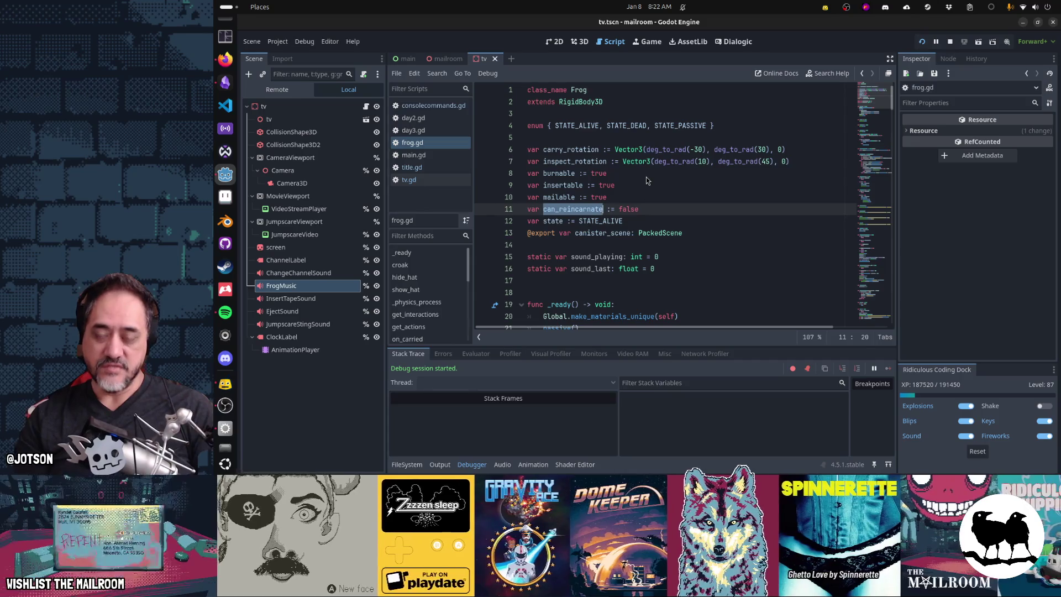
{"action": "key", "text": "End"}
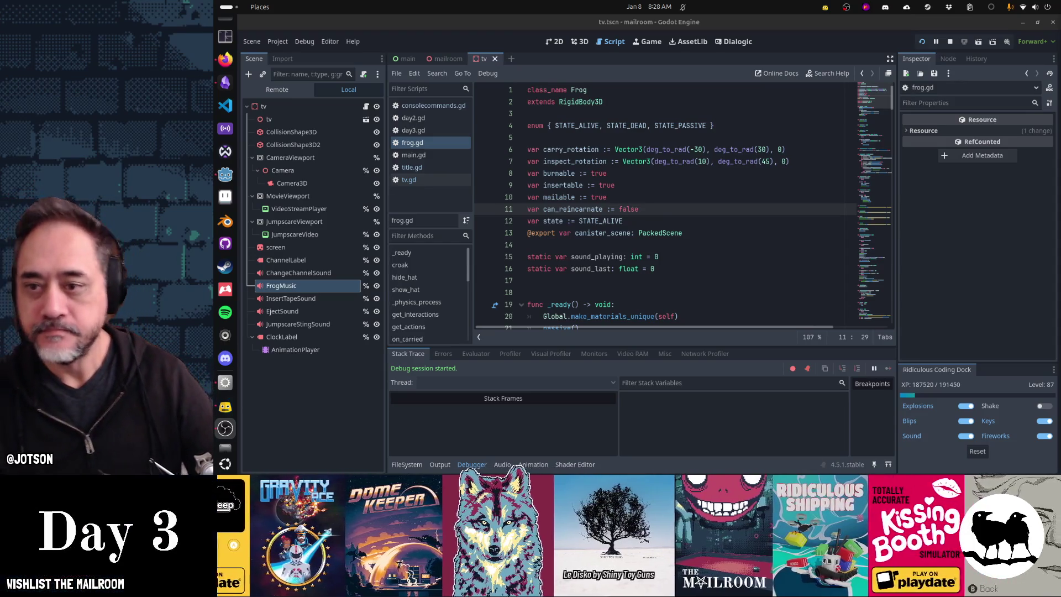
Close frog.gd, day3.gd, day2.gd, consolecommands.gd, main.gd, title.gd and tv.gd from the script list
{"action": "left_click", "coordinate": [409, 148]}
{"action": "middle_click", "coordinate": [410, 143]}
{"action": "middle_click", "coordinate": [415, 130]}
{"action": "middle_click", "coordinate": [419, 118]}
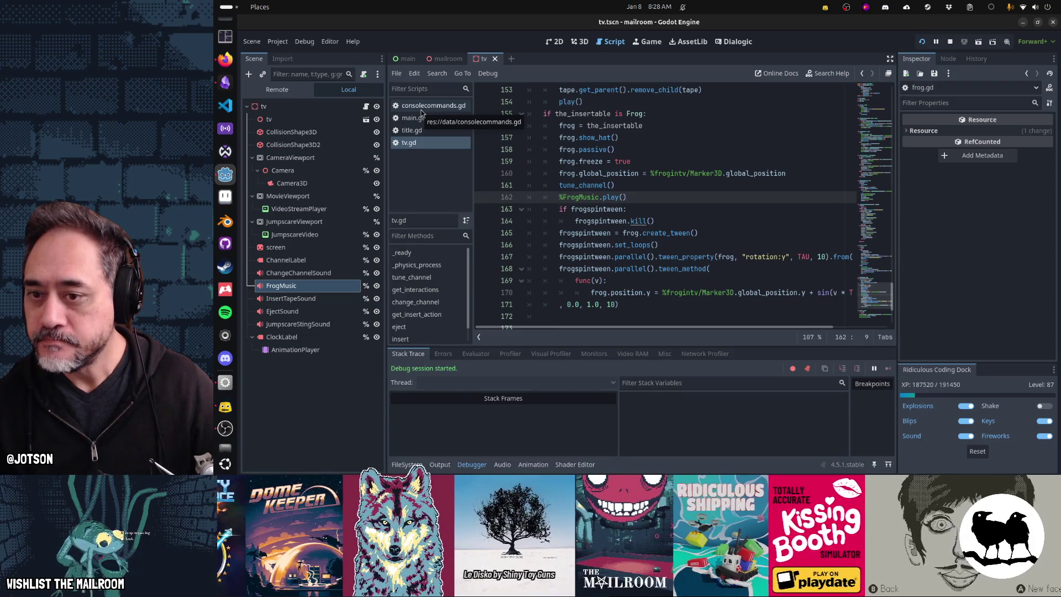
{"action": "middle_click", "coordinate": [420, 111]}
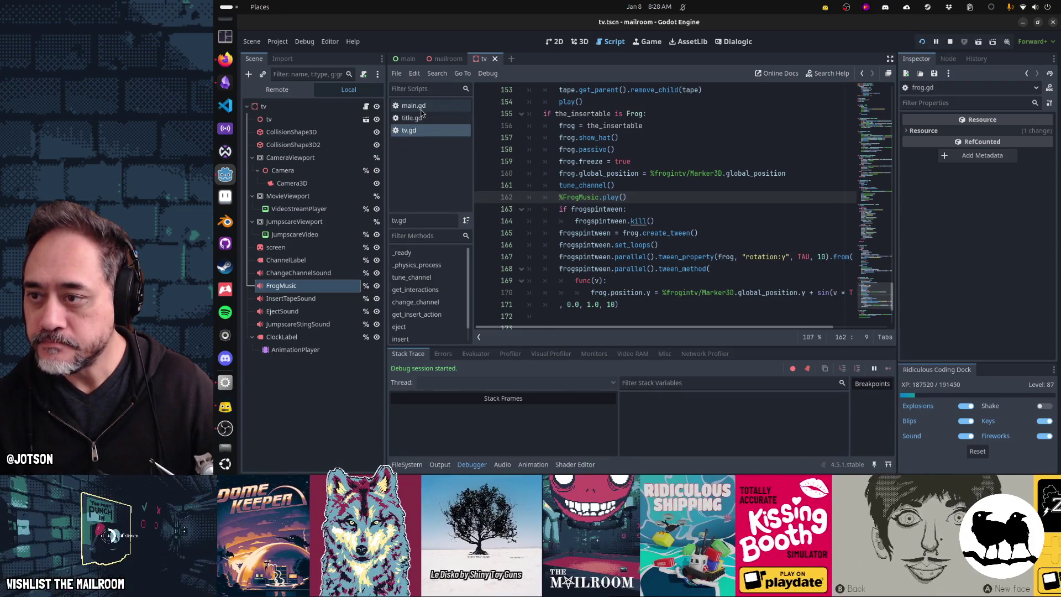
{"action": "middle_click", "coordinate": [421, 112]}
{"action": "middle_click", "coordinate": [421, 111]}
{"action": "middle_click", "coordinate": [421, 111]}
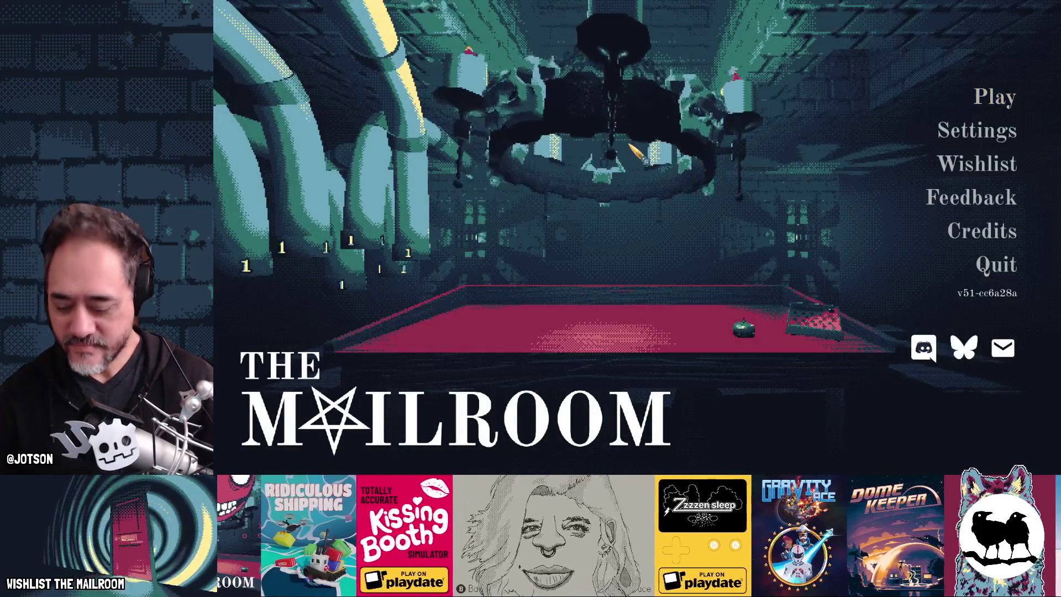
Start playing, open the debug console, move the mushroom creature and swing open the frog portrait
{"action": "key", "text": "Return"}
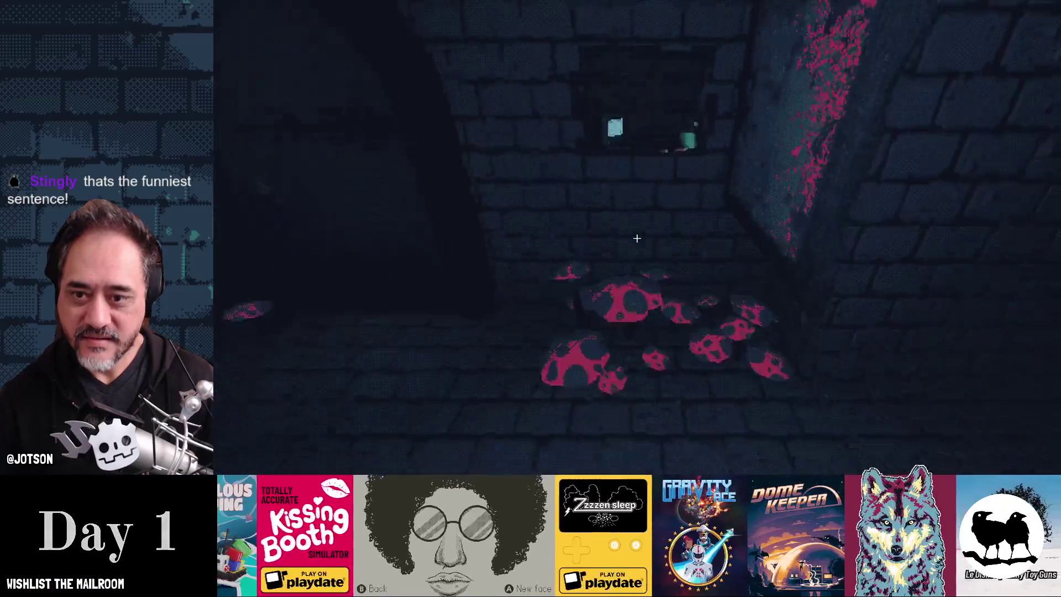
{"action": "key", "text": "grave"}
{"action": "key", "text": "grave"}
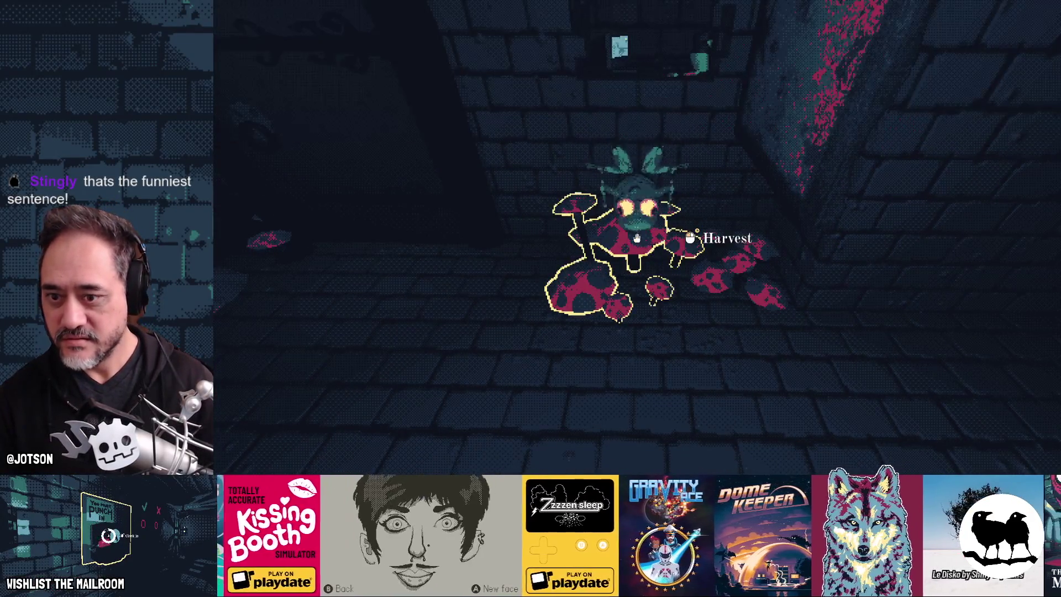
{"action": "left_click", "coordinate": [636, 237]}
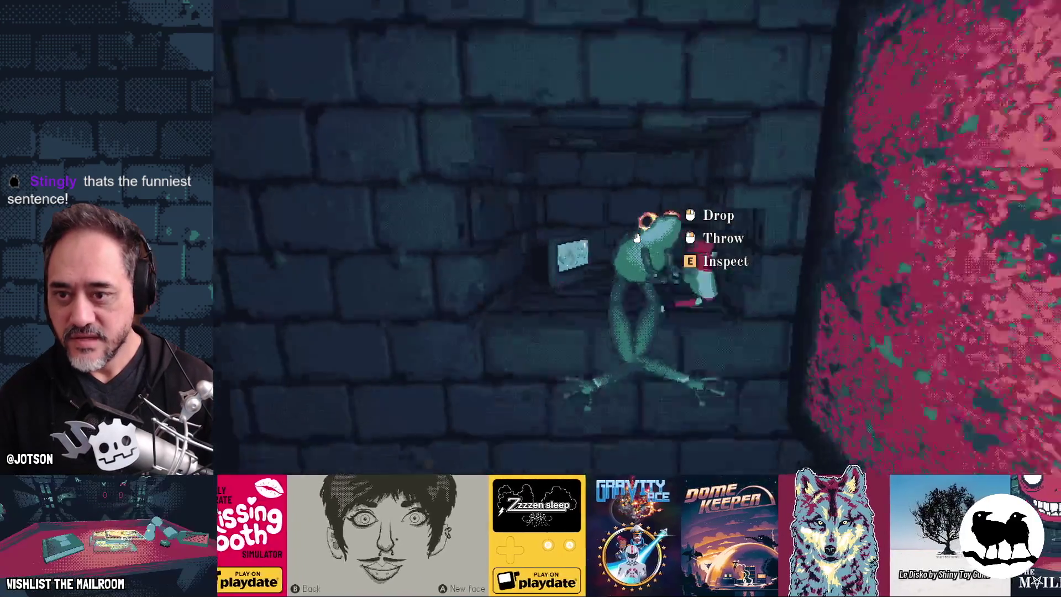
{"action": "left_click", "coordinate": [637, 238]}
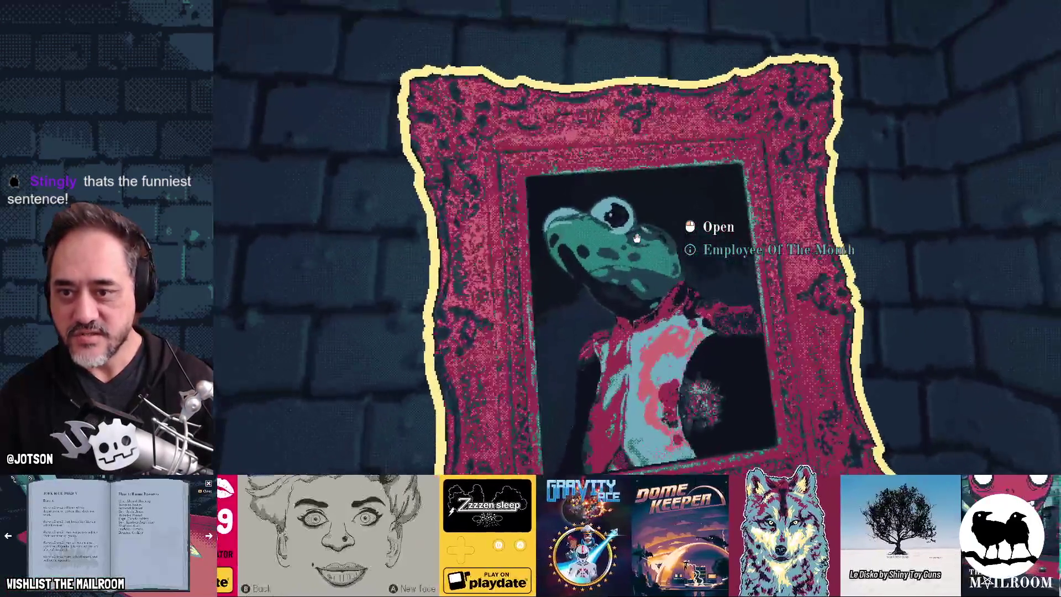
{"action": "left_click", "coordinate": [636, 238]}
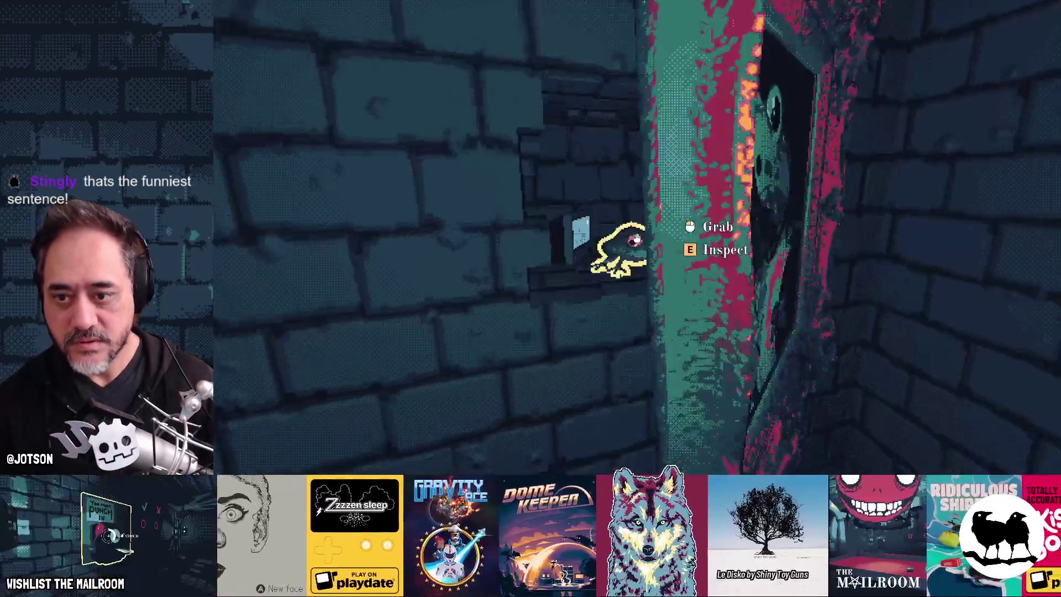
Pick up the frog, drop it on the floor, then quit the game
{"action": "left_click", "coordinate": [636, 237]}
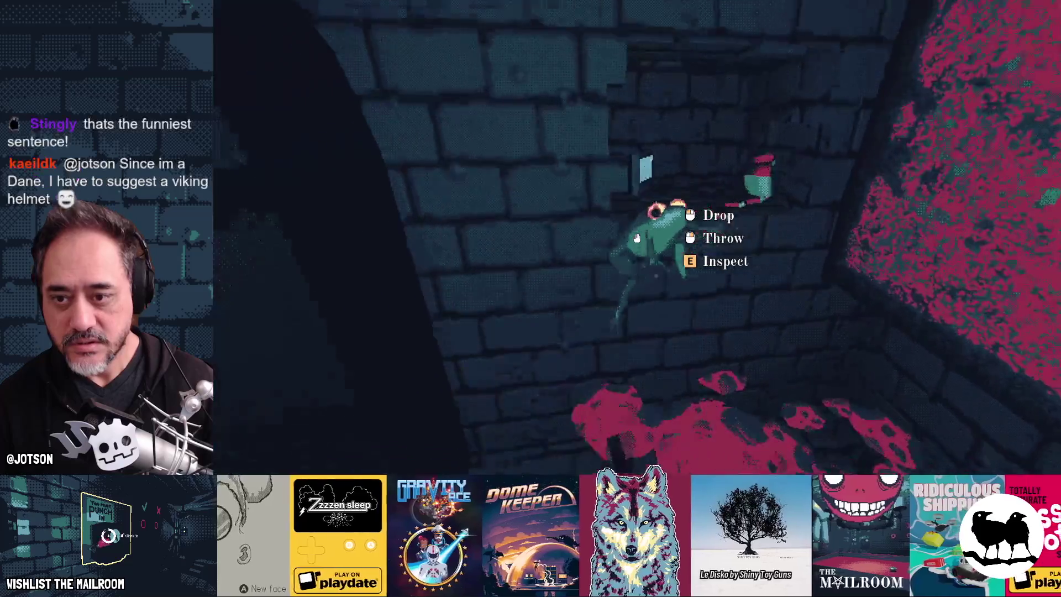
{"action": "left_click", "coordinate": [637, 238]}
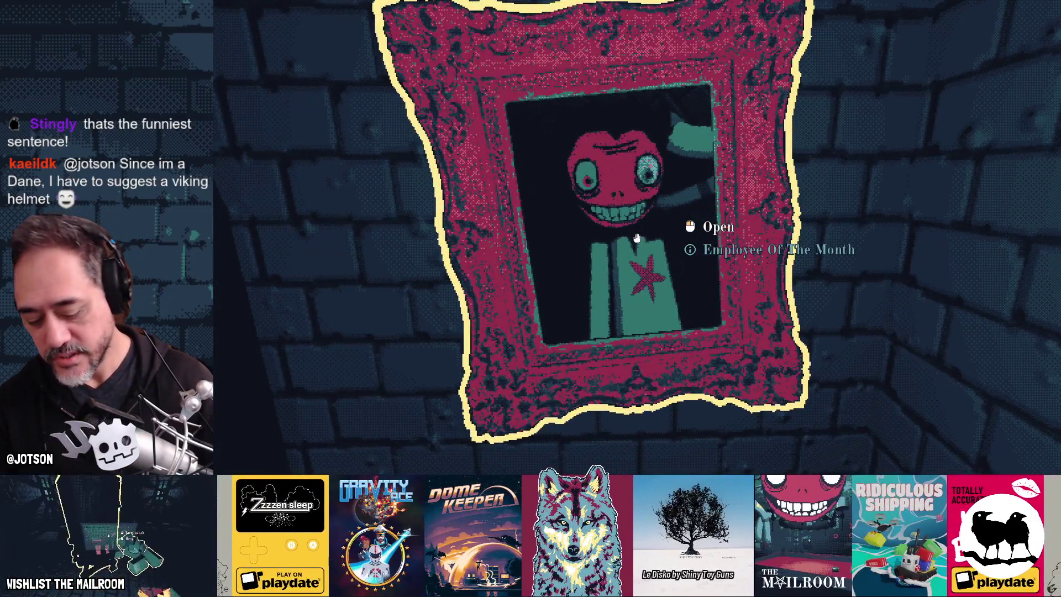
{"action": "left_click", "coordinate": [636, 238]}
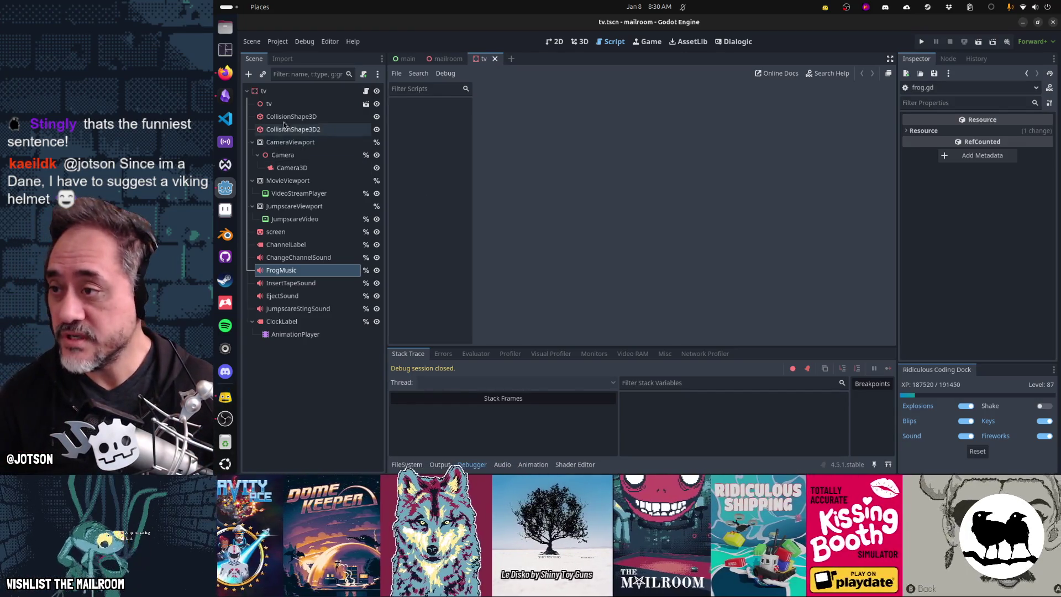
{"action": "left_click", "coordinate": [225, 96]}
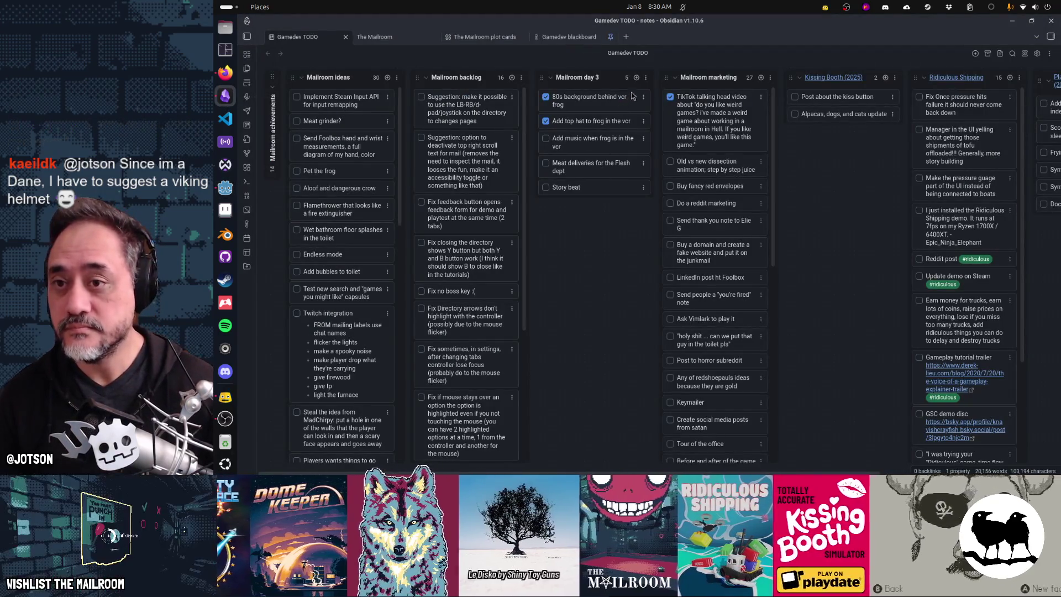
Create a new Mailroom backlog card titled 'Napoleon hat'
{"action": "left_click", "coordinate": [512, 78]}
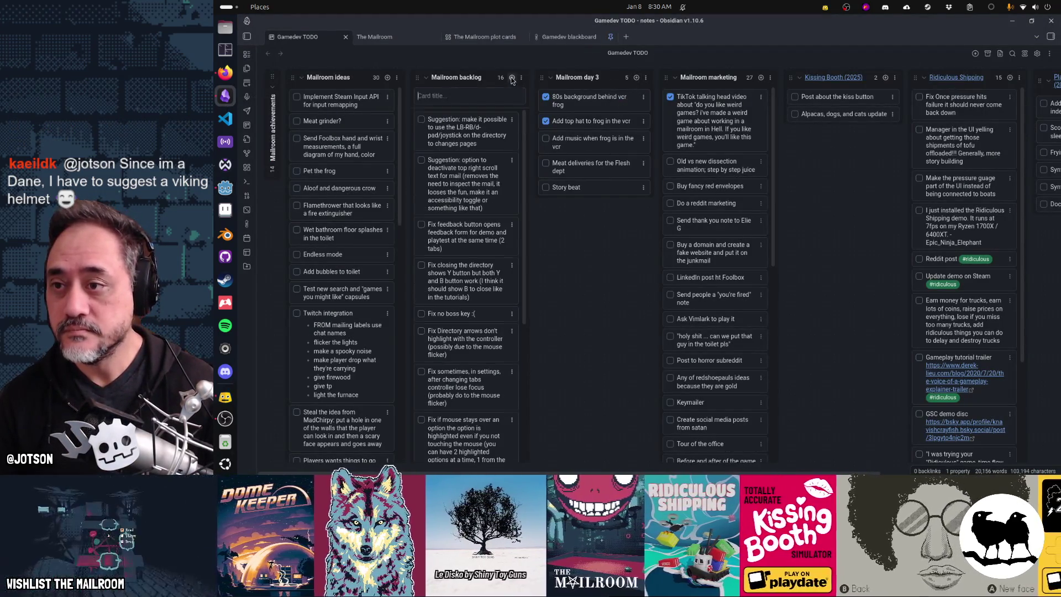
{"action": "type", "text": "Napole"}
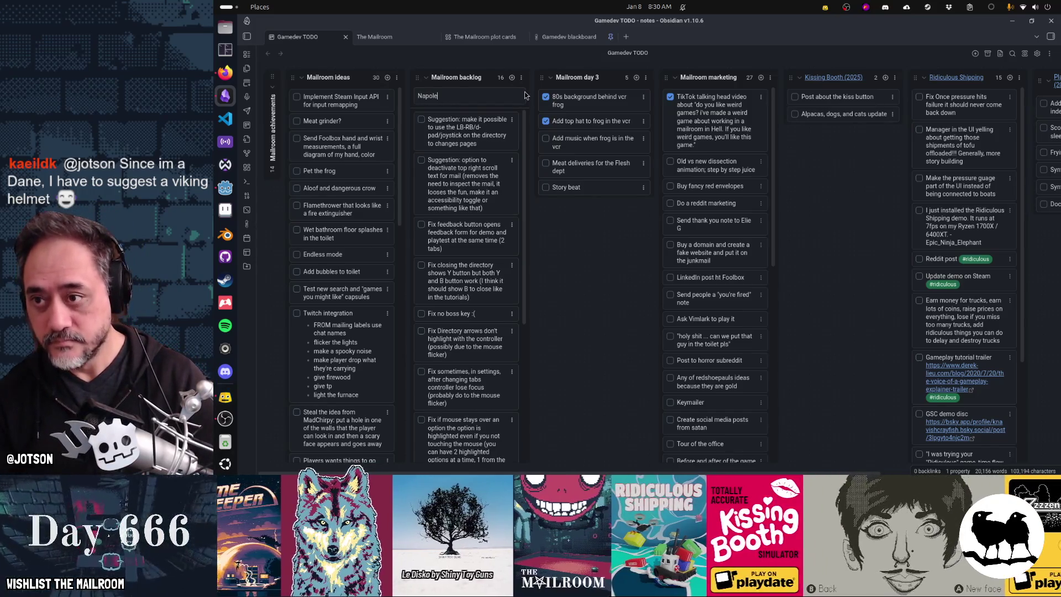
{"action": "type", "text": "on hat"}
{"action": "key", "text": "Return"}
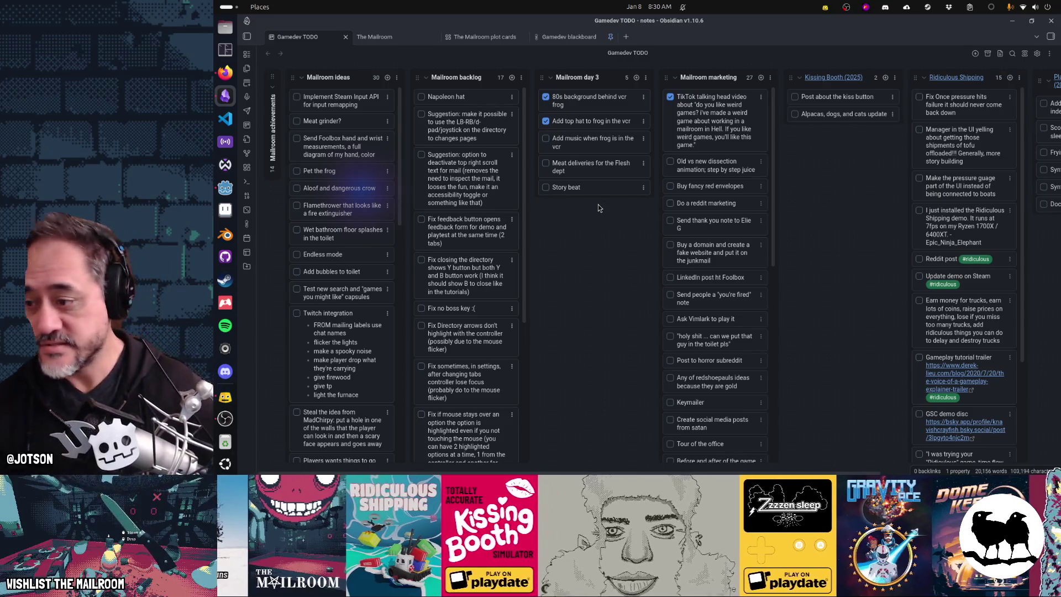
Create a 'Viking helmet' card and drag it to the top of the Mailroom ideas column
{"action": "left_click", "coordinate": [511, 78]}
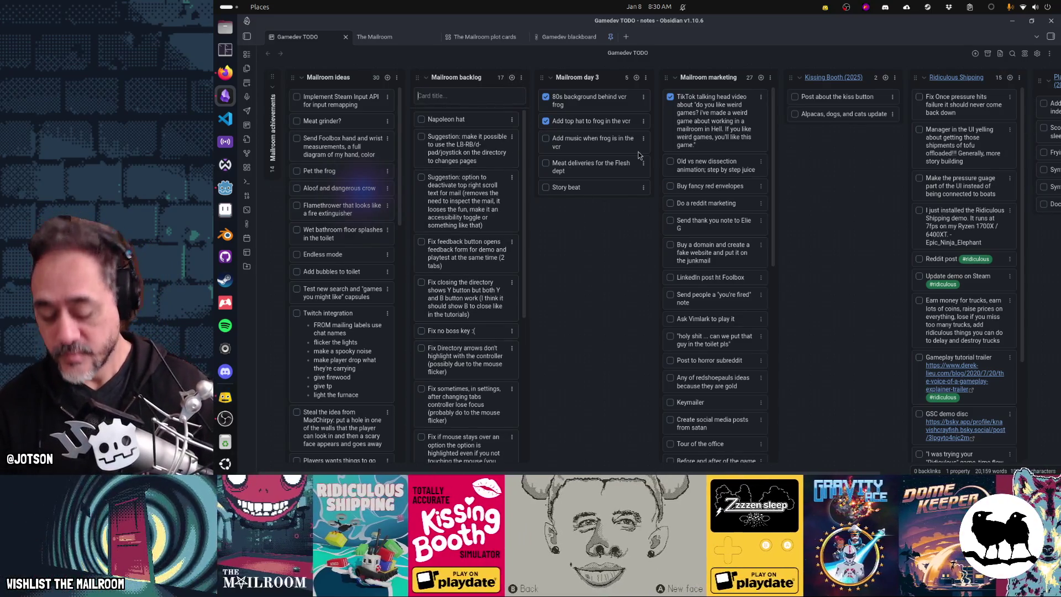
{"action": "type", "text": "Viking helmet"}
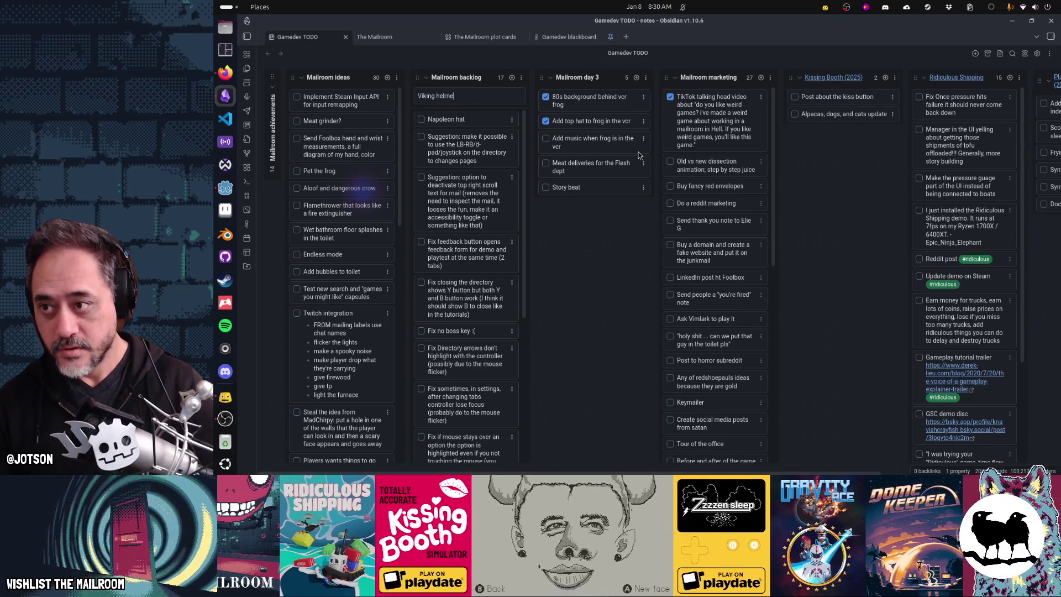
{"action": "key", "text": "Return"}
{"action": "key", "text": "Escape"}
{"action": "left_click_drag", "start_coordinate": [491, 101], "coordinate": [386, 99]}
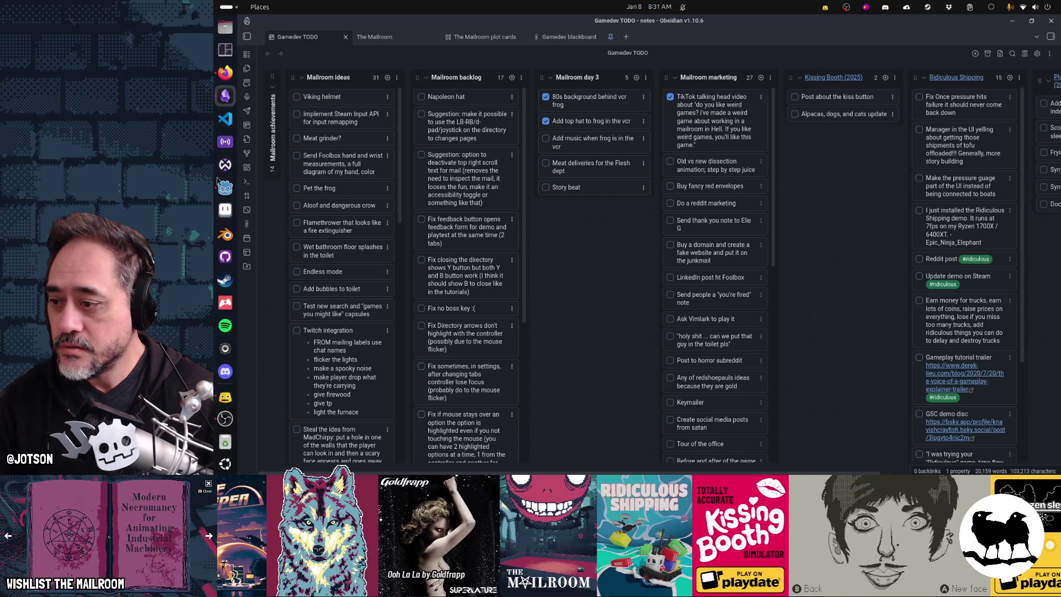
{"action": "key", "text": "super"}
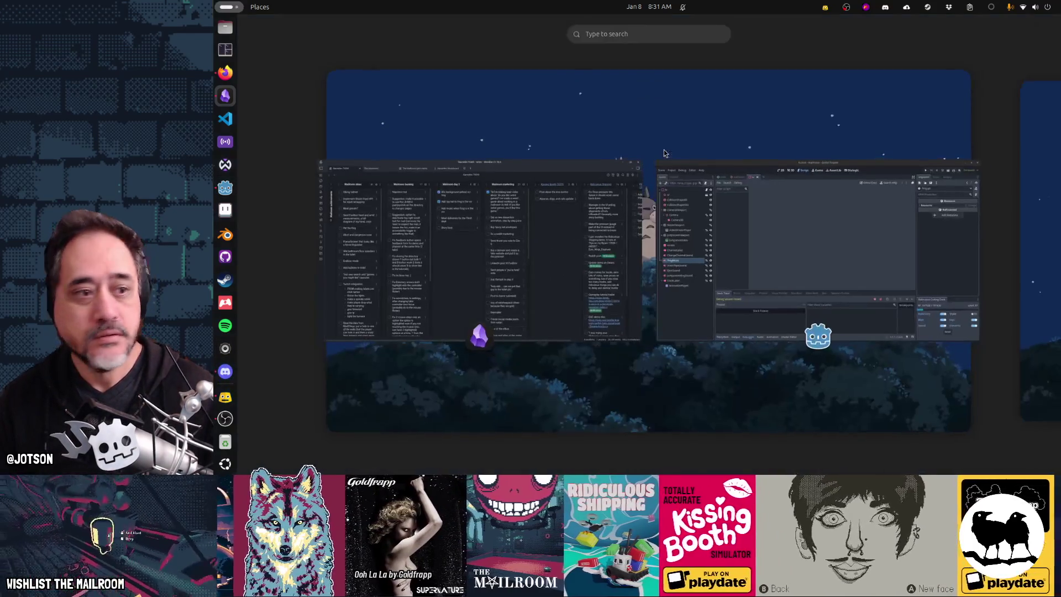
Dismiss the window overview and return to the Godot editor showing the tv scene
{"action": "key", "text": "super"}
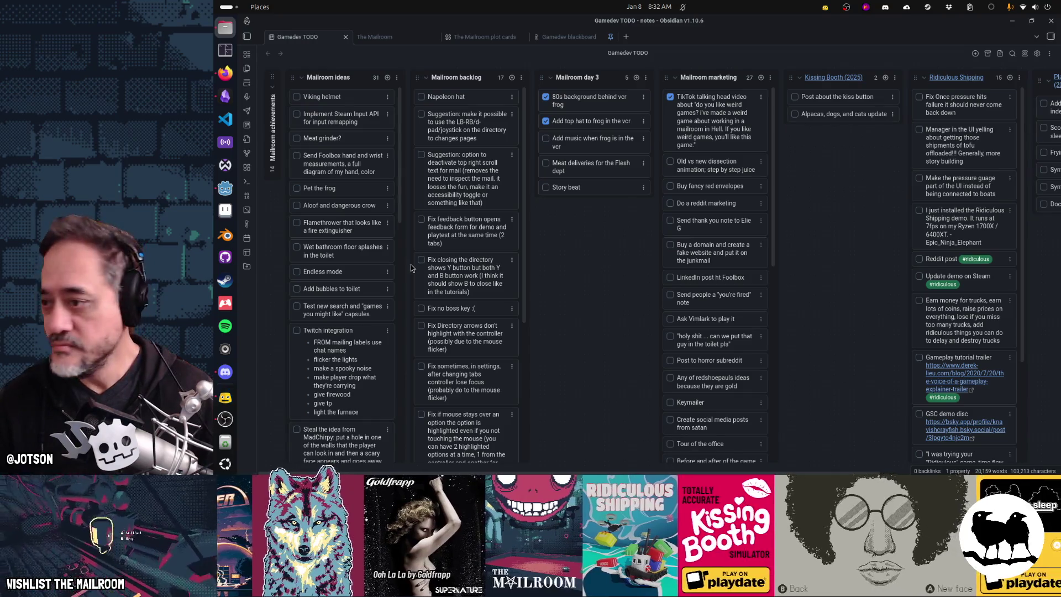
{"action": "left_click", "coordinate": [235, 194]}
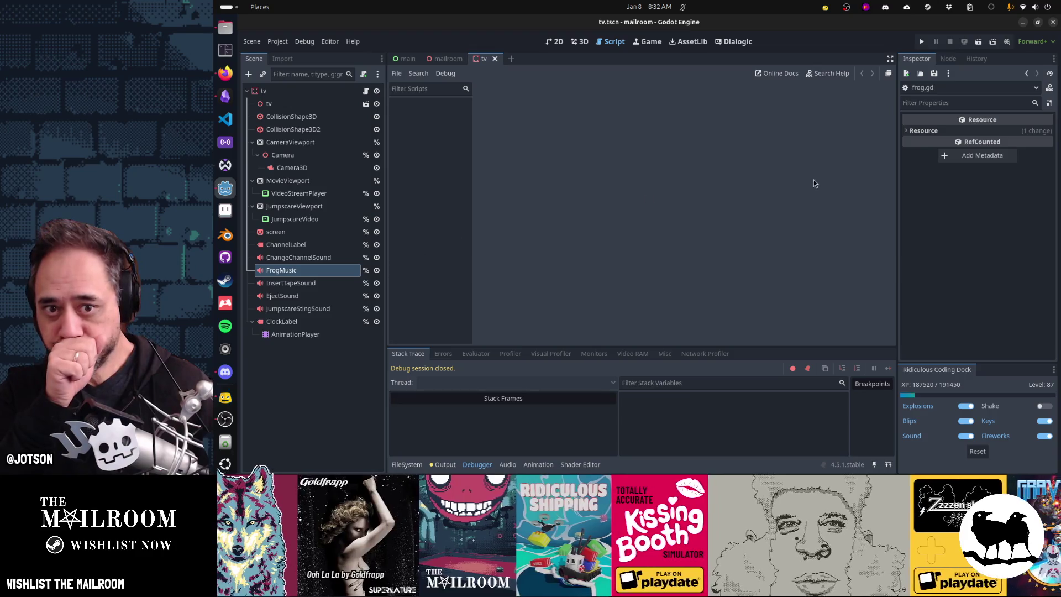
Assign frog_on_tv.ogg as the FrogMusic player's audio stream
{"action": "left_click", "coordinate": [271, 271]}
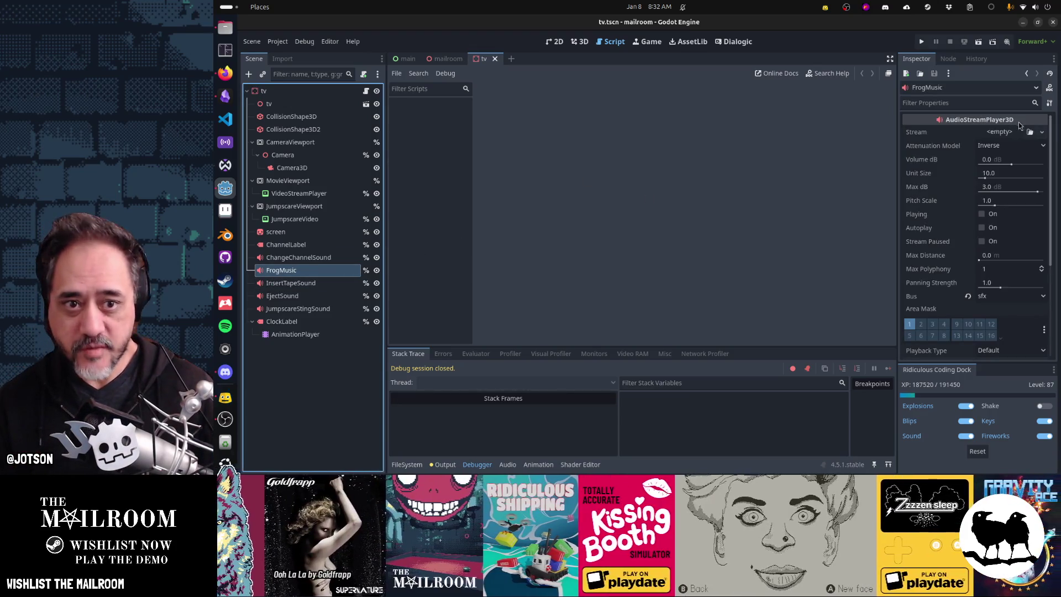
{"action": "left_click", "coordinate": [1030, 133]}
{"action": "type", "text": "frog"}
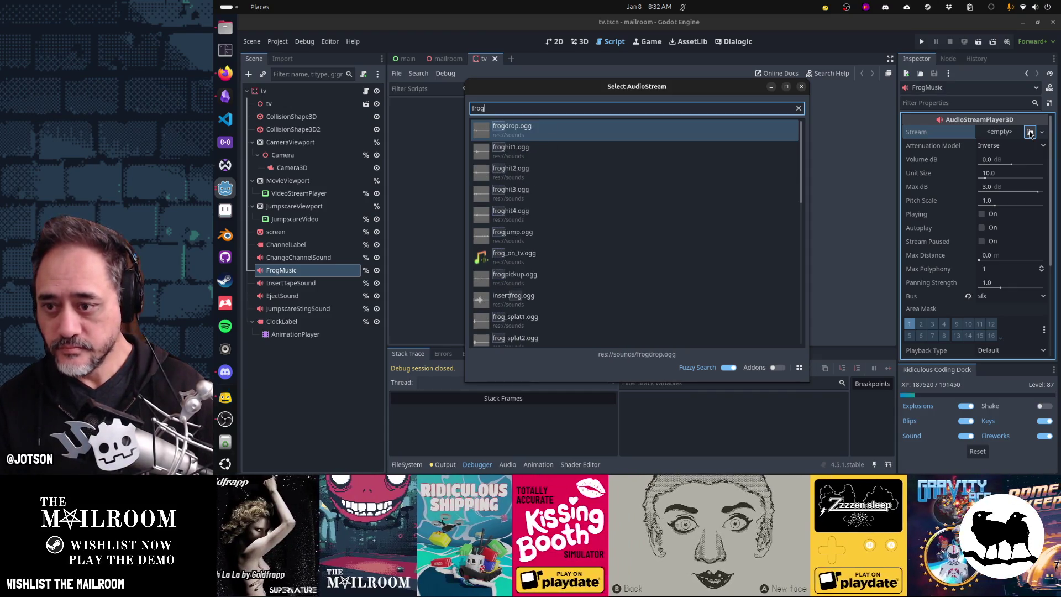
{"action": "key", "text": "Down"}
{"action": "key", "text": "Down"}
{"action": "key", "text": "Down"}
{"action": "key", "text": "Return"}
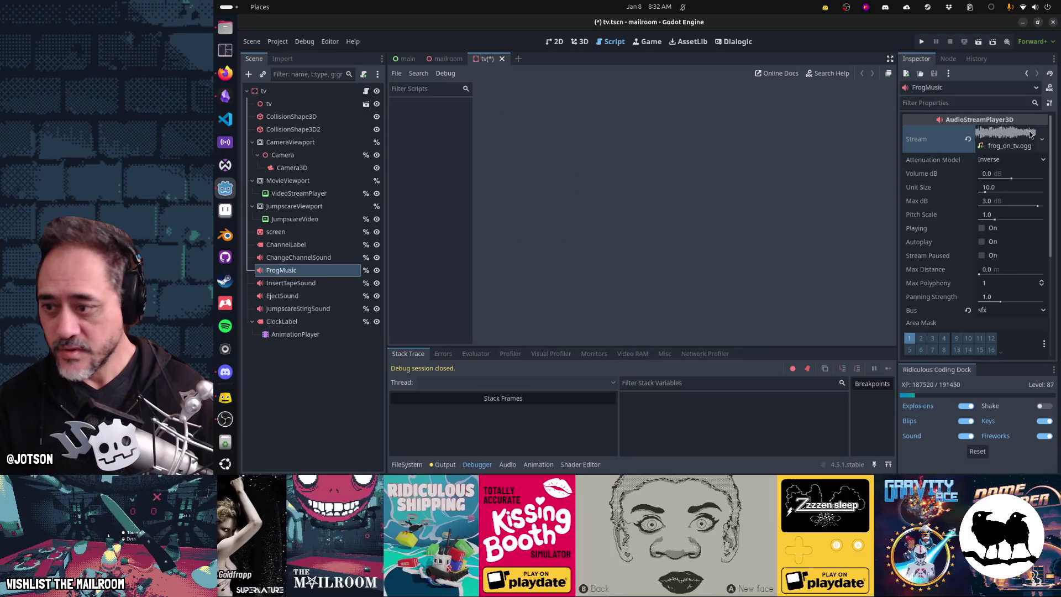
Reimport frog_on_tv.ogg from the FileSystem after filtering by 'tv'
{"action": "key", "text": "alt+f"}
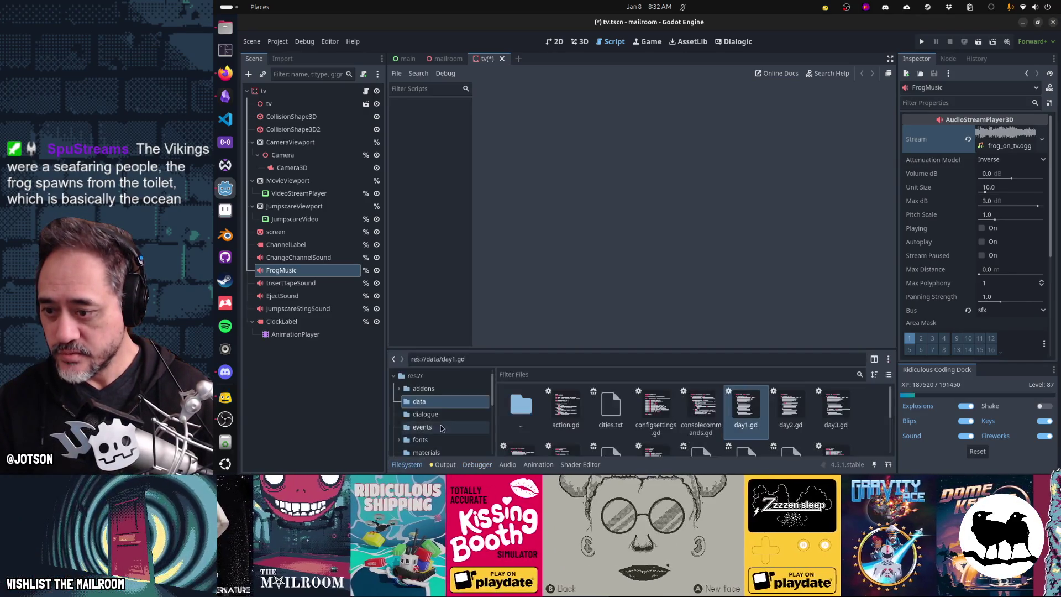
{"action": "left_click", "coordinate": [546, 378]}
{"action": "type", "text": "tv"}
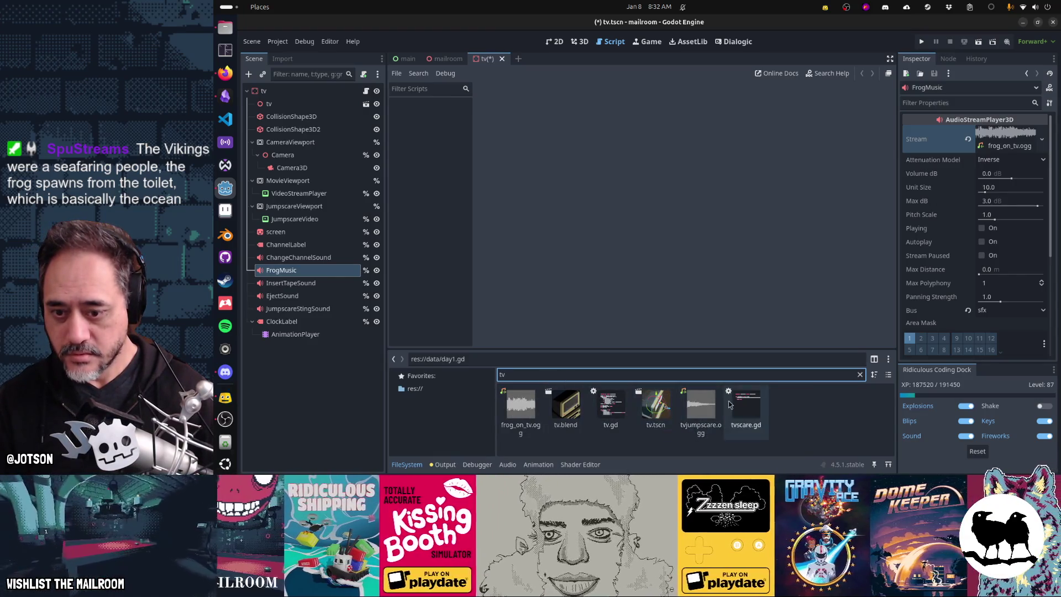
{"action": "double_click", "coordinate": [519, 410]}
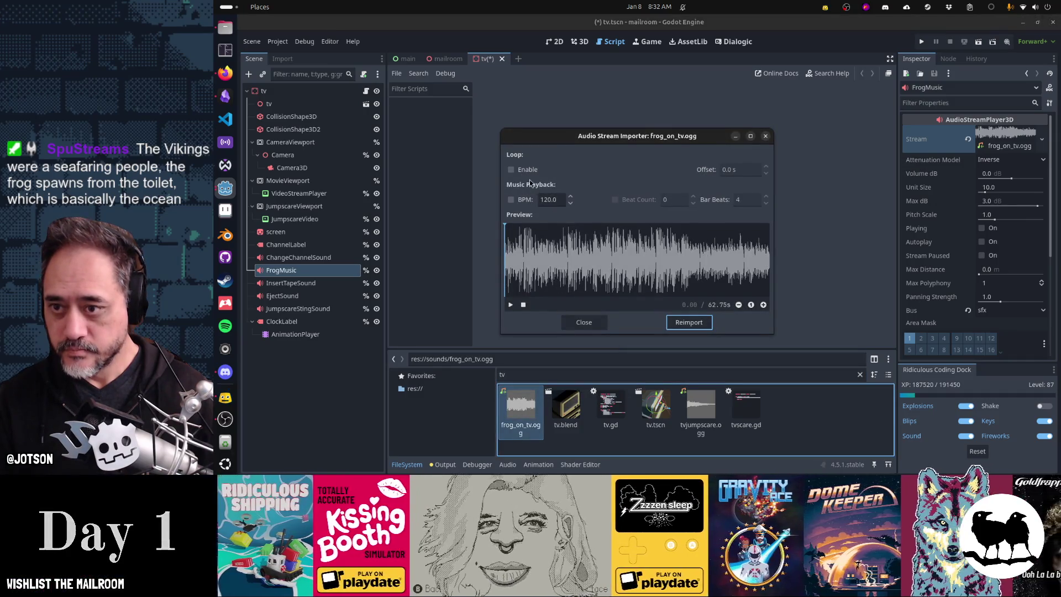
{"action": "left_click", "coordinate": [685, 325]}
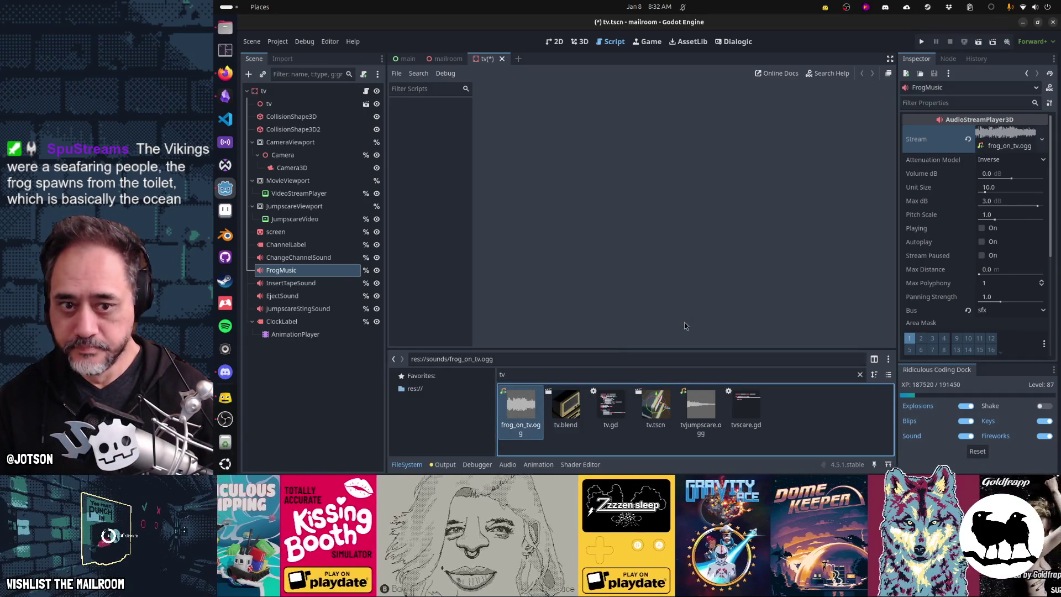
Route FrogMusic to the music bus, save the tv scene and run the game
{"action": "mouse_move", "coordinate": [944, 279]}
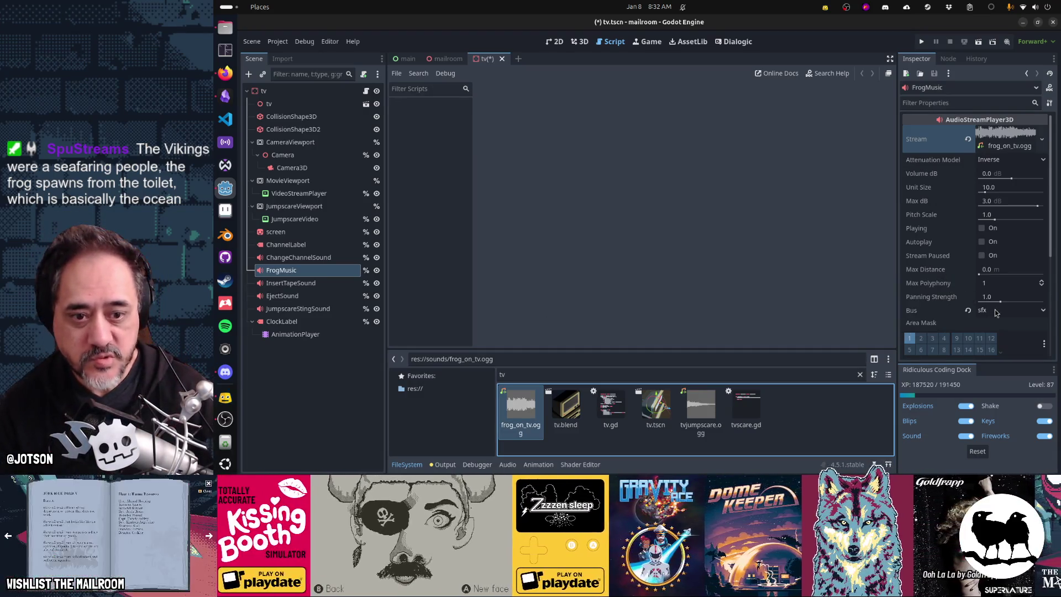
{"action": "left_click", "coordinate": [1010, 310]}
{"action": "left_click", "coordinate": [1005, 353]}
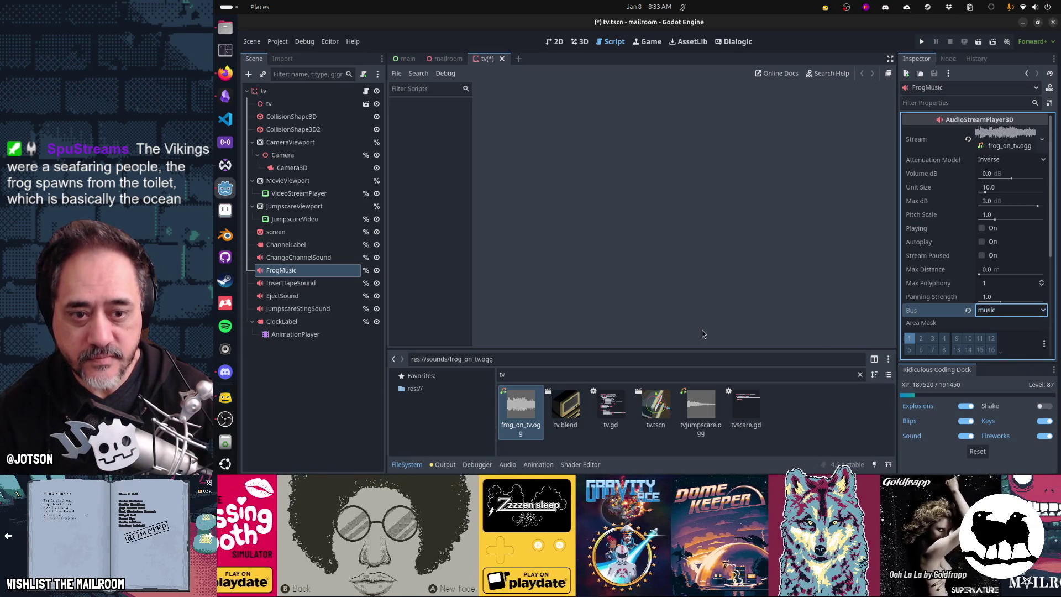
{"action": "key", "text": "ctrl+s"}
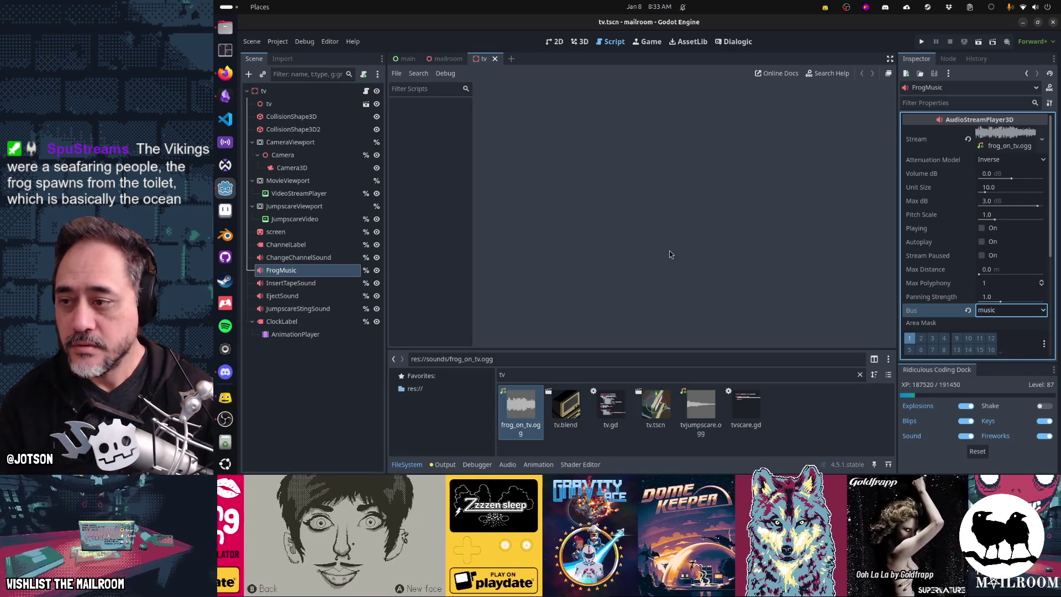
{"action": "key", "text": "F5"}
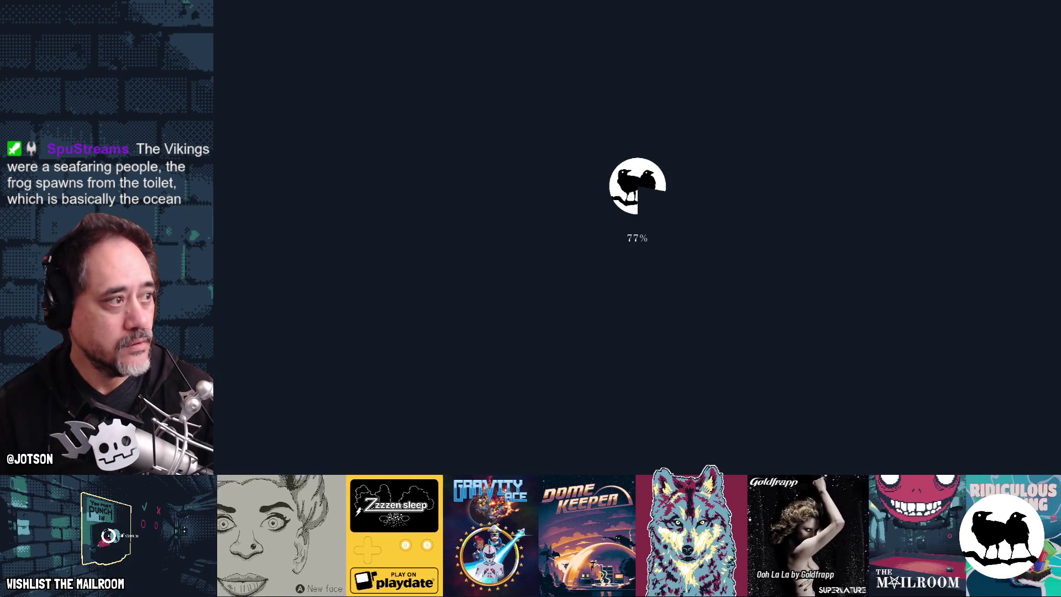
Open the game's Sound settings from the main menu, then return to the menu
{"action": "key", "text": "super"}
{"action": "key", "text": "super"}
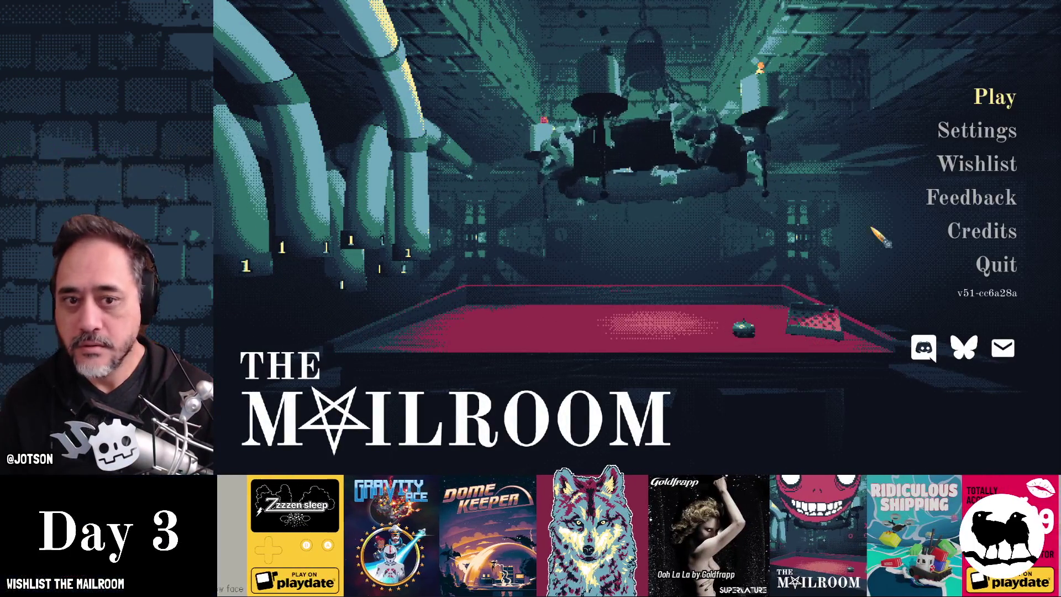
{"action": "key", "text": "Down"}
{"action": "key", "text": "Return"}
{"action": "left_click", "coordinate": [740, 93]}
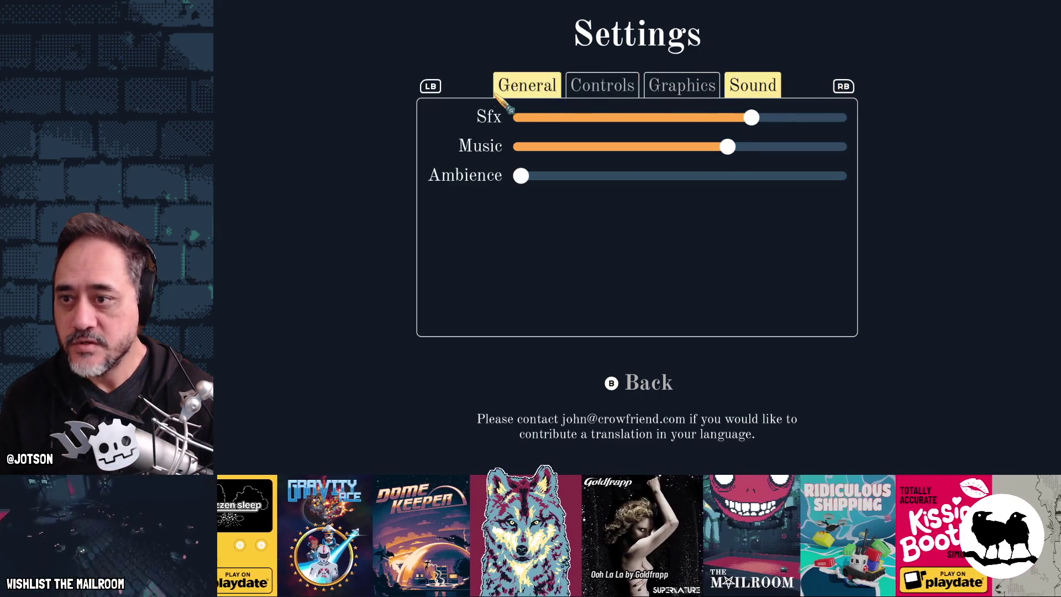
{"action": "left_click", "coordinate": [672, 385]}
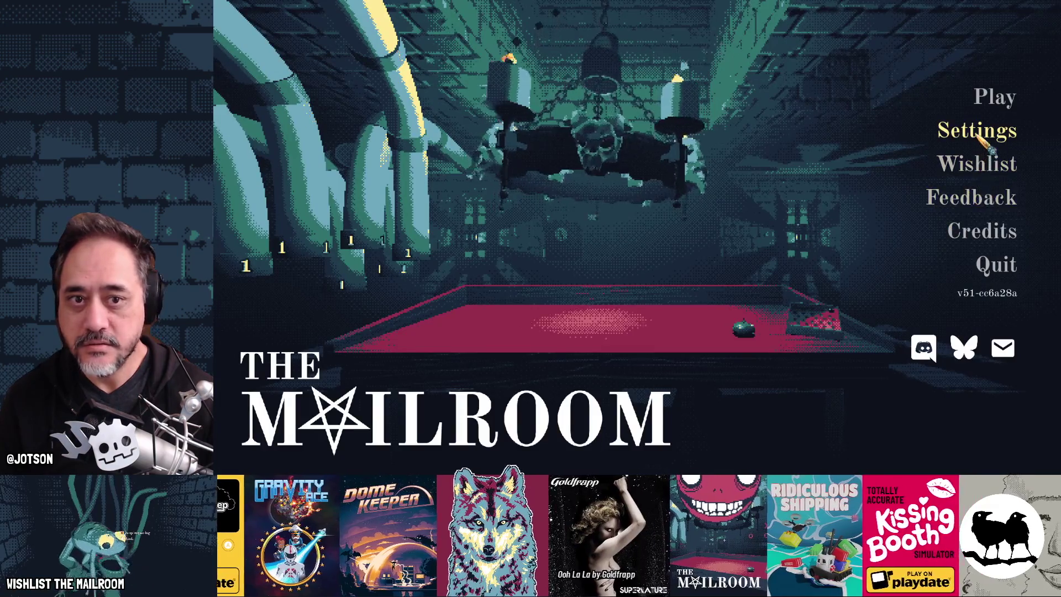
Revisit Sound settings to raise Ambience above zero, then start a new playthrough
{"action": "left_click", "coordinate": [976, 132]}
{"action": "left_click", "coordinate": [743, 87]}
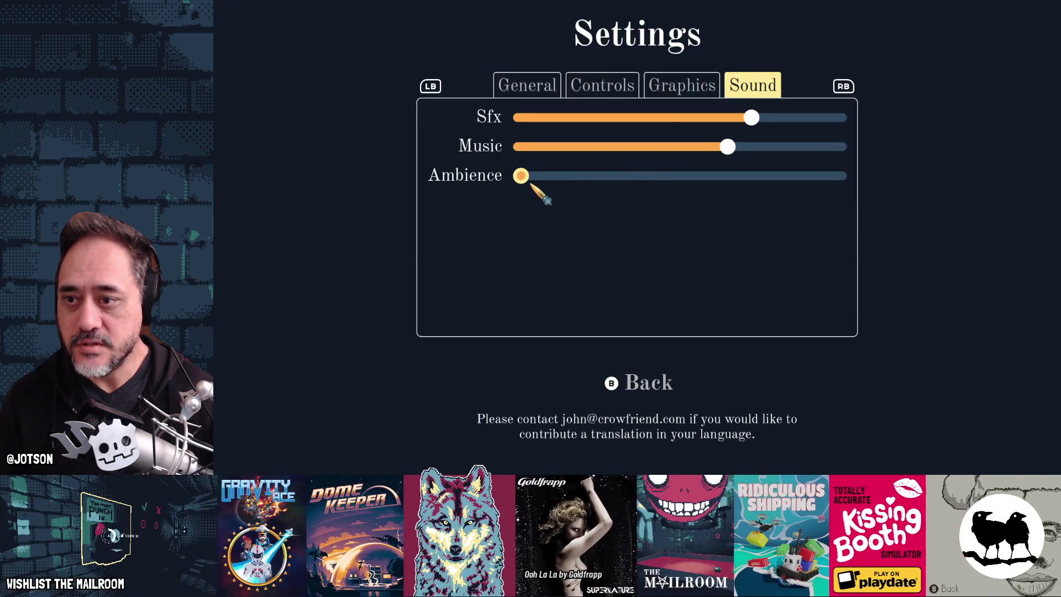
{"action": "left_click", "coordinate": [663, 387]}
{"action": "left_click", "coordinate": [1000, 97]}
{"action": "type", "text": "security"}
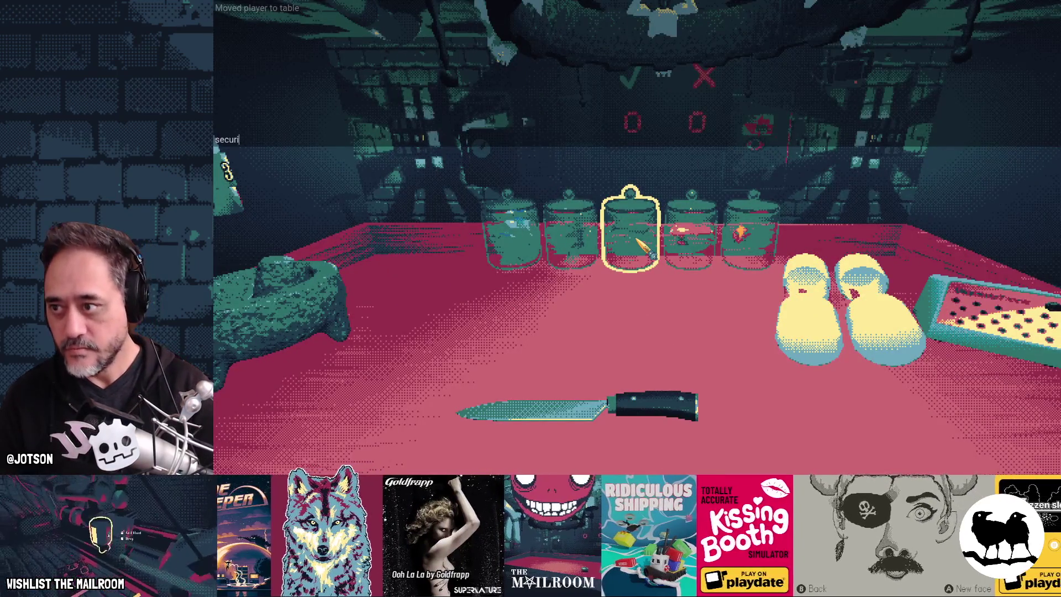
Close the debug console, take the key from the table and unlock the door
{"action": "key", "text": "Return"}
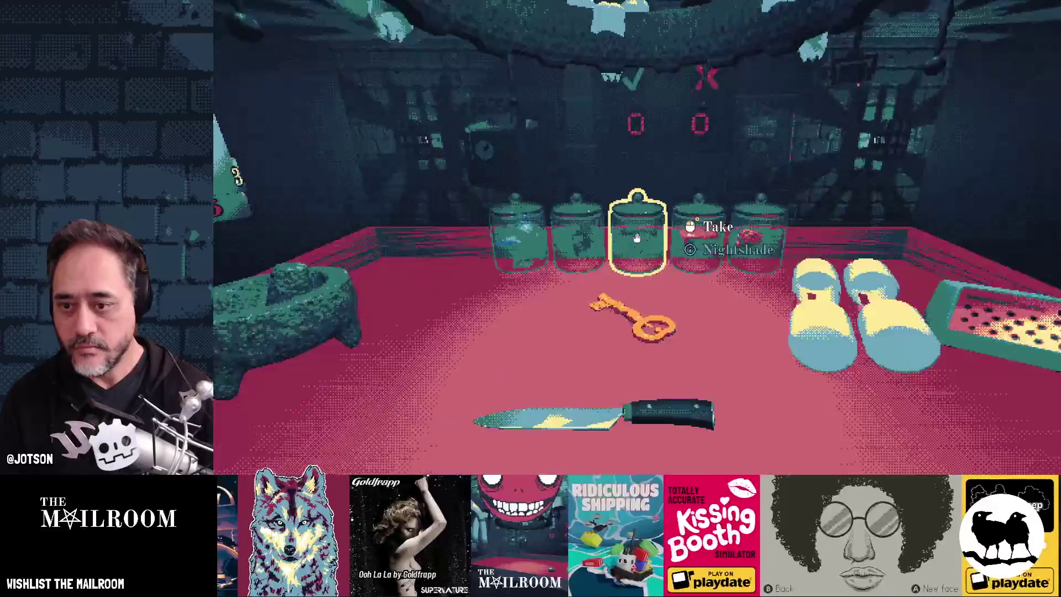
{"action": "key", "text": "grave"}
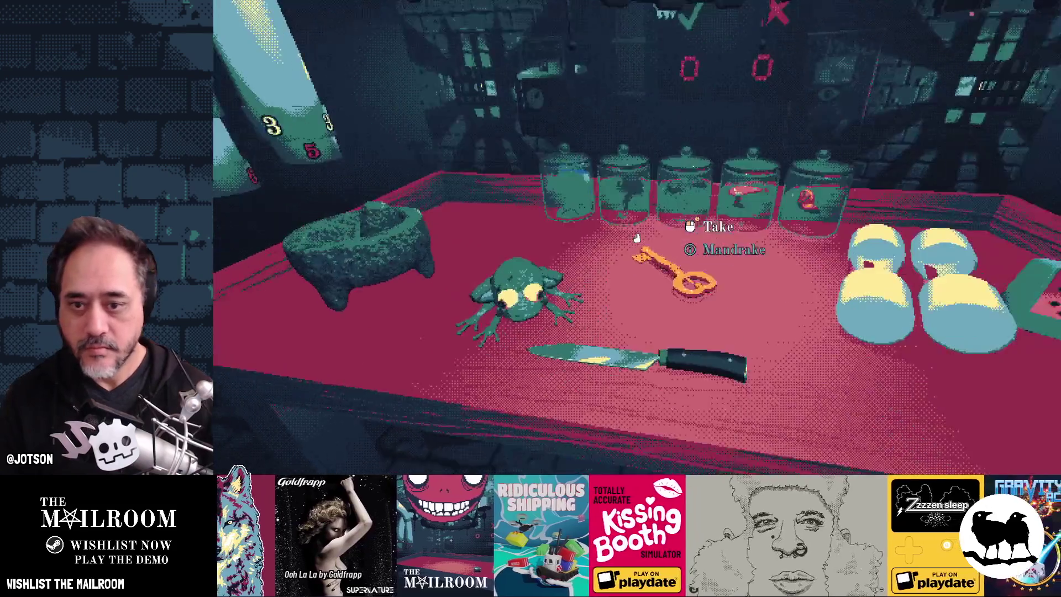
{"action": "left_click", "coordinate": [637, 238]}
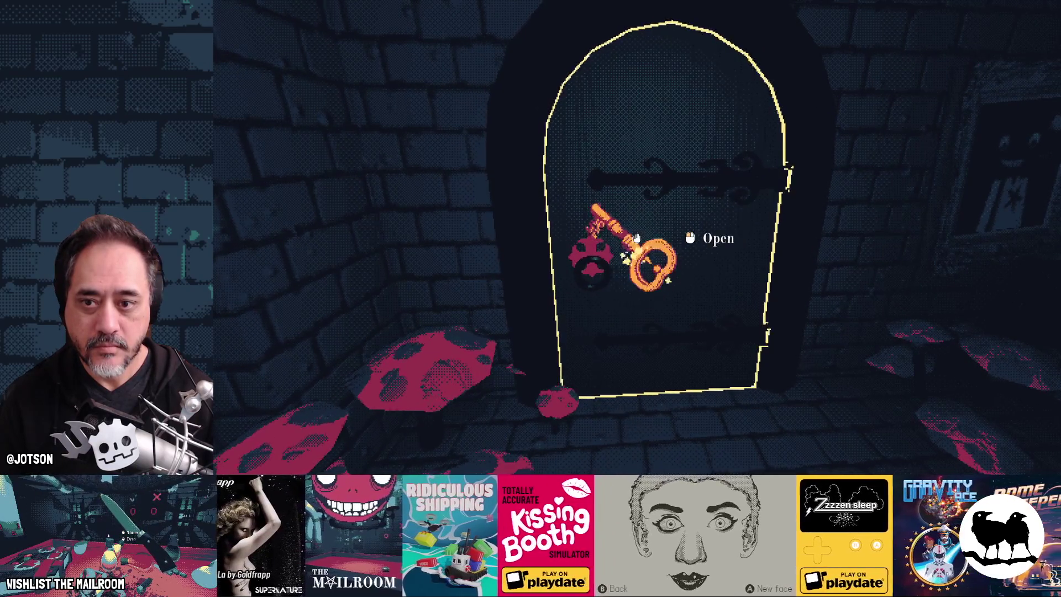
{"action": "left_click", "coordinate": [637, 238]}
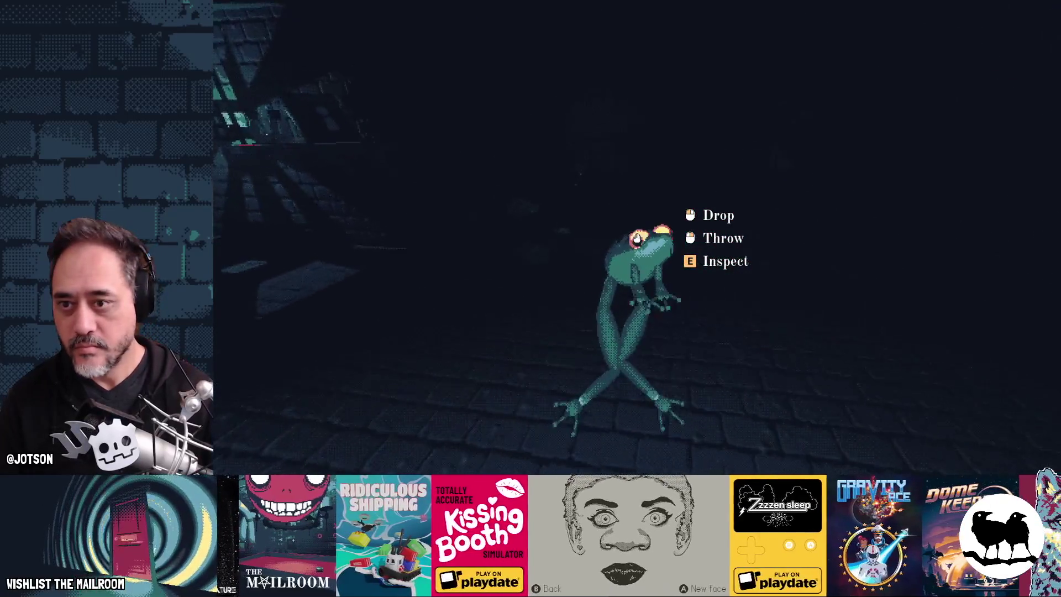
Carry the frog to the VCR, insert it so the TV plays its clip, then pause
{"action": "left_click", "coordinate": [637, 237]}
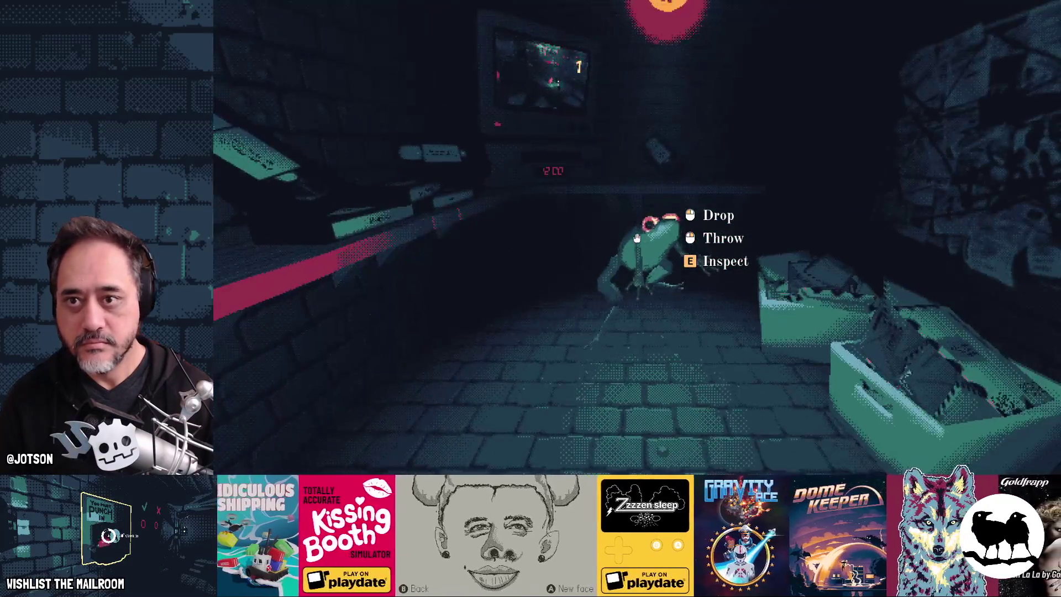
{"action": "key", "text": "w"}
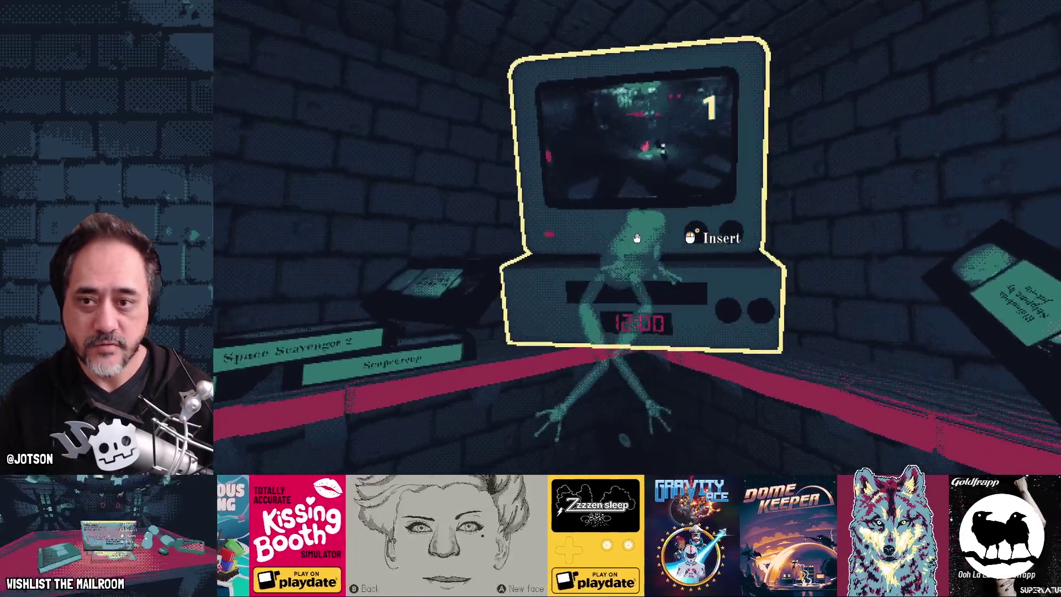
{"action": "left_click", "coordinate": [636, 238]}
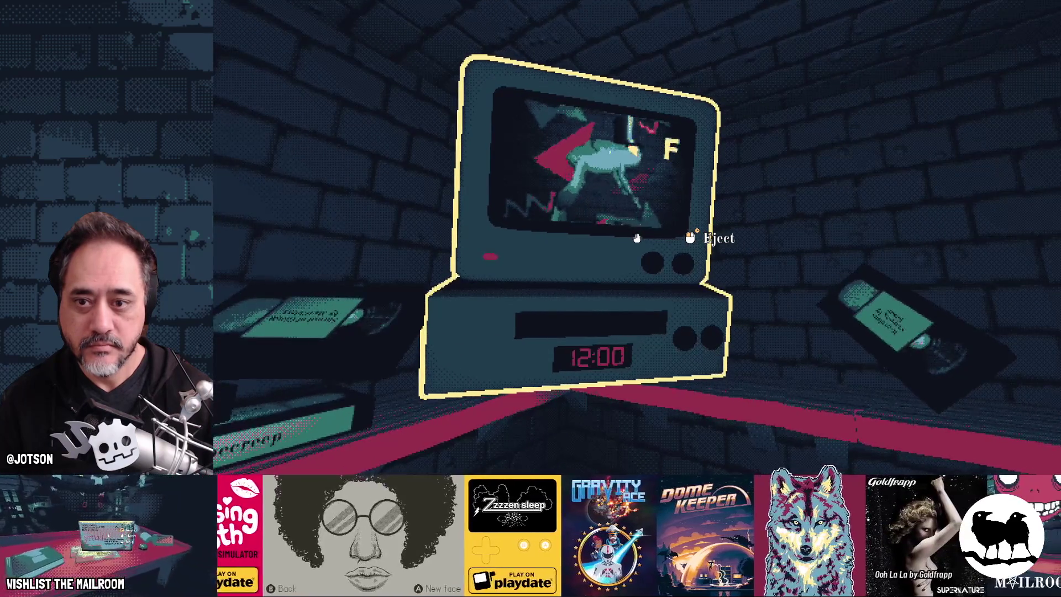
{"action": "key", "text": "w"}
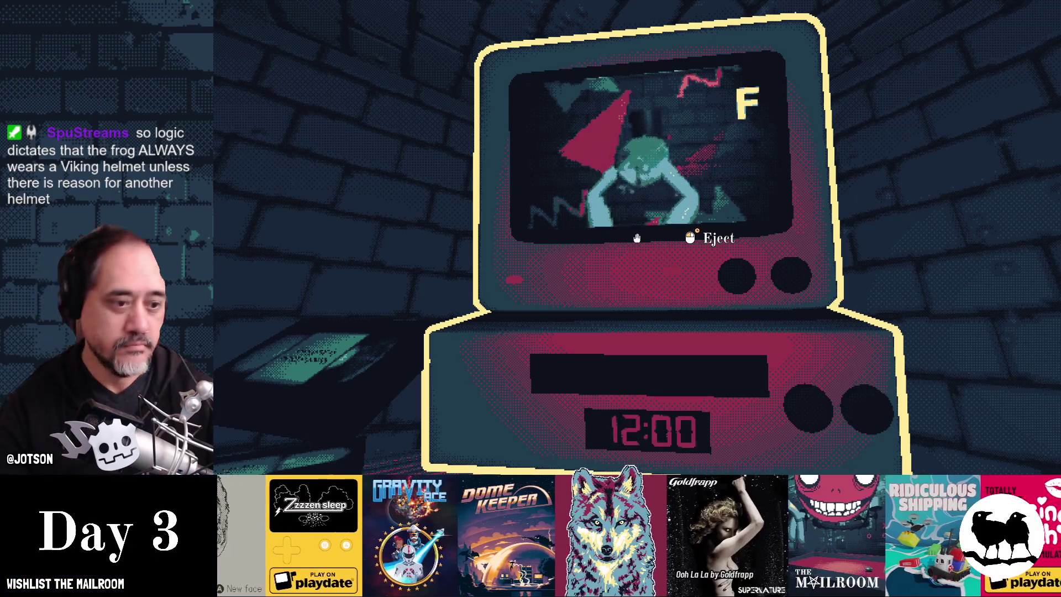
{"action": "key", "text": "Escape"}
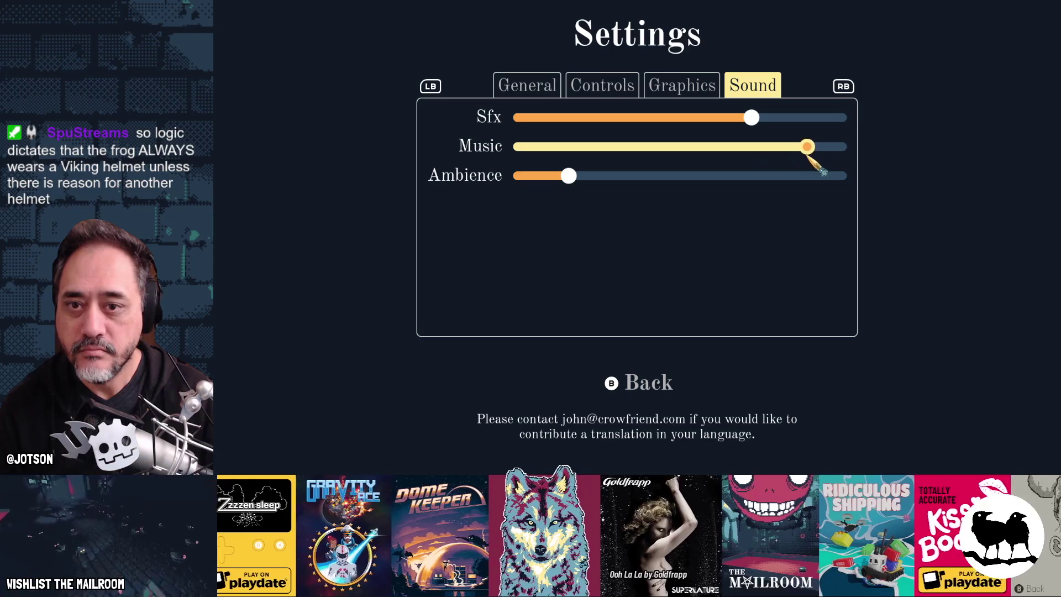
Resume, zoom into the VCR, eject the frog and pick it up, then leave the close-up
{"action": "left_click", "coordinate": [661, 180]}
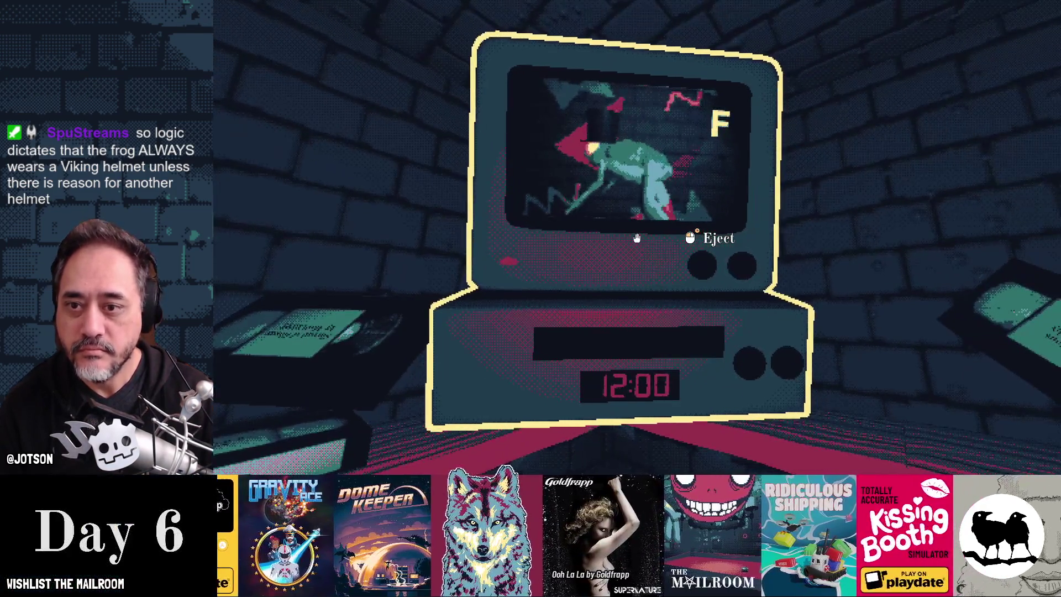
{"action": "right_click", "coordinate": [637, 237]}
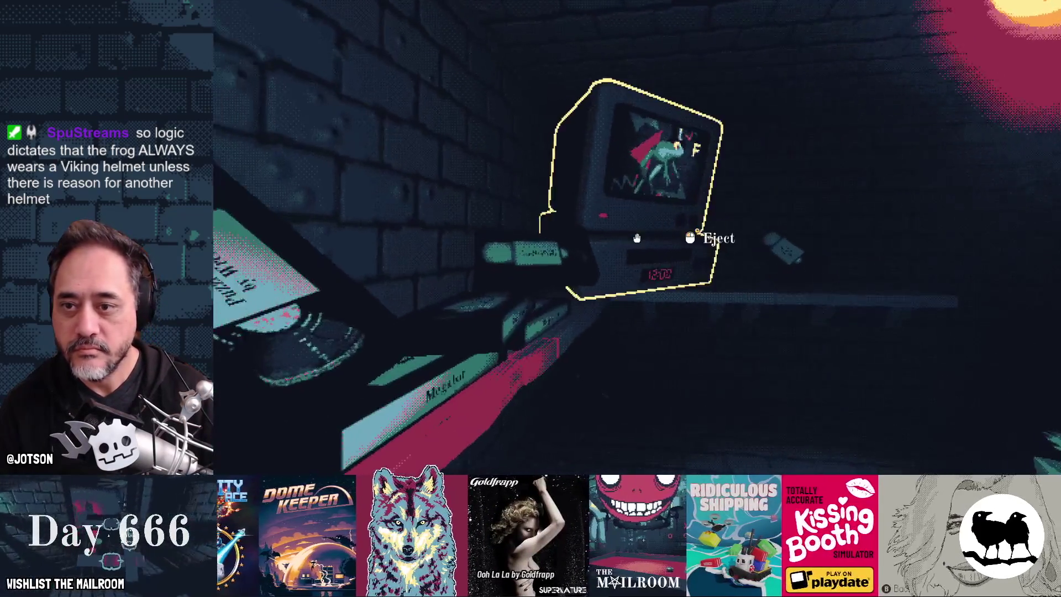
{"action": "left_click", "coordinate": [637, 237]}
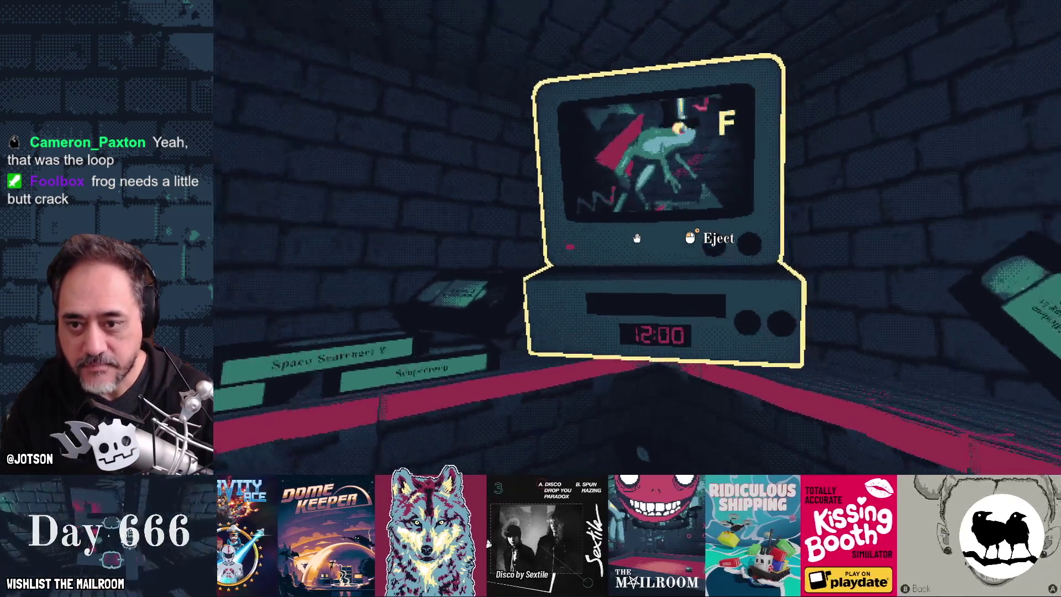
{"action": "left_click", "coordinate": [636, 237]}
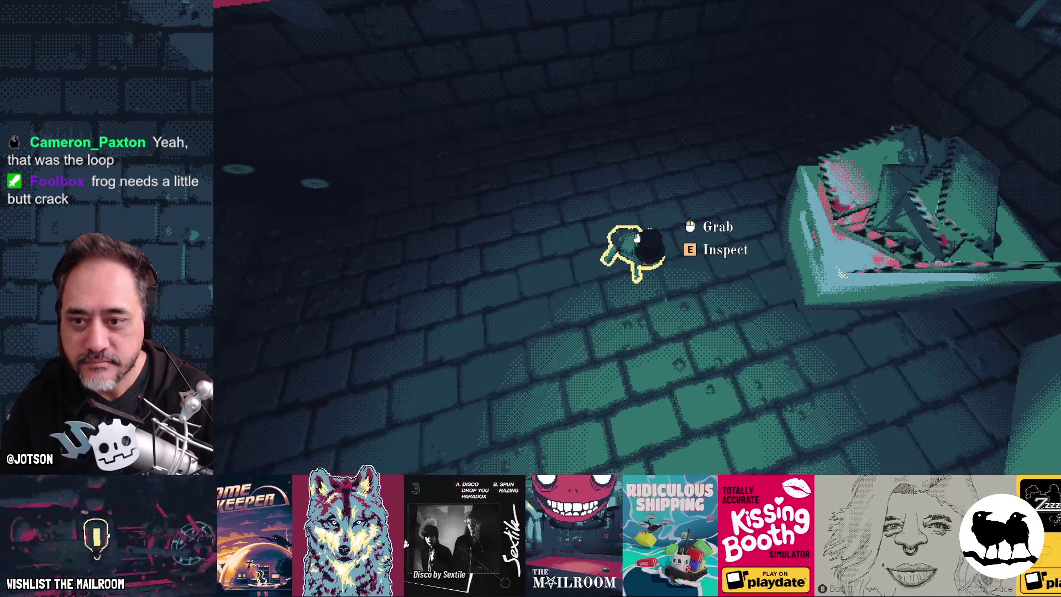
{"action": "left_click", "coordinate": [637, 237]}
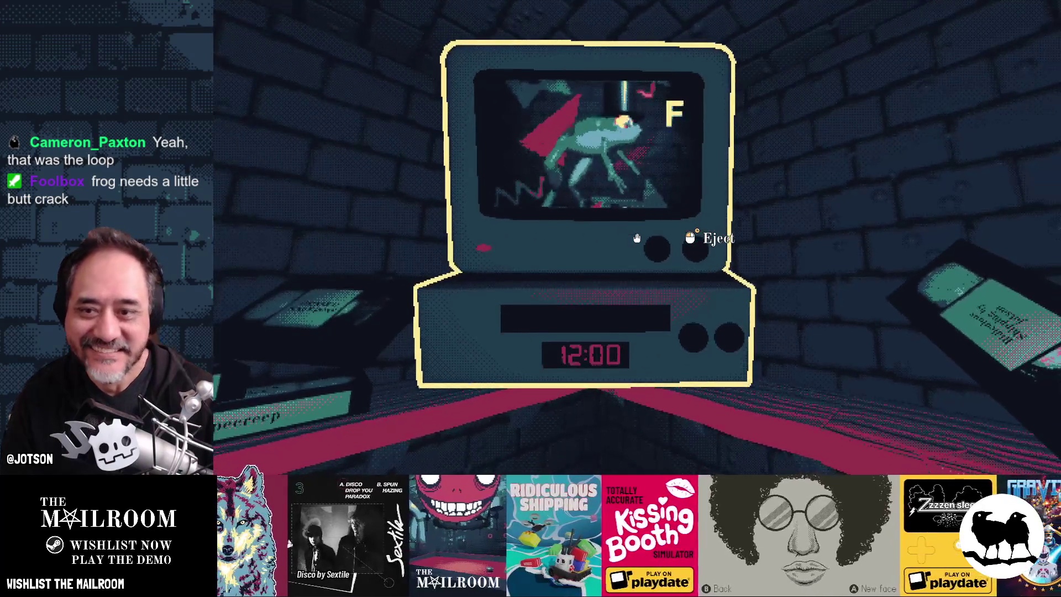
{"action": "right_click", "coordinate": [637, 238]}
Walk into the tunnel, pick up the frog and insert it into the VCR
{"action": "key", "text": "w"}
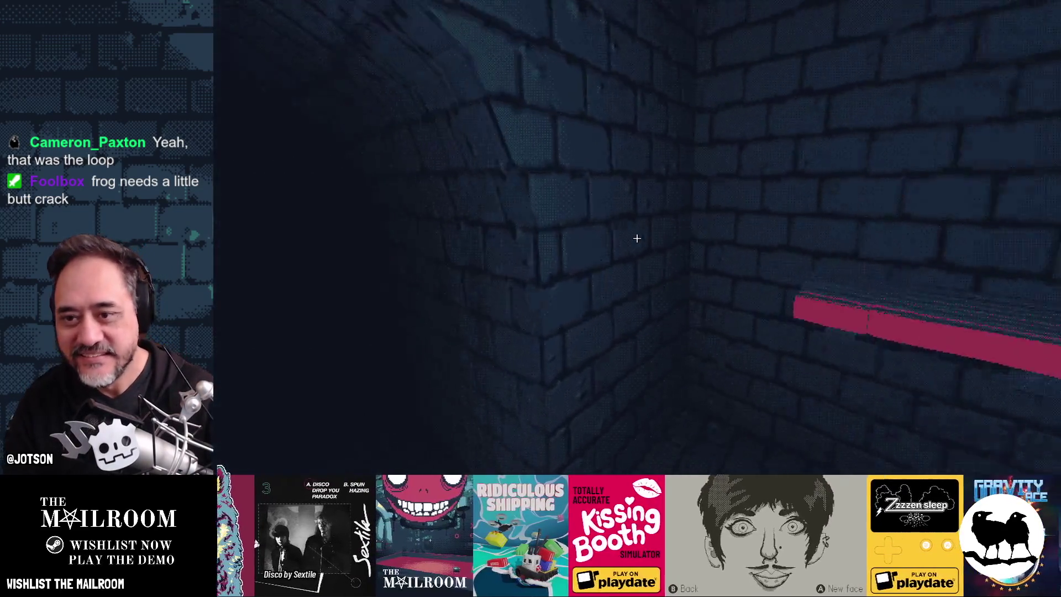
{"action": "key", "text": "s"}
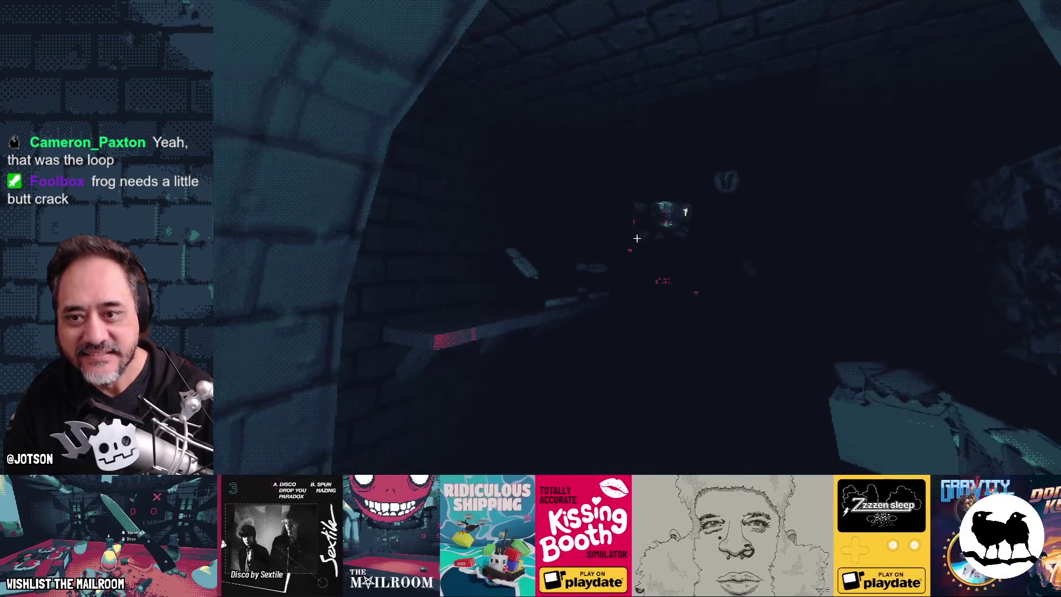
{"action": "key", "text": "w"}
{"action": "key", "text": "w"}
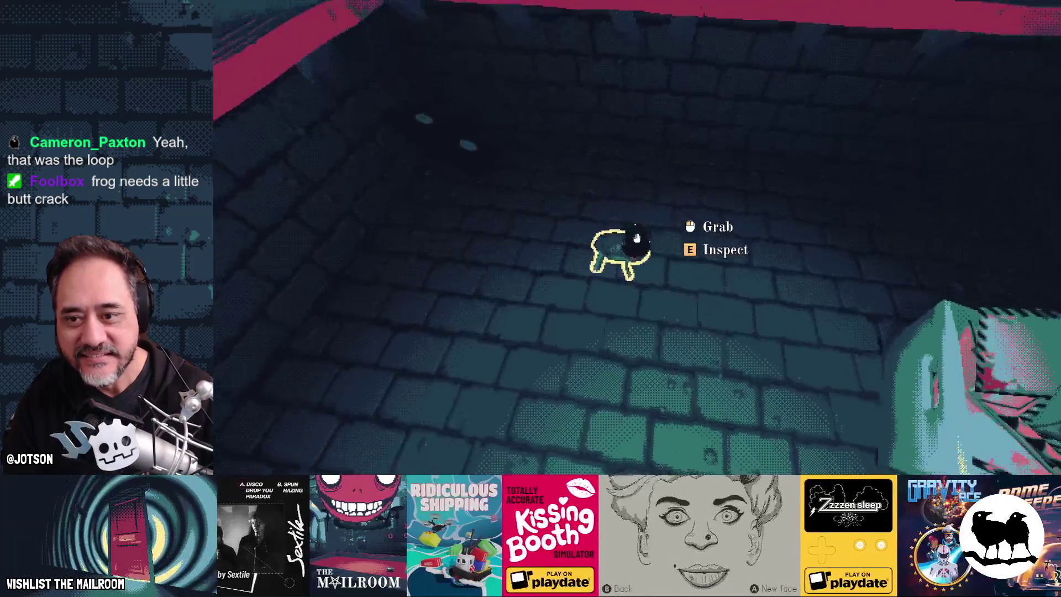
{"action": "left_click", "coordinate": [636, 238]}
{"action": "left_click_drag", "start_coordinate": [636, 238], "coordinate": [636, 238]}
Watch the frog video on the monitors, then insert the frog into the VCR again
{"action": "key", "text": "s"}
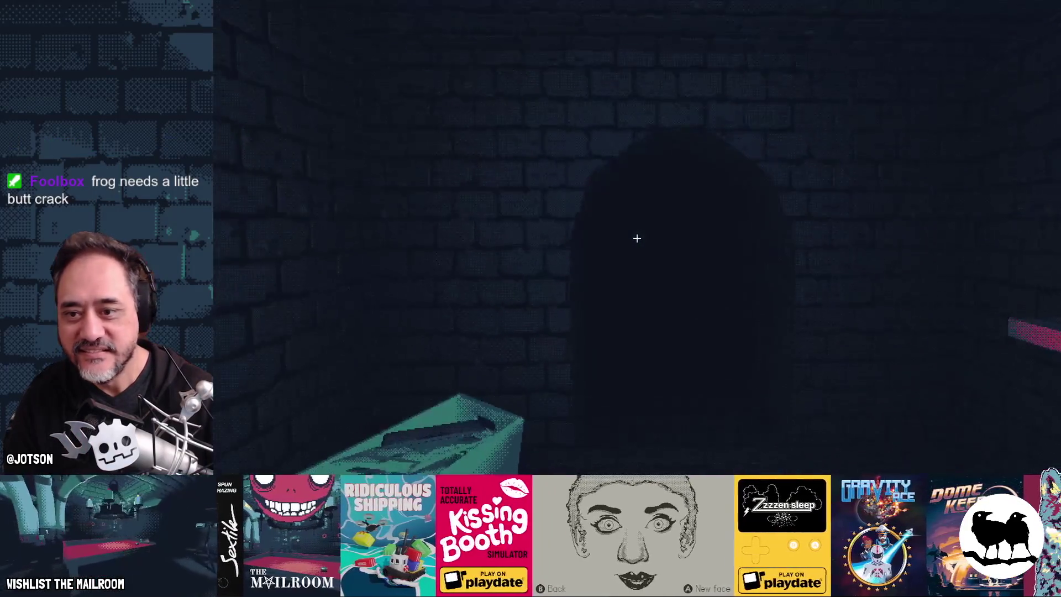
{"action": "key", "text": "s"}
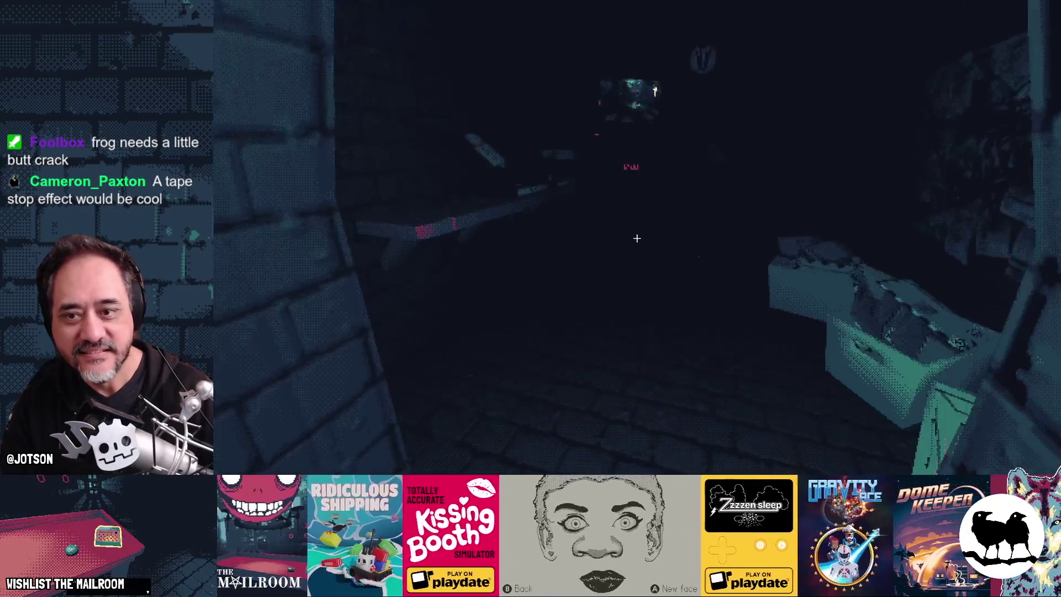
{"action": "key", "text": "w"}
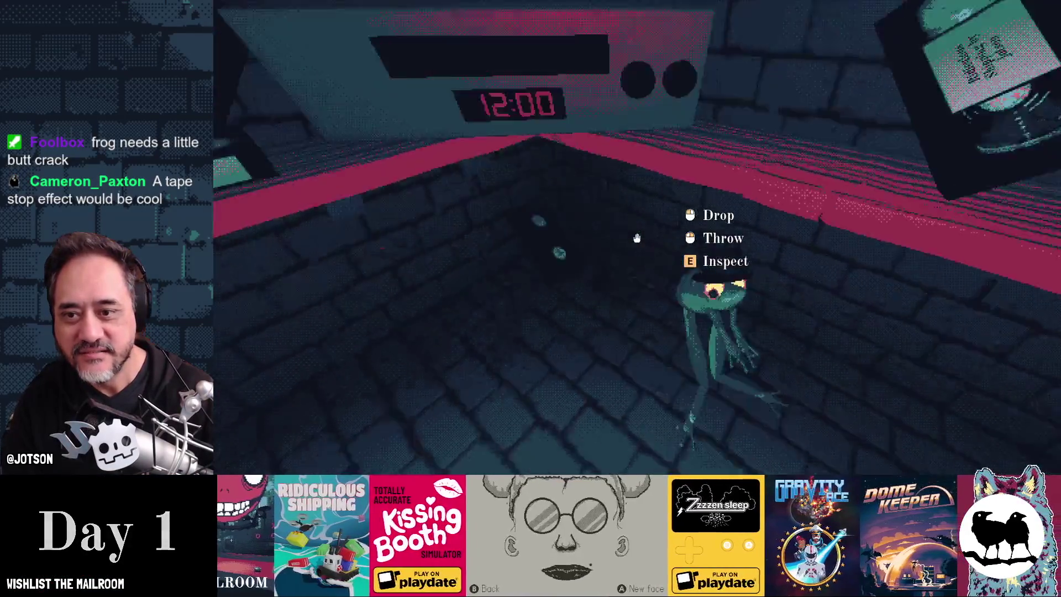
{"action": "key", "text": "s"}
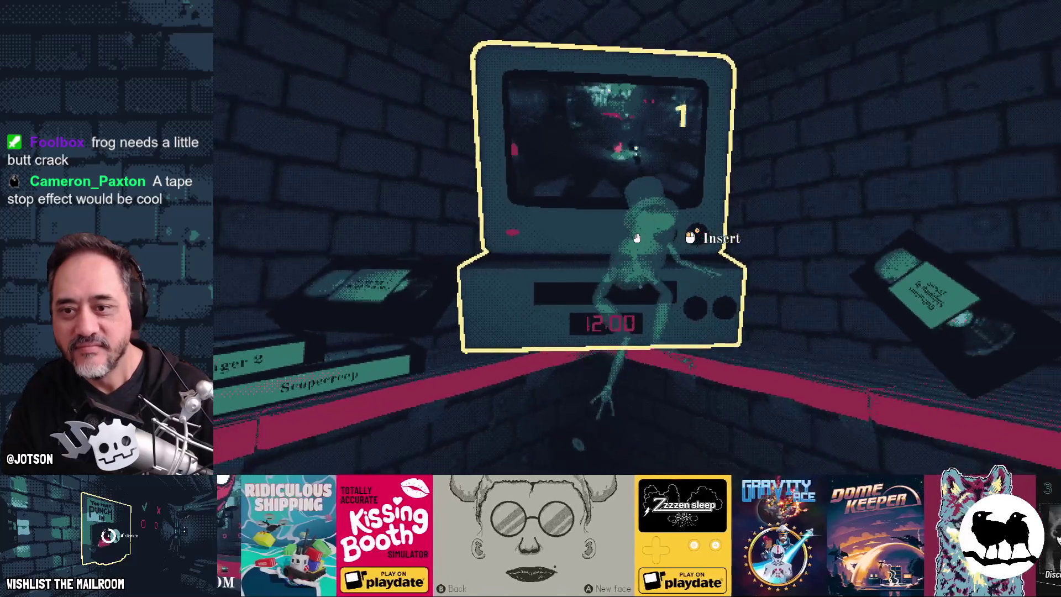
{"action": "key", "text": "s"}
{"action": "key", "text": "s"}
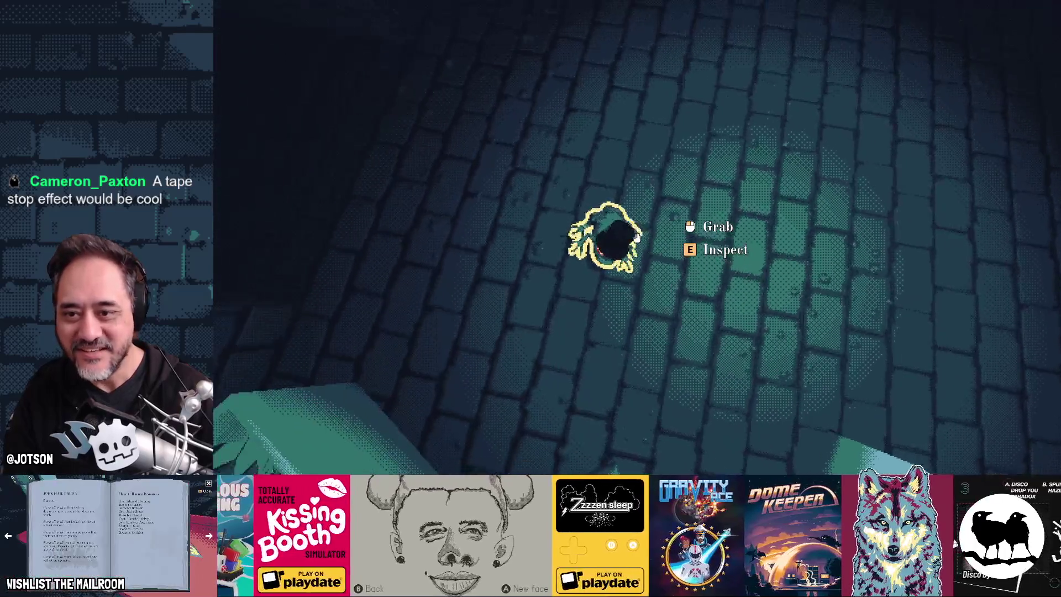
{"action": "left_click", "coordinate": [637, 236]}
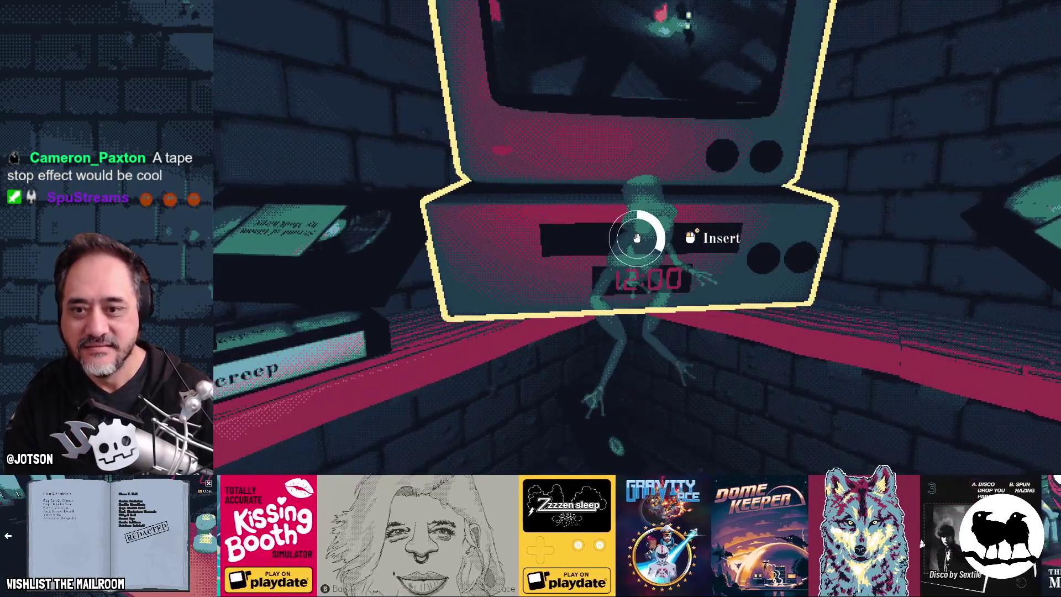
{"action": "left_click_drag", "start_coordinate": [636, 237], "coordinate": [636, 237]}
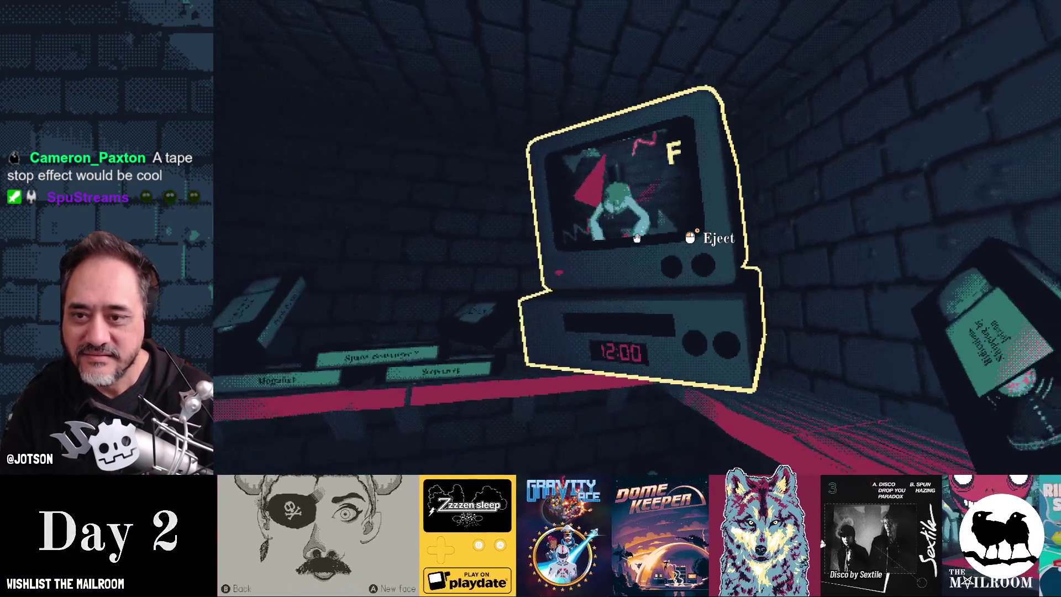
Eject the frog, step the TV through to channel 4 and pause the game
{"action": "left_click_drag", "start_coordinate": [636, 238], "coordinate": [636, 237]}
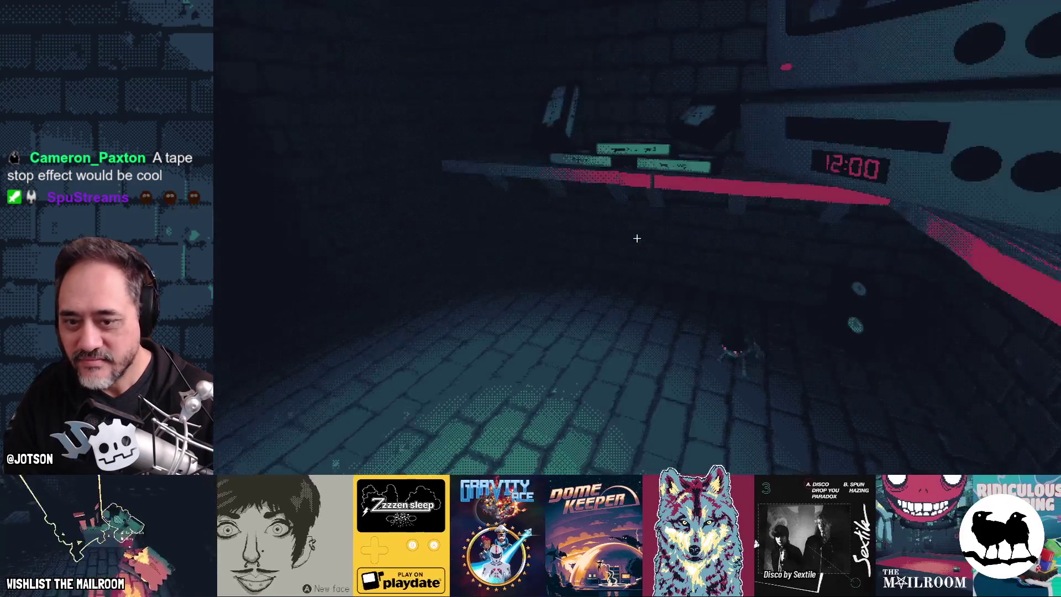
{"action": "left_click", "coordinate": [637, 238]}
{"action": "left_click", "coordinate": [636, 238]}
{"action": "left_click", "coordinate": [636, 238]}
{"action": "left_click", "coordinate": [636, 238]}
{"action": "key", "text": "Escape"}
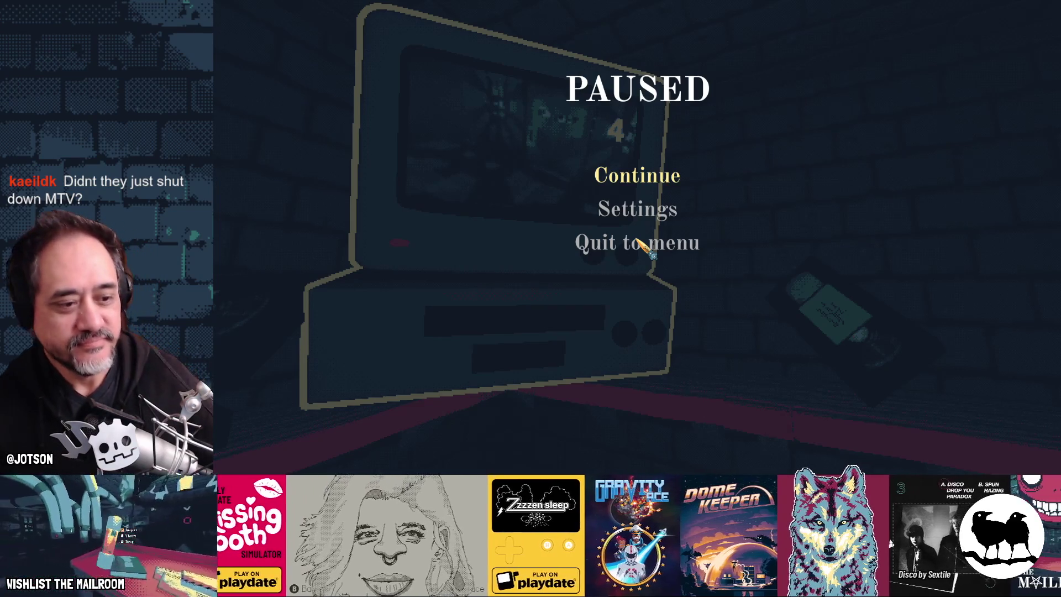
Resume the game, insert the frog into the VCR, eject it and reinsert it
{"action": "left_click", "coordinate": [623, 177]}
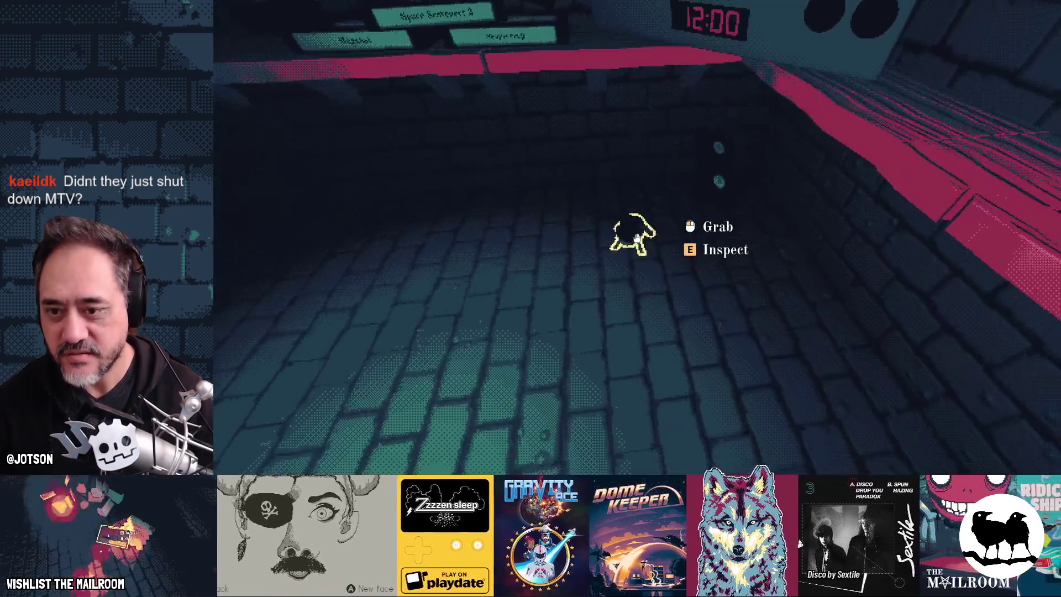
{"action": "left_click", "coordinate": [637, 237]}
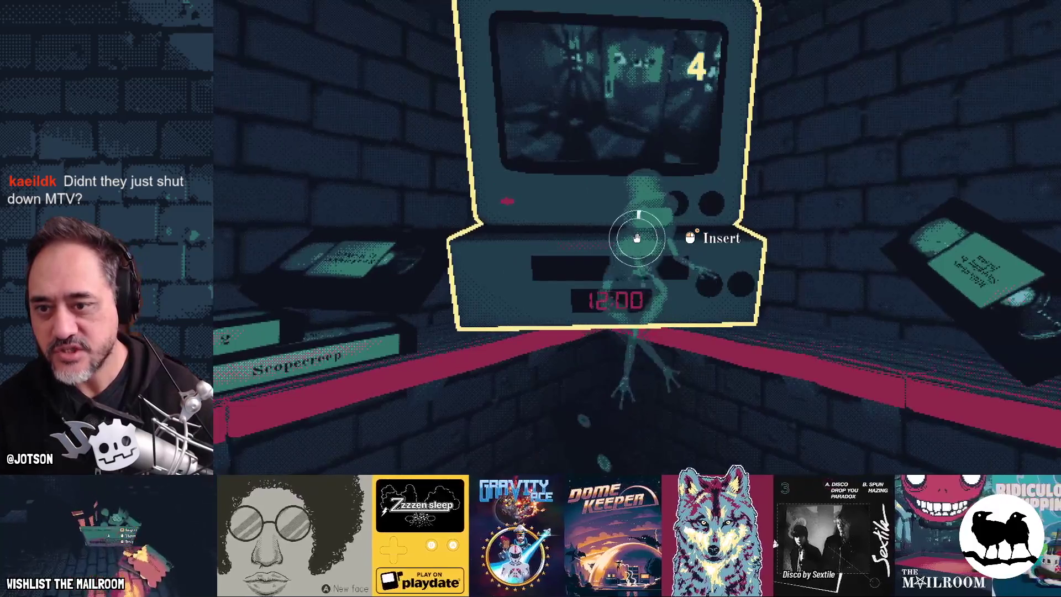
{"action": "left_click", "coordinate": [636, 238]}
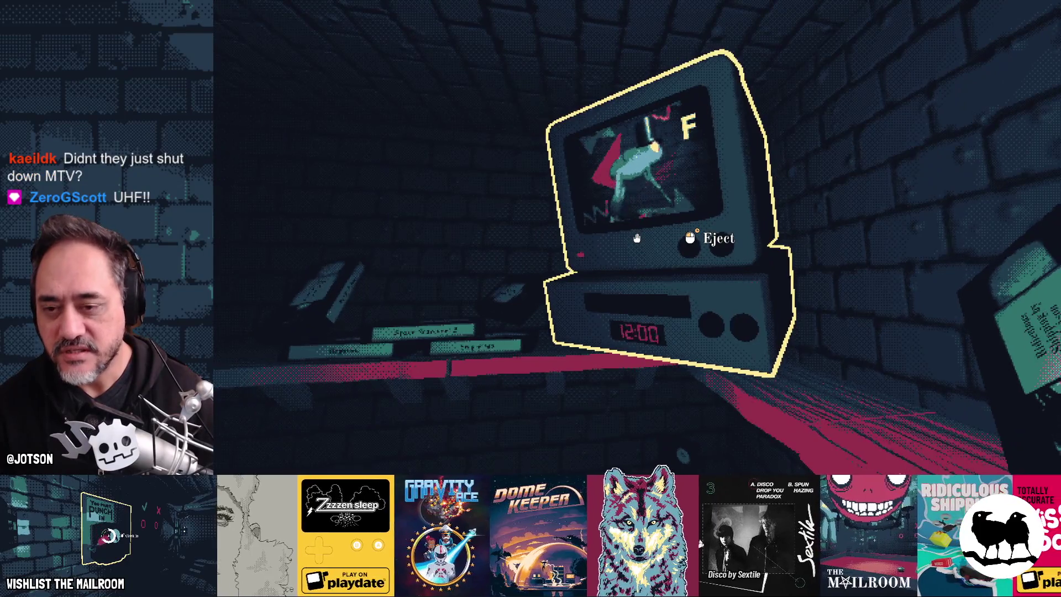
{"action": "left_click", "coordinate": [636, 238]}
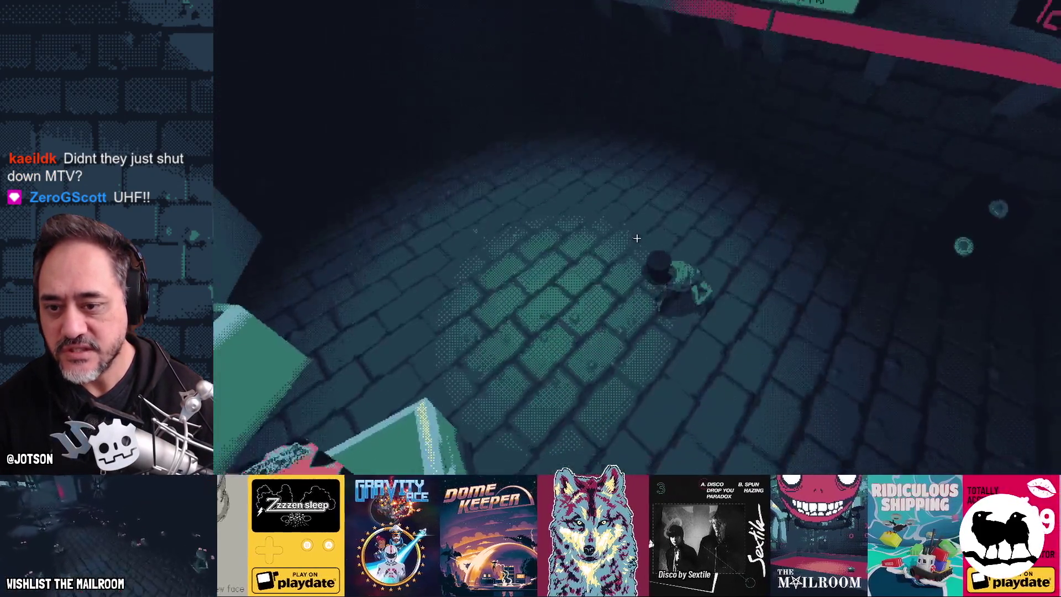
{"action": "left_click", "coordinate": [637, 237]}
{"action": "left_click", "coordinate": [636, 237]}
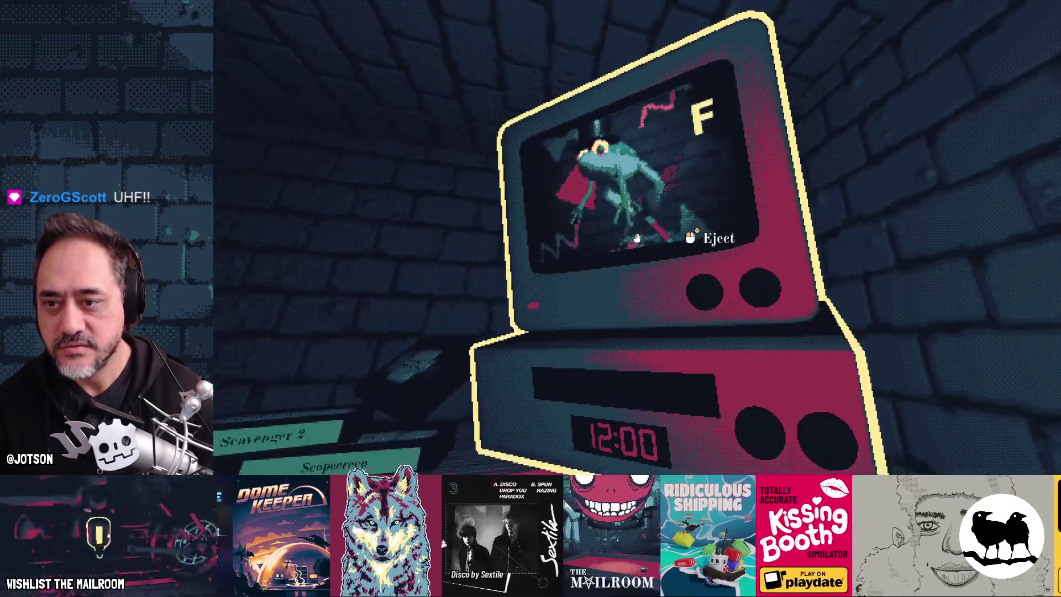
Eject the tape, change the channel, reinsert the frog, then close the game with F8
{"action": "right_click", "coordinate": [637, 238]}
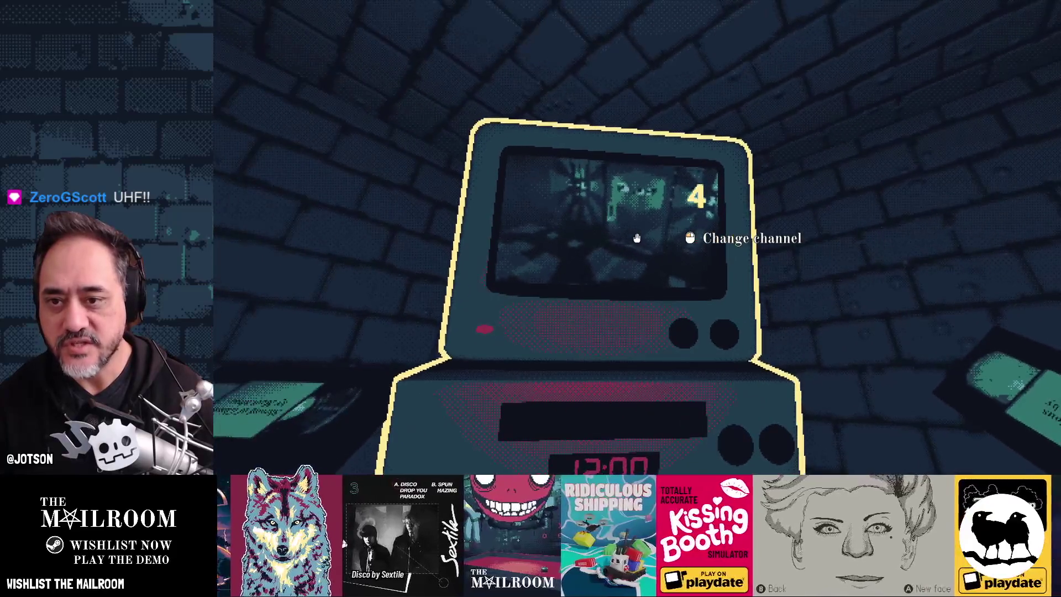
{"action": "left_click", "coordinate": [637, 237]}
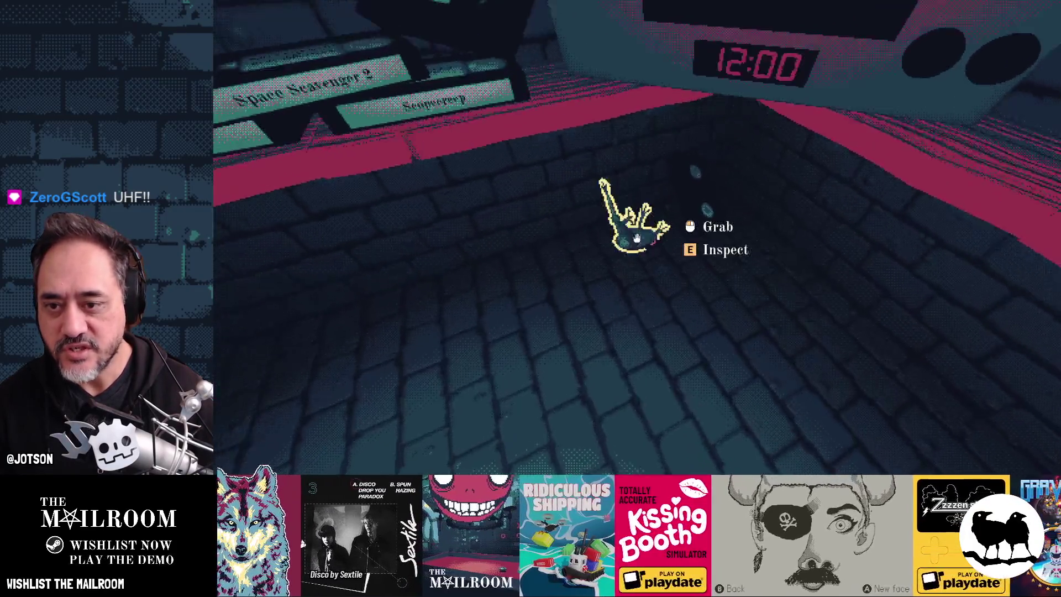
{"action": "left_click", "coordinate": [637, 238]}
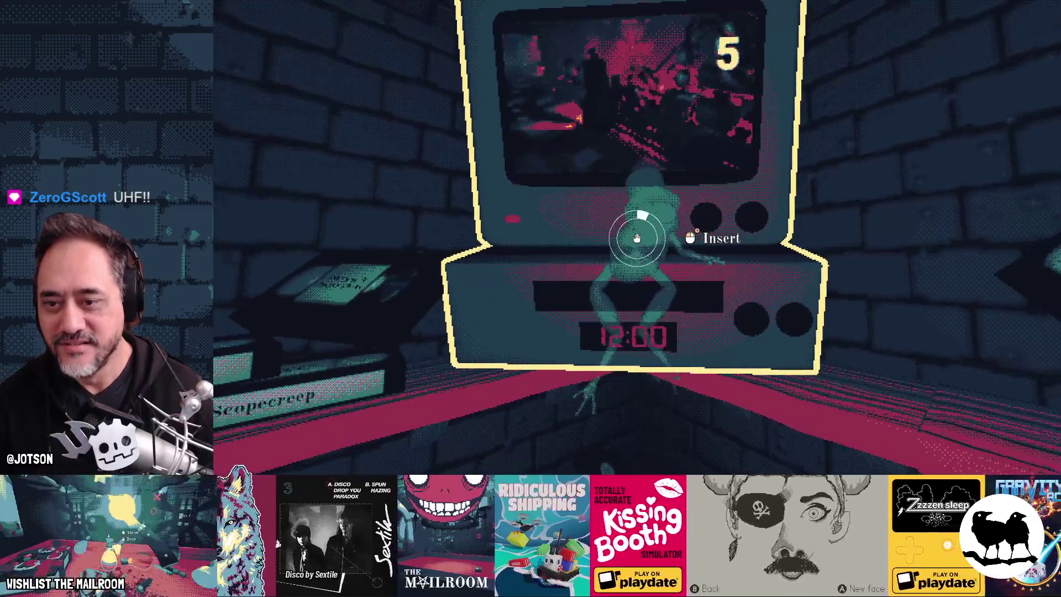
{"action": "left_click", "coordinate": [636, 237]}
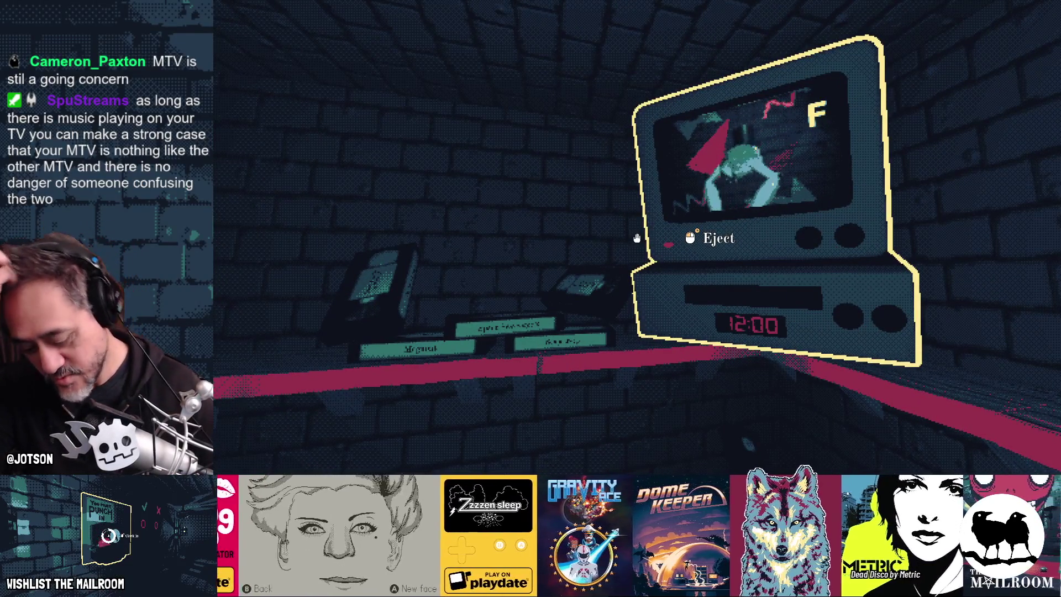
{"action": "key", "text": "F8"}
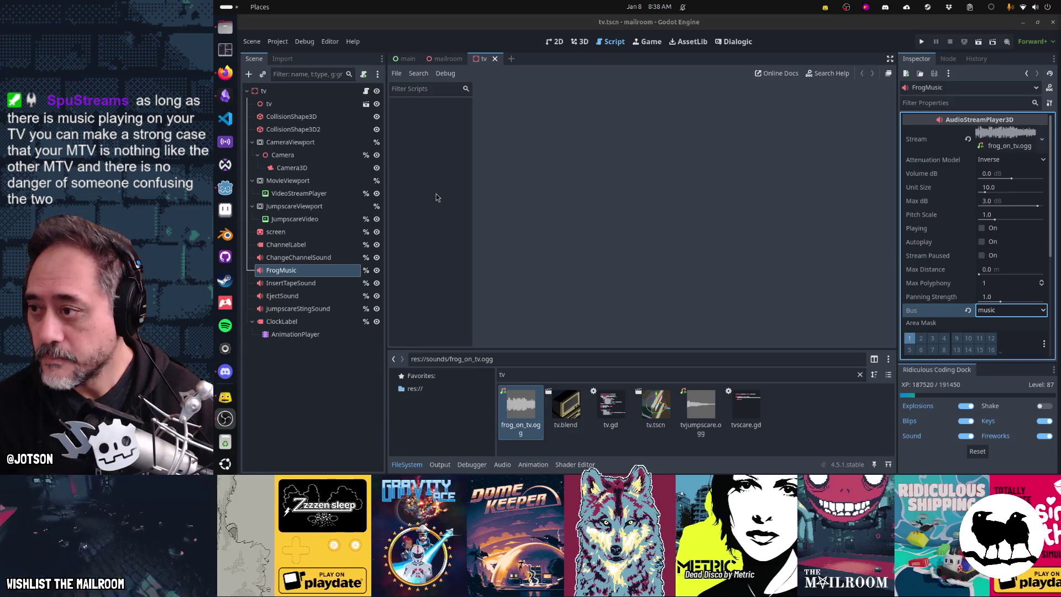
On the Gamedev TODO board, create a 'Disco ball and sparkles' card under Mailroom backlog
{"action": "left_click", "coordinate": [226, 96]}
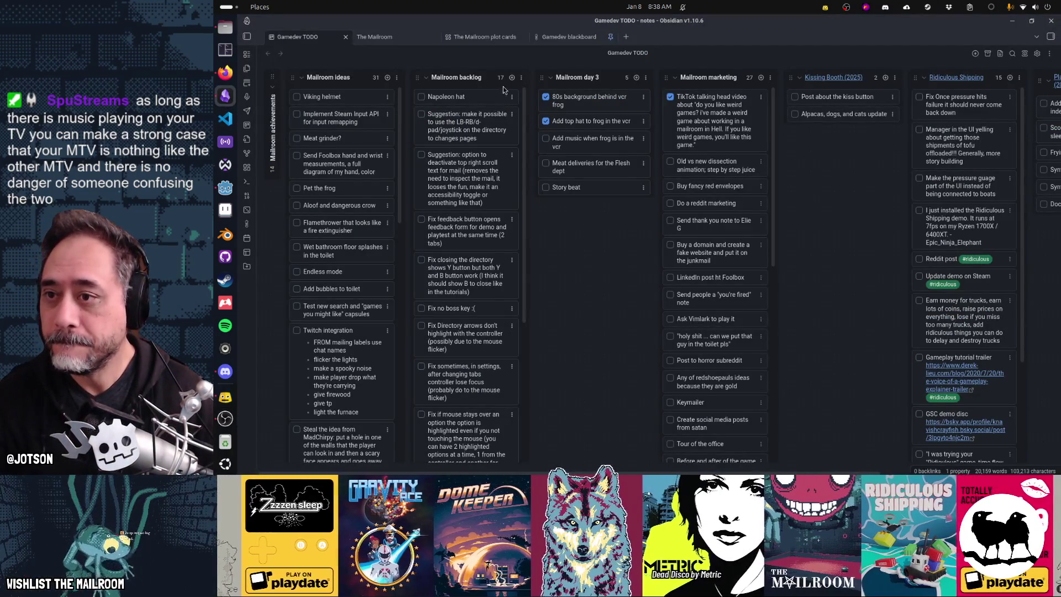
{"action": "left_click", "coordinate": [512, 77]}
{"action": "type", "text": "Disco ball and sparkles"}
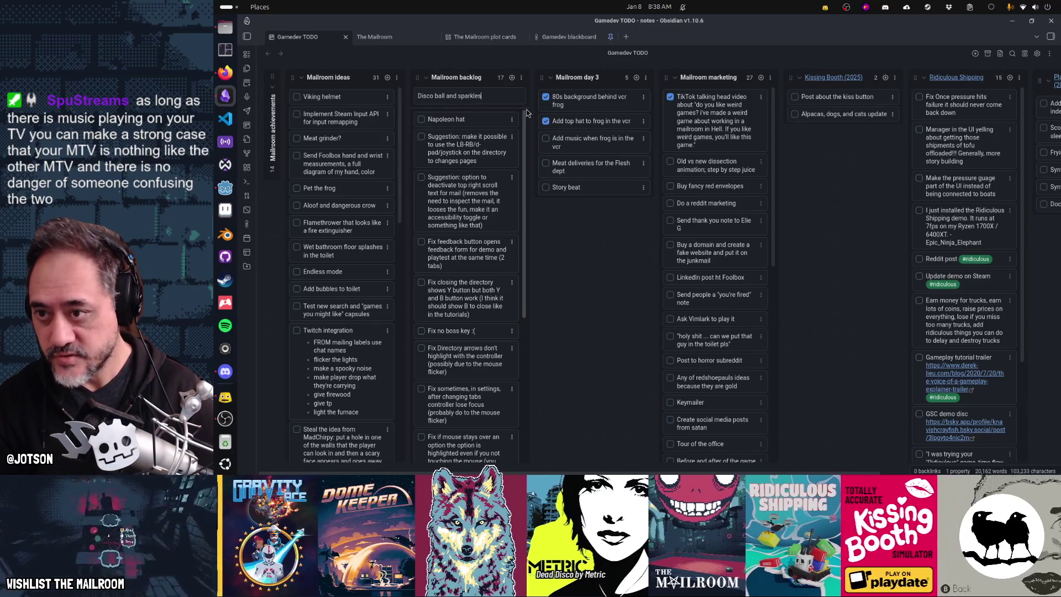
{"action": "key", "text": "Return"}
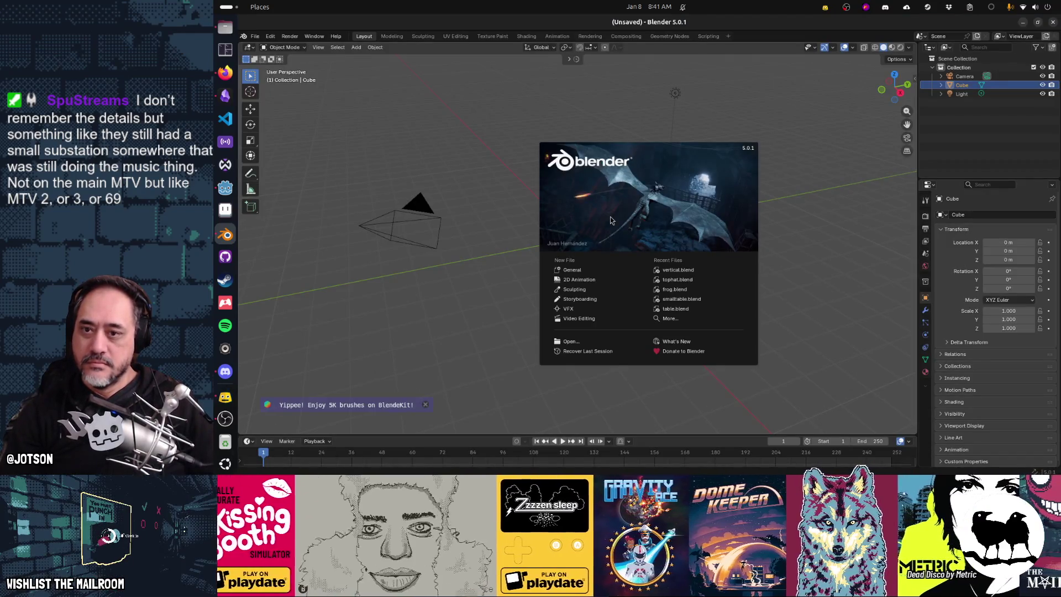
Delete the default camera, cube and light, then add and remove a trial icosphere
{"action": "left_click", "coordinate": [361, 75]}
{"action": "left_click_drag", "start_coordinate": [808, 356], "coordinate": [349, 78]}
{"action": "key", "text": "Delete"}
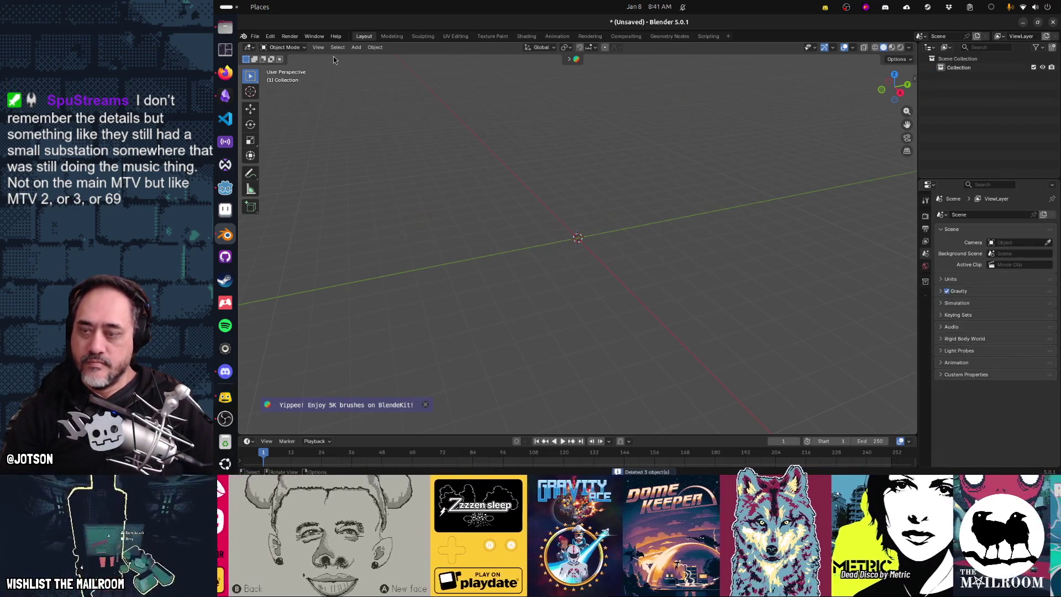
{"action": "key", "text": "shift+a"}
{"action": "mouse_move", "coordinate": [322, 68]}
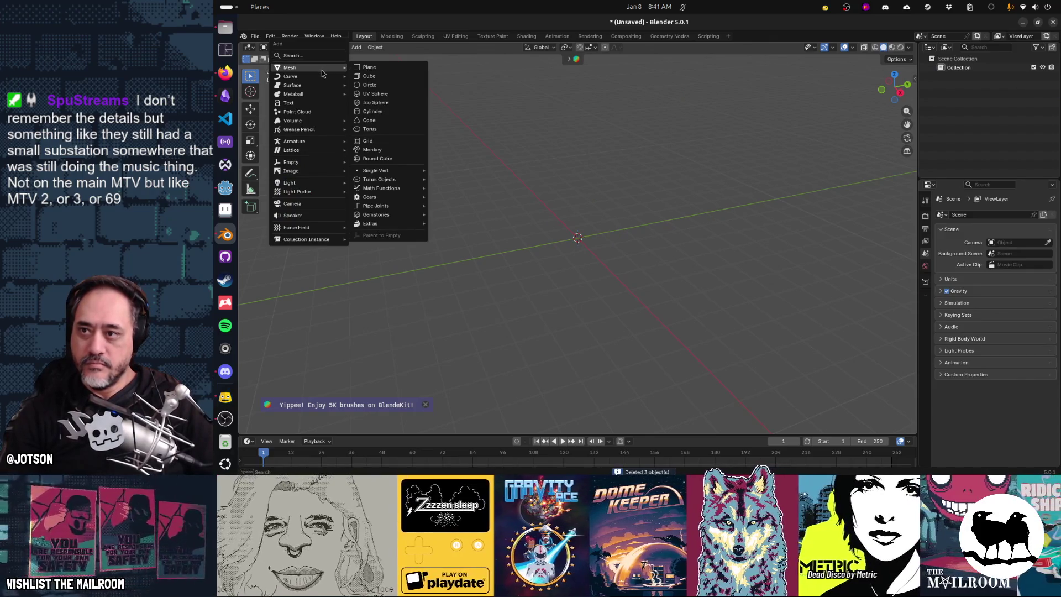
{"action": "left_click", "coordinate": [374, 103]}
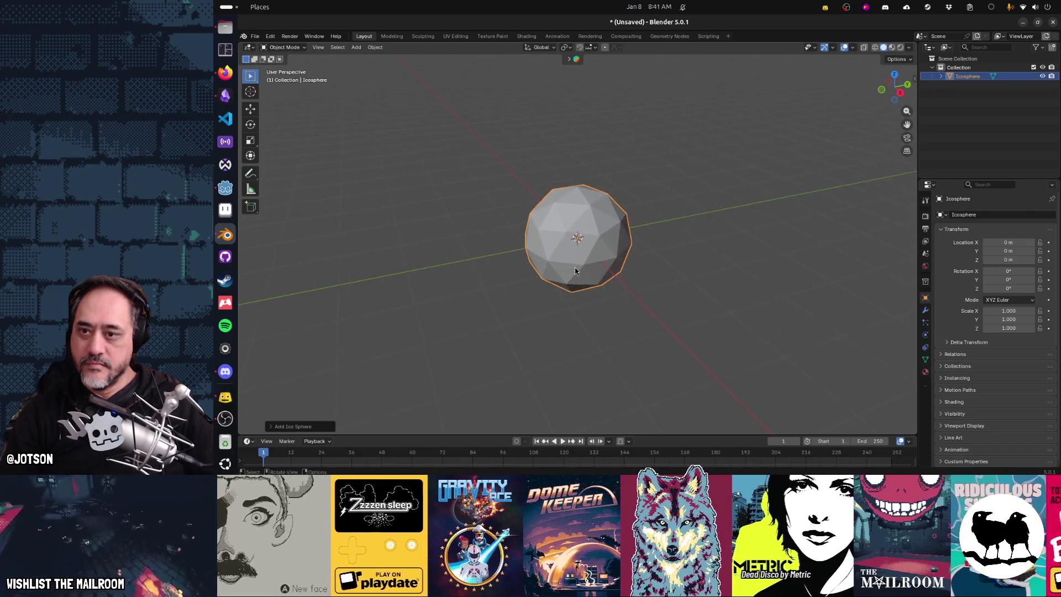
{"action": "scroll", "coordinate": [575, 270], "scroll_direction": "up", "scroll_amount": 1}
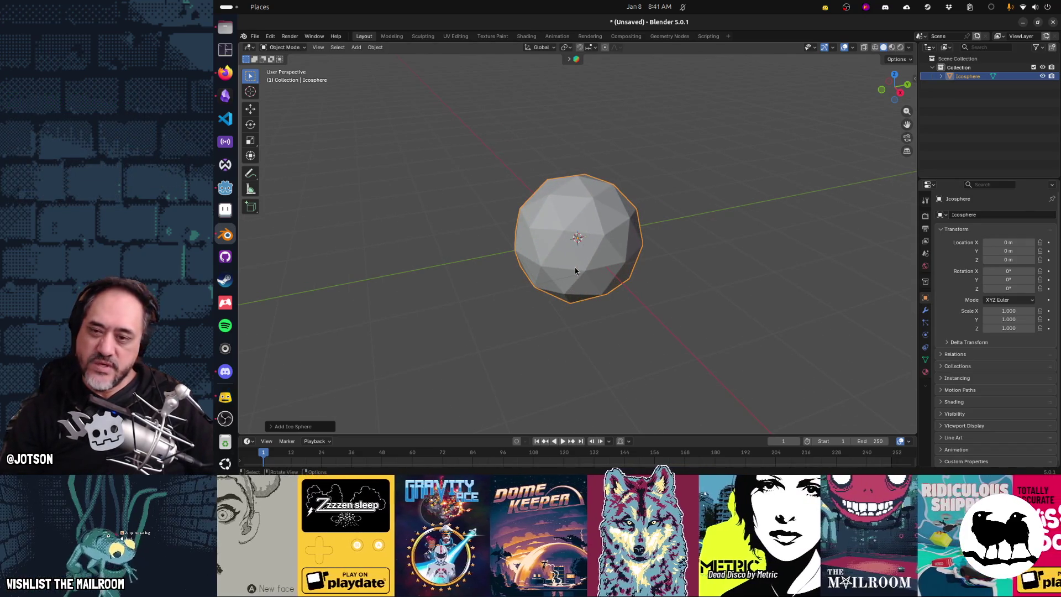
{"action": "key", "text": "Delete"}
Add a UV sphere at the origin, replacing a first attempt with a fresh one
{"action": "key", "text": "shift+a"}
{"action": "mouse_move", "coordinate": [575, 268]}
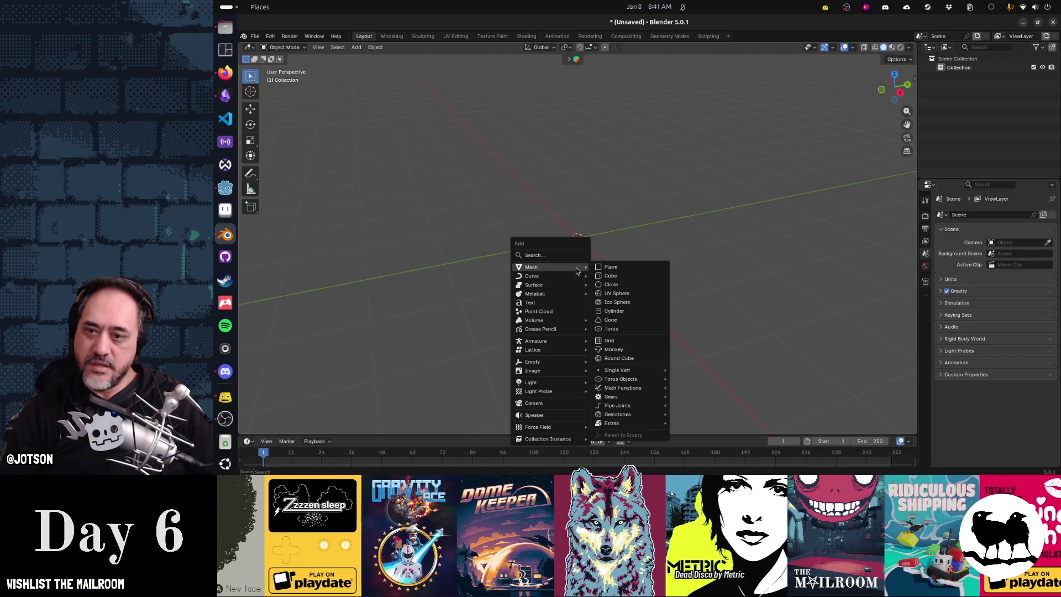
{"action": "left_click", "coordinate": [617, 293]}
{"action": "mouse_move", "coordinate": [579, 274]}
{"action": "left_mouse_down"}
{"action": "mouse_move", "coordinate": [624, 260]}
{"action": "mouse_move", "coordinate": [559, 256]}
{"action": "mouse_move", "coordinate": [516, 230]}
{"action": "left_mouse_up"}
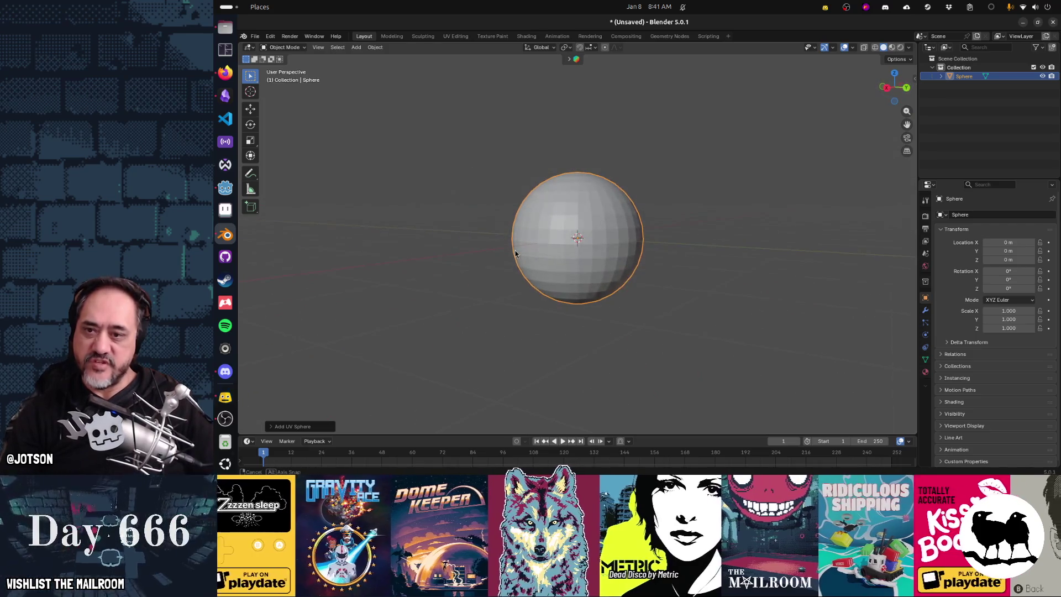
{"action": "key", "text": "Delete"}
{"action": "key", "text": "shift+a"}
{"action": "mouse_move", "coordinate": [568, 252]}
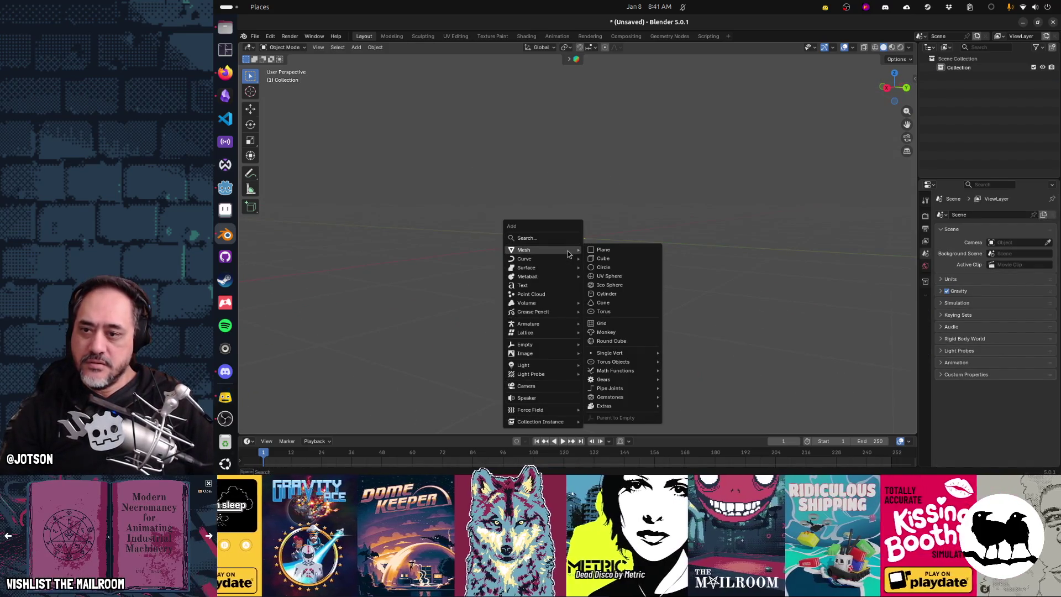
{"action": "left_click", "coordinate": [608, 275]}
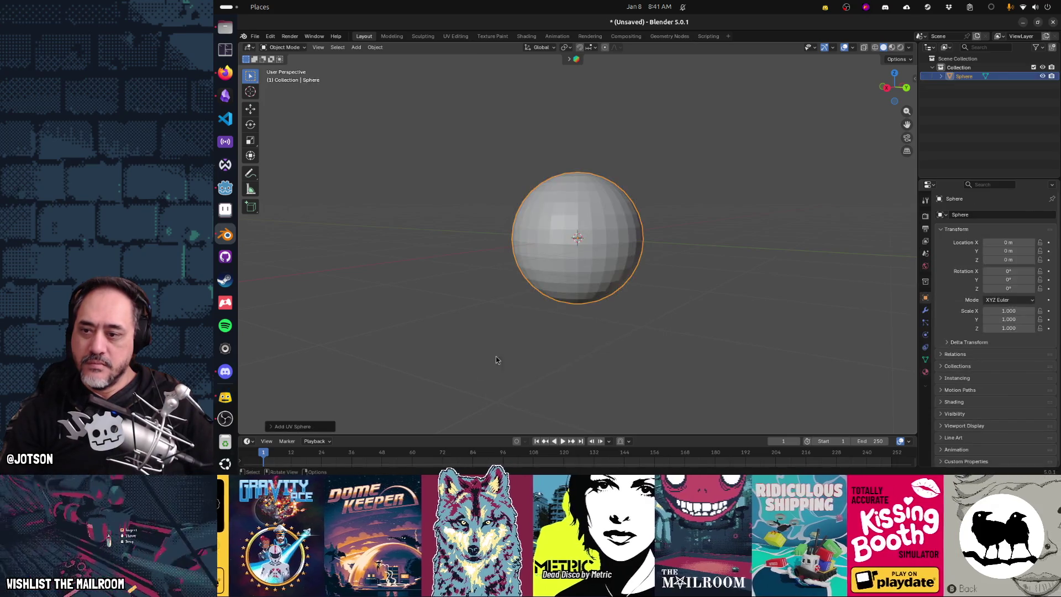
Set the UV sphere to 16 segments and 8 rings, keeping the 1 m radius
{"action": "left_click", "coordinate": [293, 426]}
{"action": "left_click_drag", "start_coordinate": [358, 332], "coordinate": [353, 339]}
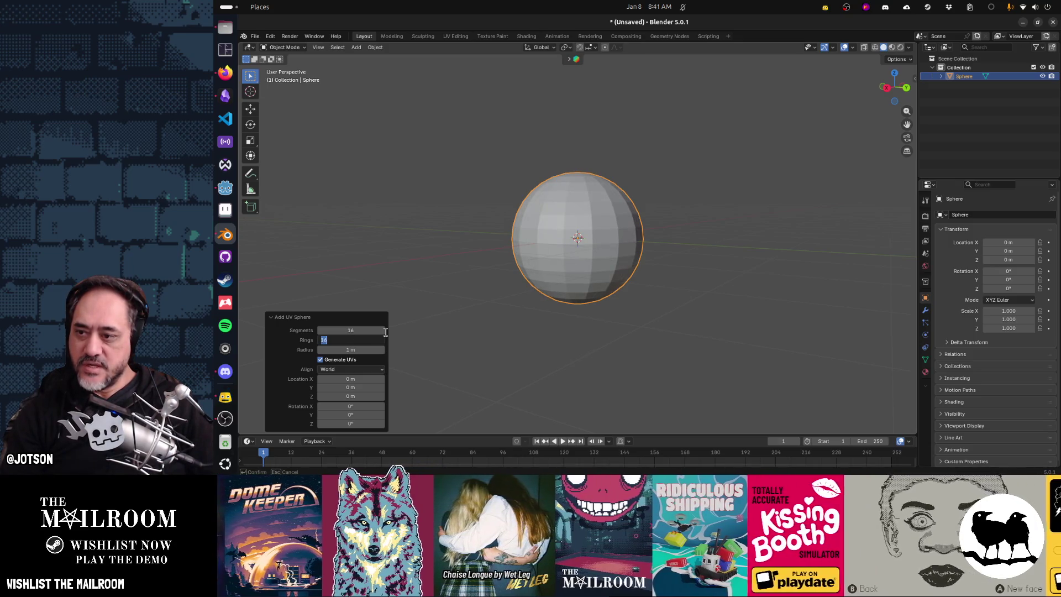
{"action": "type", "text": "8"}
{"action": "key", "text": "Tab"}
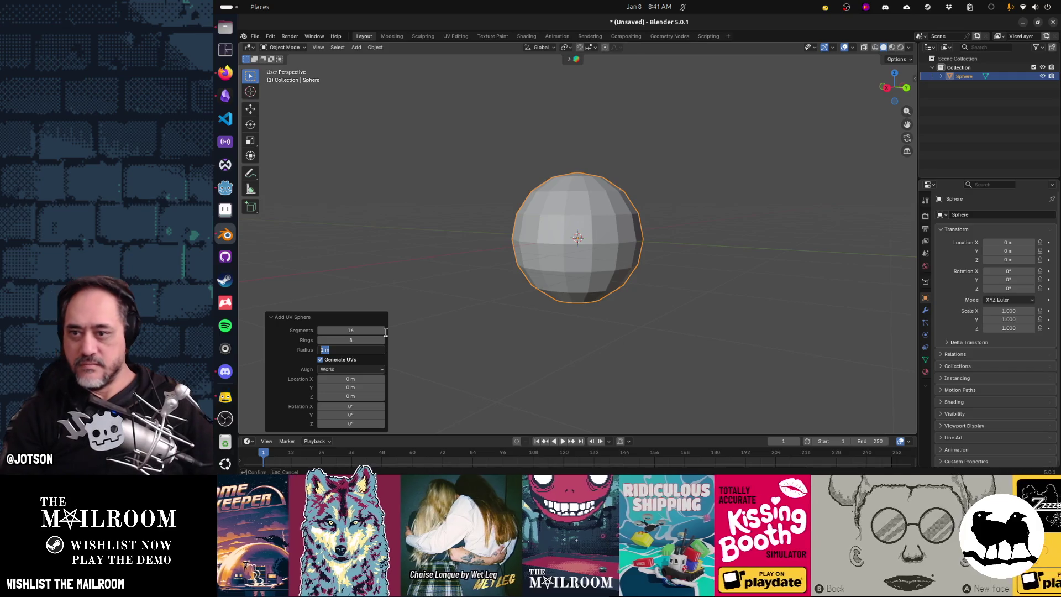
{"action": "key", "text": "Return"}
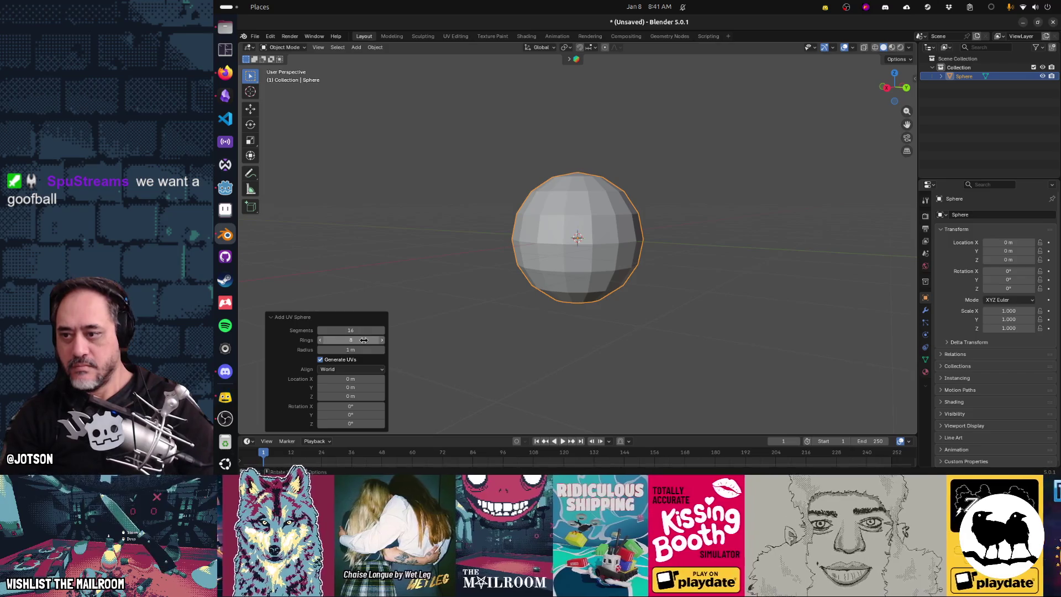
Try 10 rings, then revert the sphere to 8 rings and inspect it from new angles
{"action": "left_click", "coordinate": [363, 340]}
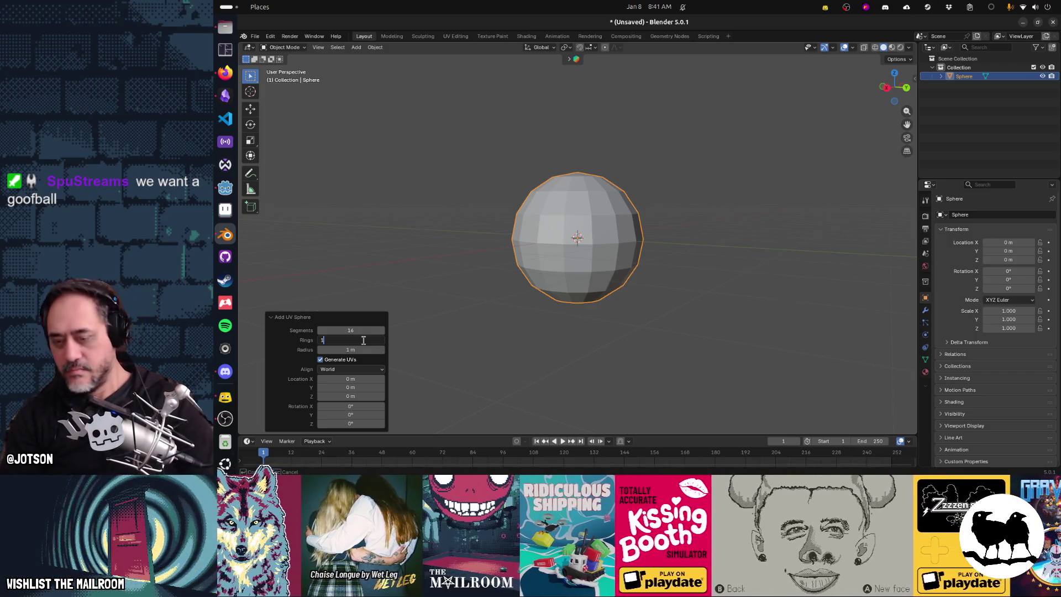
{"action": "type", "text": "0"}
{"action": "key", "text": "Return"}
{"action": "left_click_drag", "start_coordinate": [475, 338], "coordinate": [562, 337]}
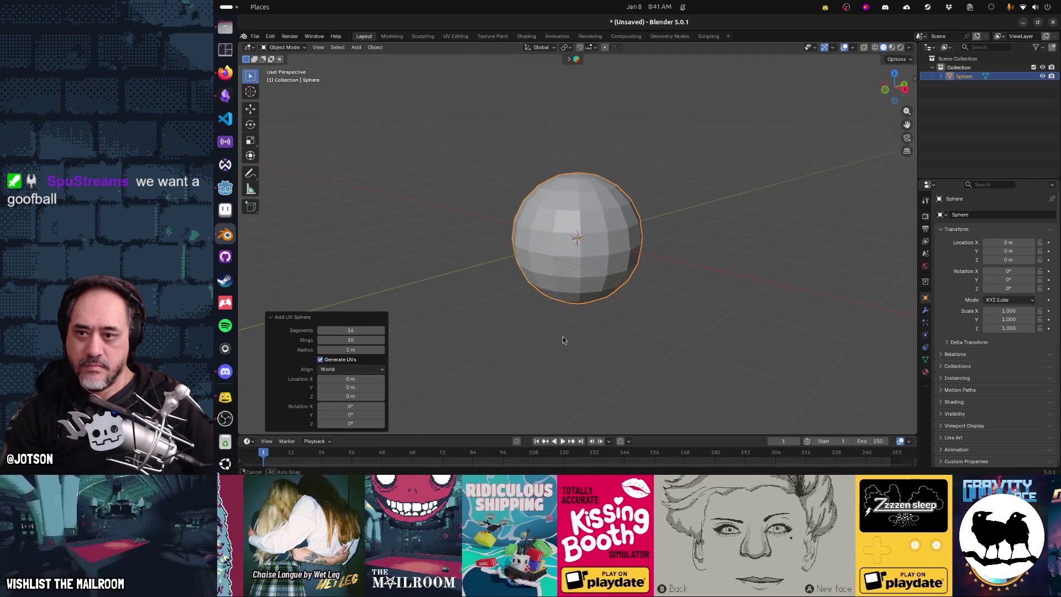
{"action": "left_click", "coordinate": [357, 340]}
{"action": "type", "text": "8"}
{"action": "key", "text": "Return"}
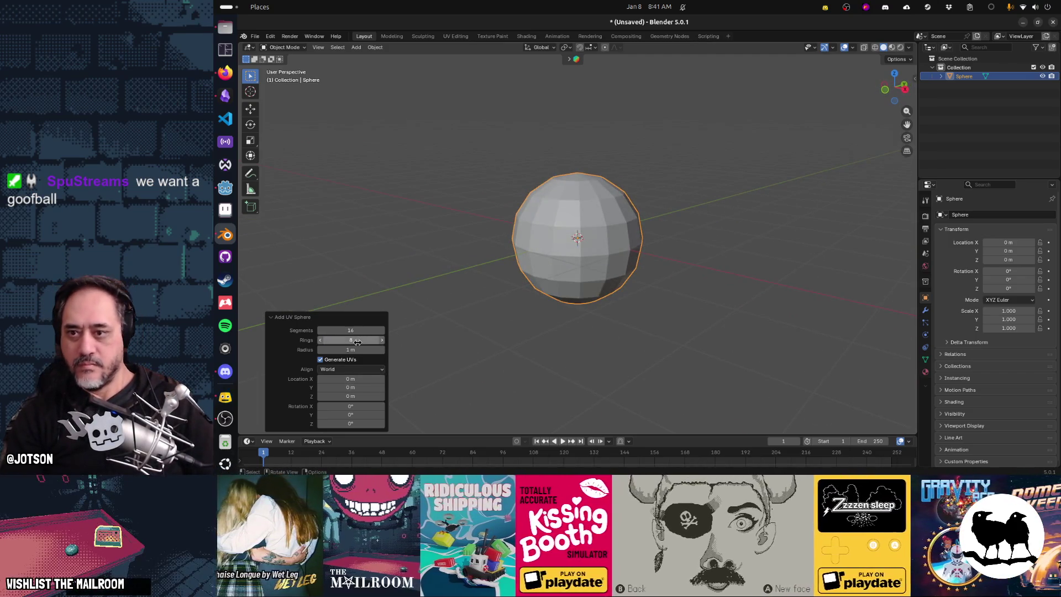
{"action": "mouse_move", "coordinate": [448, 322]}
{"action": "left_mouse_down"}
{"action": "mouse_move", "coordinate": [551, 325]}
{"action": "mouse_move", "coordinate": [484, 329]}
{"action": "mouse_move", "coordinate": [445, 230]}
{"action": "mouse_move", "coordinate": [470, 211]}
{"action": "mouse_move", "coordinate": [498, 210]}
{"action": "mouse_move", "coordinate": [521, 246]}
{"action": "mouse_move", "coordinate": [480, 307]}
{"action": "left_mouse_up"}
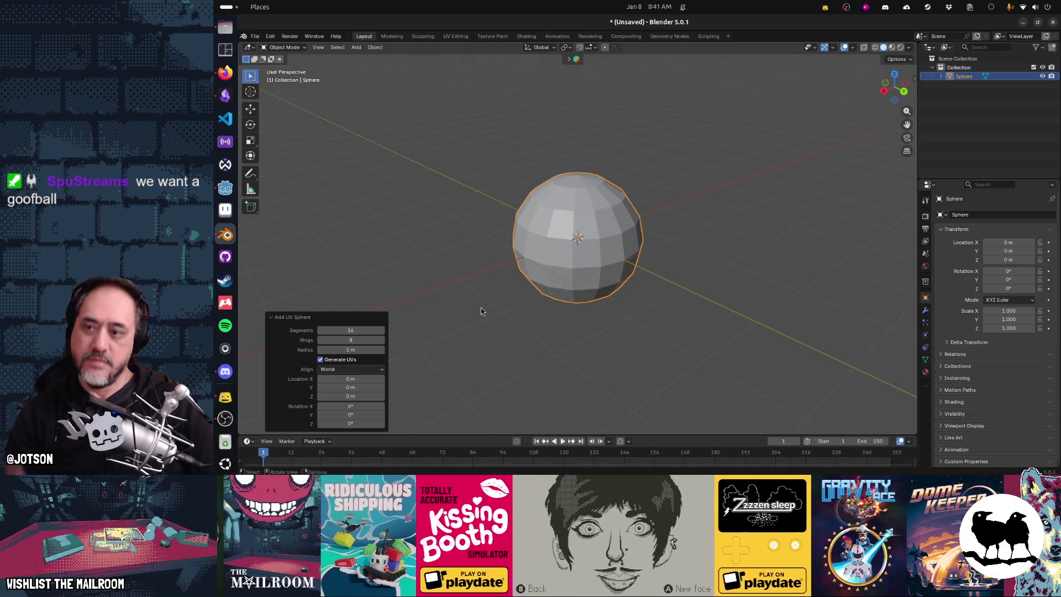
{"action": "left_click", "coordinate": [548, 252]}
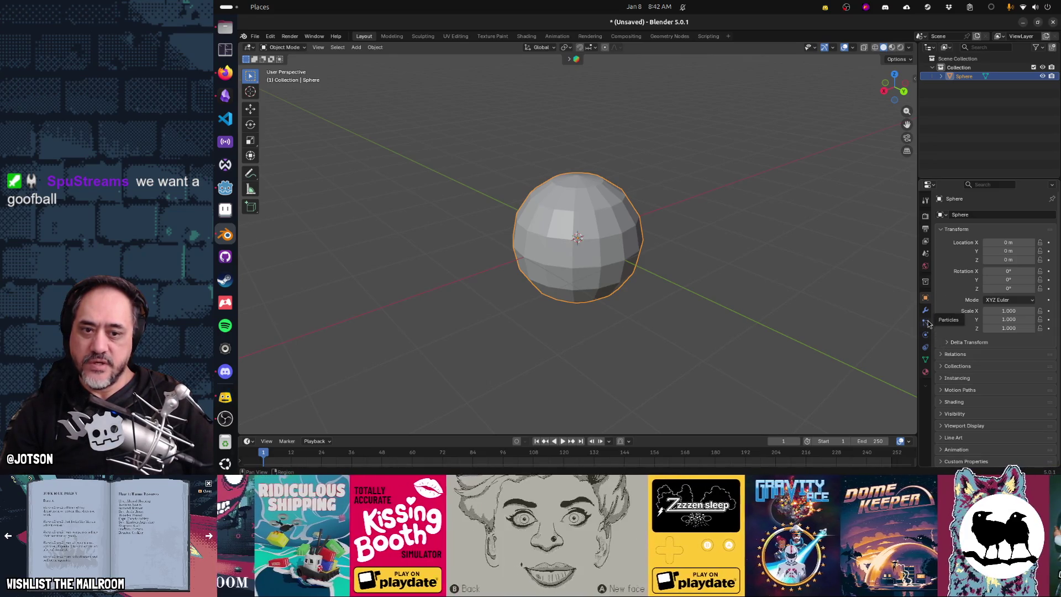
{"action": "left_click", "coordinate": [925, 372]}
Assign the existing material to the sphere and rename it 'disco'
{"action": "left_click", "coordinate": [946, 255]}
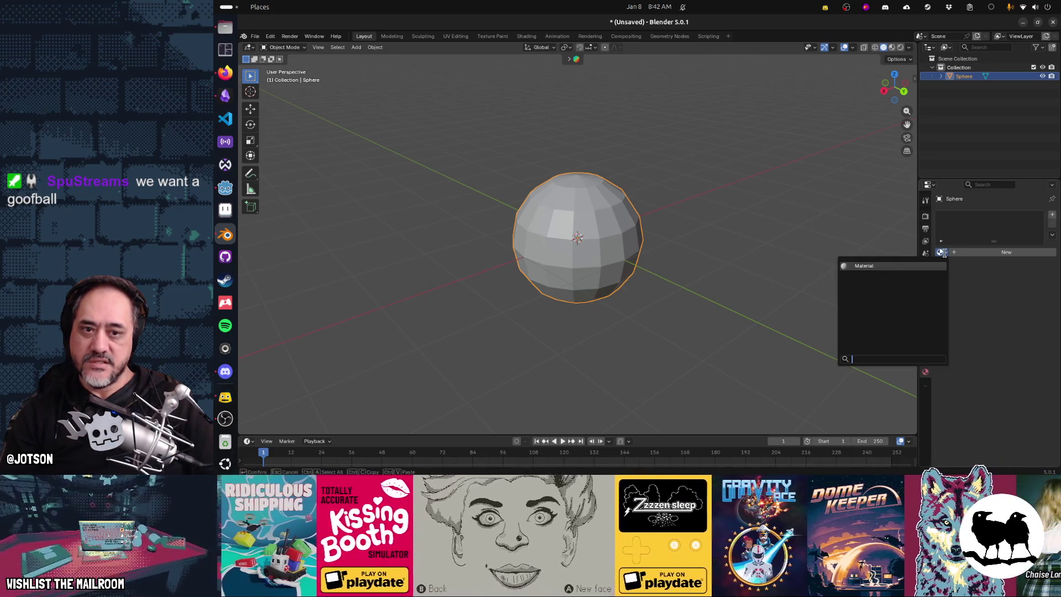
{"action": "left_click", "coordinate": [941, 255]}
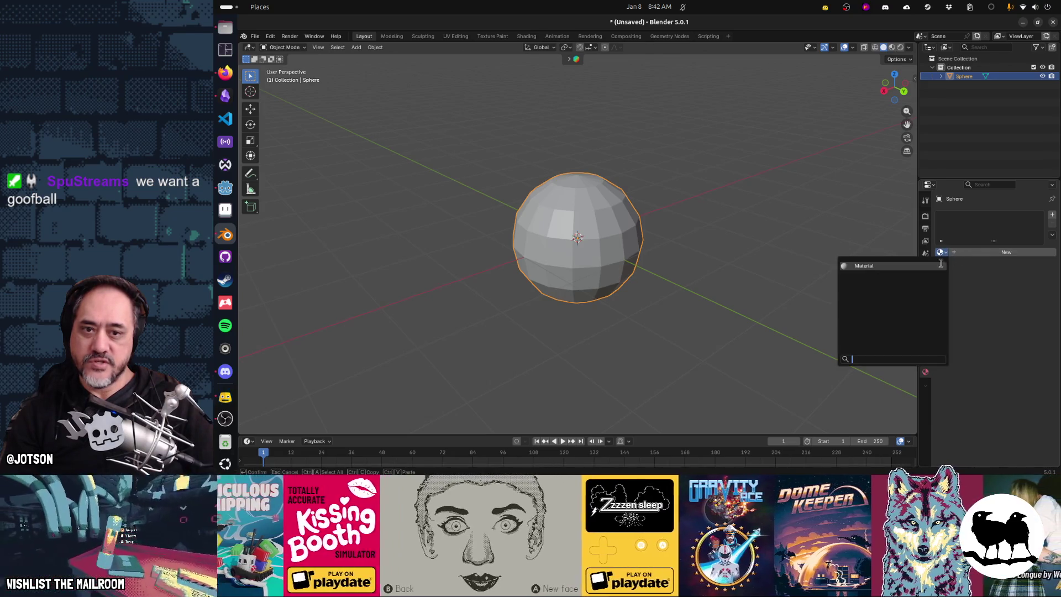
{"action": "left_click", "coordinate": [906, 265]}
{"action": "double_click", "coordinate": [980, 254]}
{"action": "type", "text": "disco"}
{"action": "key", "text": "Return"}
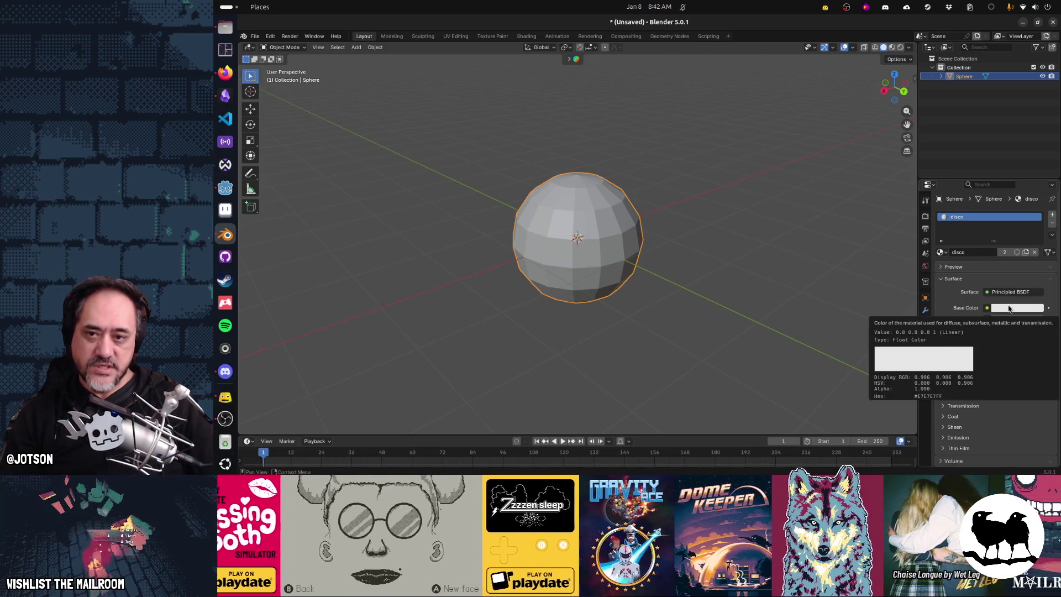
Darken the base colour to mid grey, with roughness about 0.158 and metallic about 0.542
{"action": "left_click", "coordinate": [1008, 308]}
{"action": "left_click_drag", "start_coordinate": [1039, 190], "coordinate": [1037, 176]}
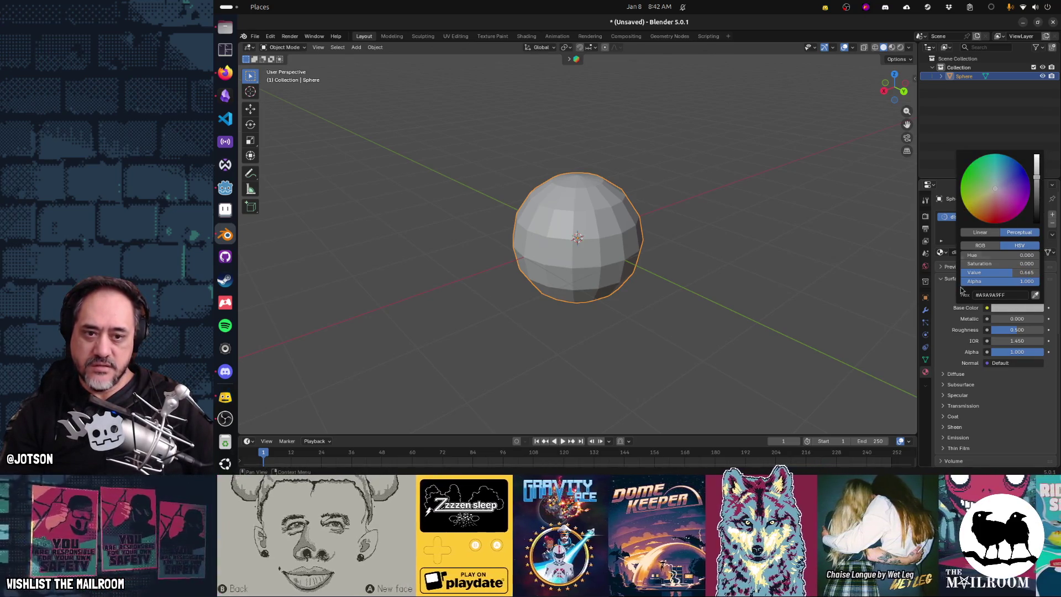
{"action": "mouse_move", "coordinate": [1009, 330]}
{"action": "left_mouse_down"}
{"action": "mouse_move", "coordinate": [990, 330]}
{"action": "mouse_move", "coordinate": [998, 326]}
{"action": "left_mouse_up"}
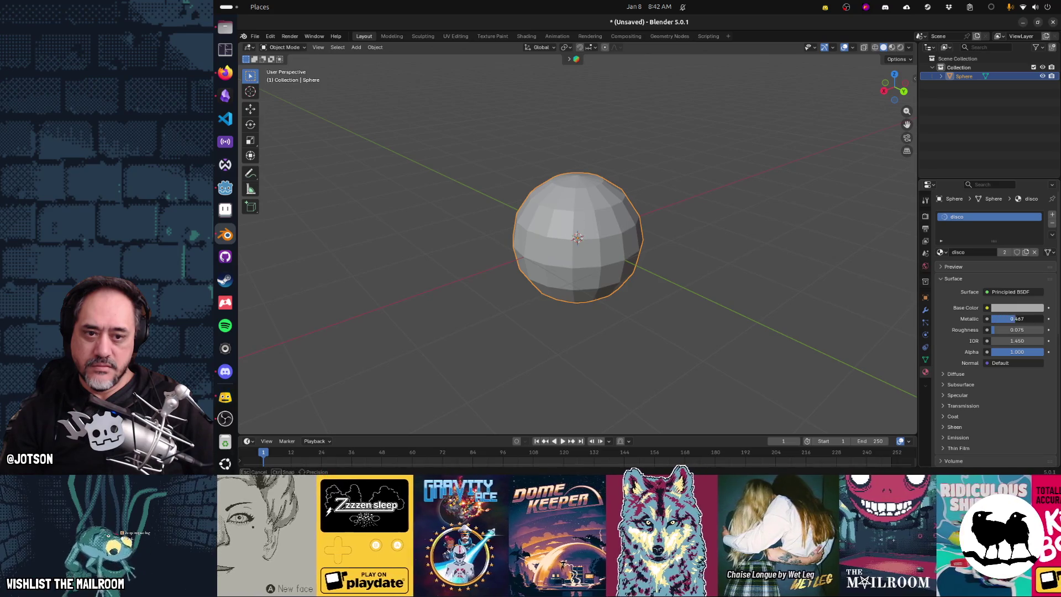
{"action": "left_click_drag", "start_coordinate": [1001, 319], "coordinate": [1004, 325]}
{"action": "left_click", "coordinate": [891, 47]}
{"action": "mouse_move", "coordinate": [651, 271]}
{"action": "left_mouse_down"}
{"action": "mouse_move", "coordinate": [708, 232]}
{"action": "mouse_move", "coordinate": [678, 189]}
{"action": "mouse_move", "coordinate": [579, 216]}
{"action": "mouse_move", "coordinate": [448, 273]}
{"action": "mouse_move", "coordinate": [439, 243]}
{"action": "mouse_move", "coordinate": [612, 295]}
{"action": "left_mouse_up"}
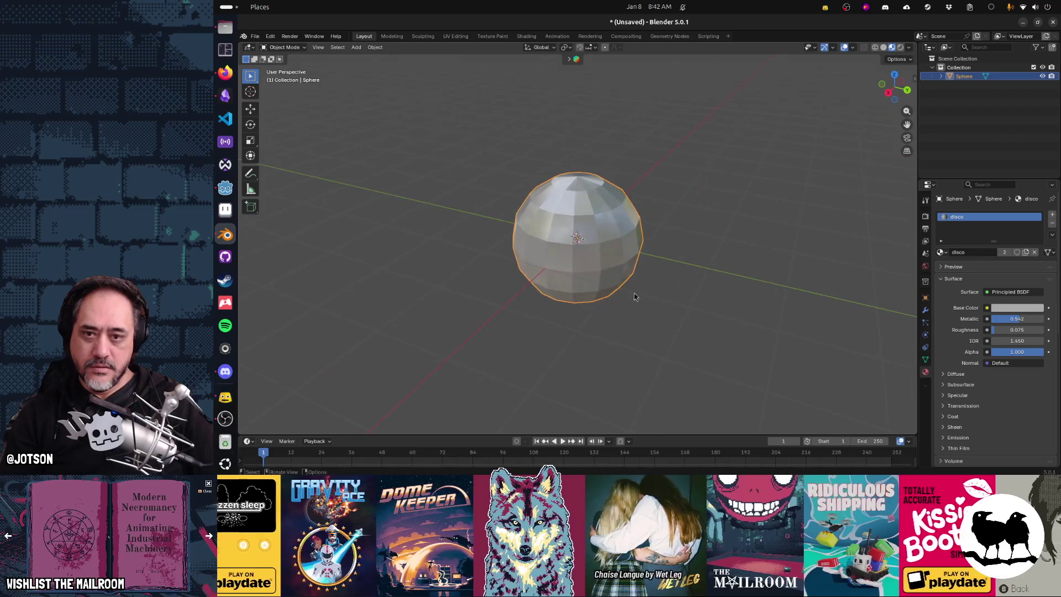
Fine-tune the disco material to Metallic about 0.558 and Roughness about 0.042
{"action": "mouse_move", "coordinate": [1016, 318]}
{"action": "left_mouse_down"}
{"action": "mouse_move", "coordinate": [1028, 318]}
{"action": "mouse_move", "coordinate": [994, 330]}
{"action": "left_mouse_up"}
{"action": "mouse_move", "coordinate": [718, 309]}
{"action": "left_mouse_down"}
{"action": "mouse_move", "coordinate": [657, 337]}
{"action": "mouse_move", "coordinate": [710, 299]}
{"action": "mouse_move", "coordinate": [687, 283]}
{"action": "mouse_move", "coordinate": [623, 311]}
{"action": "left_mouse_up"}
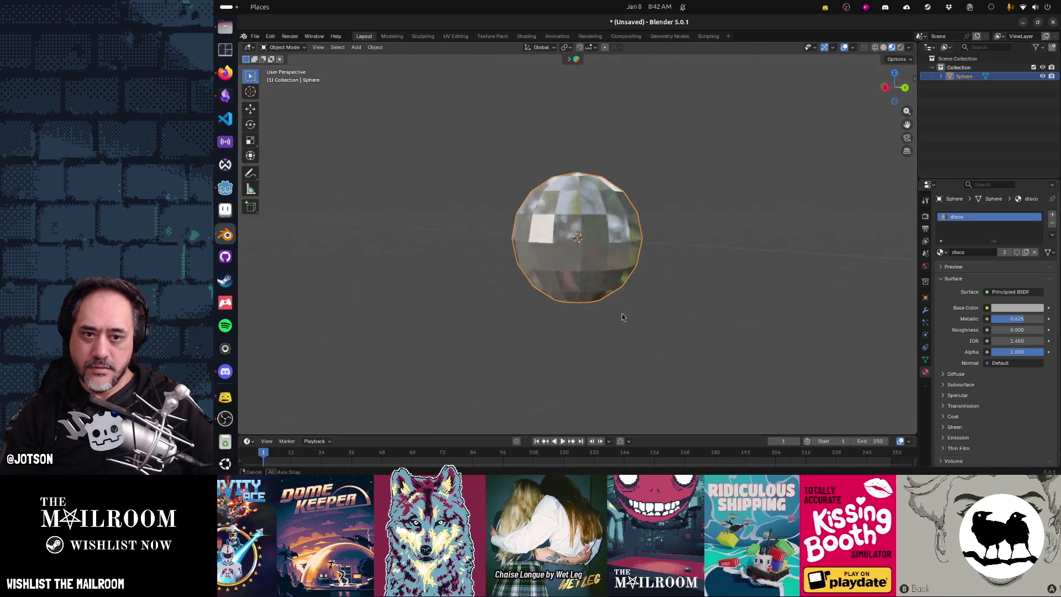
{"action": "scroll", "coordinate": [623, 310], "scroll_direction": "up", "scroll_amount": 1}
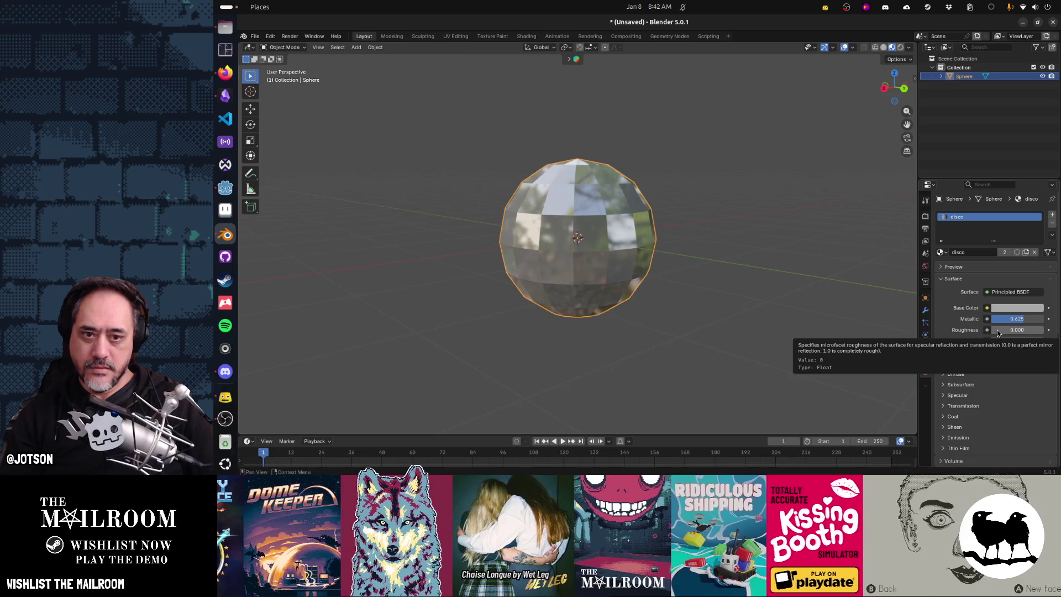
{"action": "left_click_drag", "start_coordinate": [997, 329], "coordinate": [998, 330]}
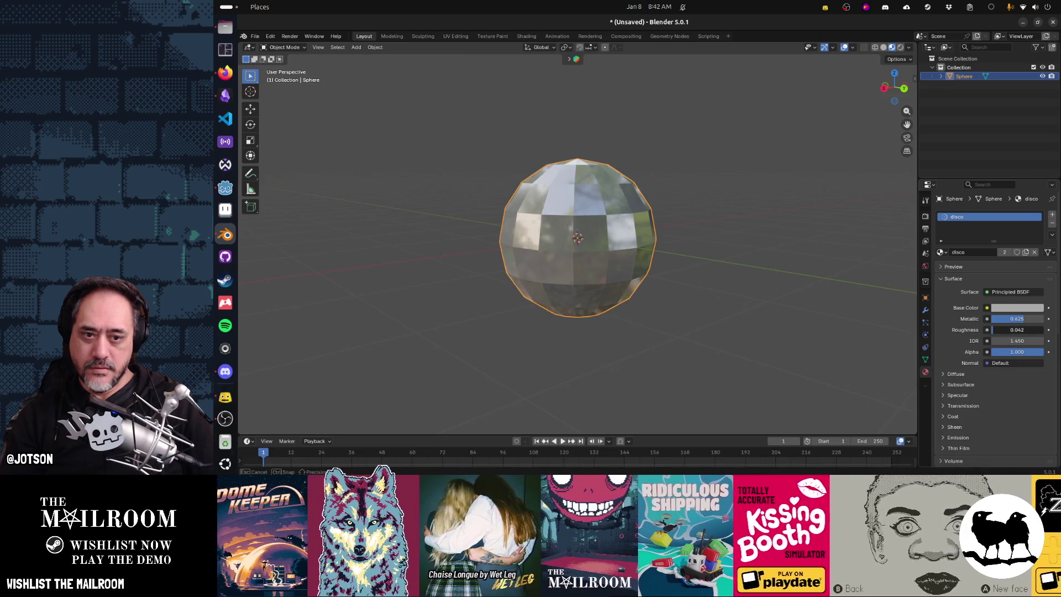
{"action": "left_click_drag", "start_coordinate": [1013, 320], "coordinate": [1011, 318]}
{"action": "mouse_move", "coordinate": [860, 323]}
{"action": "left_mouse_down"}
{"action": "mouse_move", "coordinate": [641, 320]}
{"action": "mouse_move", "coordinate": [641, 284]}
{"action": "mouse_move", "coordinate": [674, 273]}
{"action": "mouse_move", "coordinate": [748, 291]}
{"action": "mouse_move", "coordinate": [815, 313]}
{"action": "mouse_move", "coordinate": [840, 345]}
{"action": "mouse_move", "coordinate": [815, 360]}
{"action": "mouse_move", "coordinate": [684, 305]}
{"action": "mouse_move", "coordinate": [731, 303]}
{"action": "left_mouse_up"}
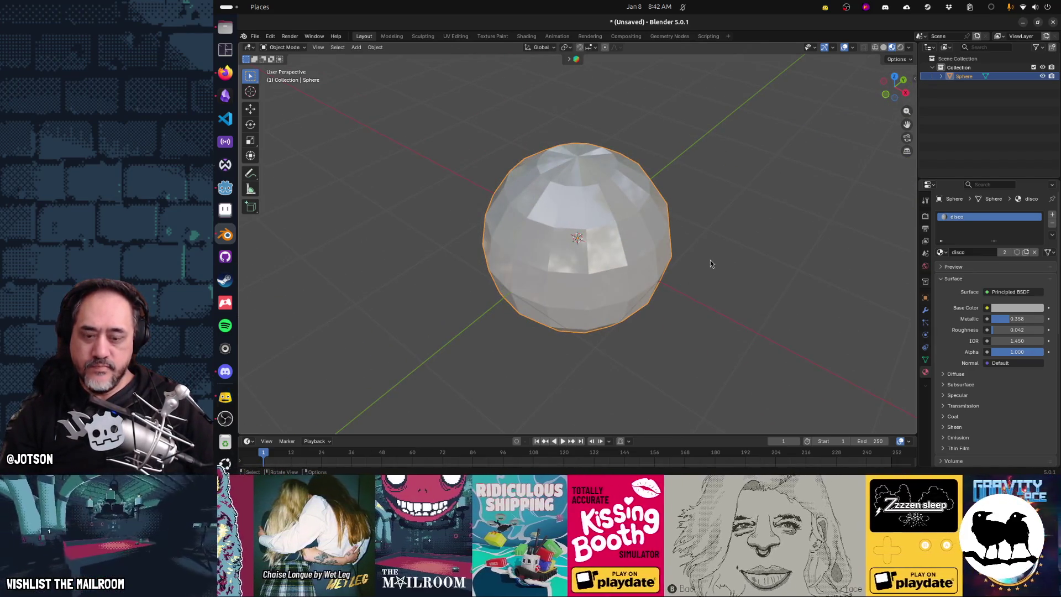
Scale the sphere down twice to about 0.284 m across
{"action": "key", "text": "n"}
{"action": "key", "text": "s"}
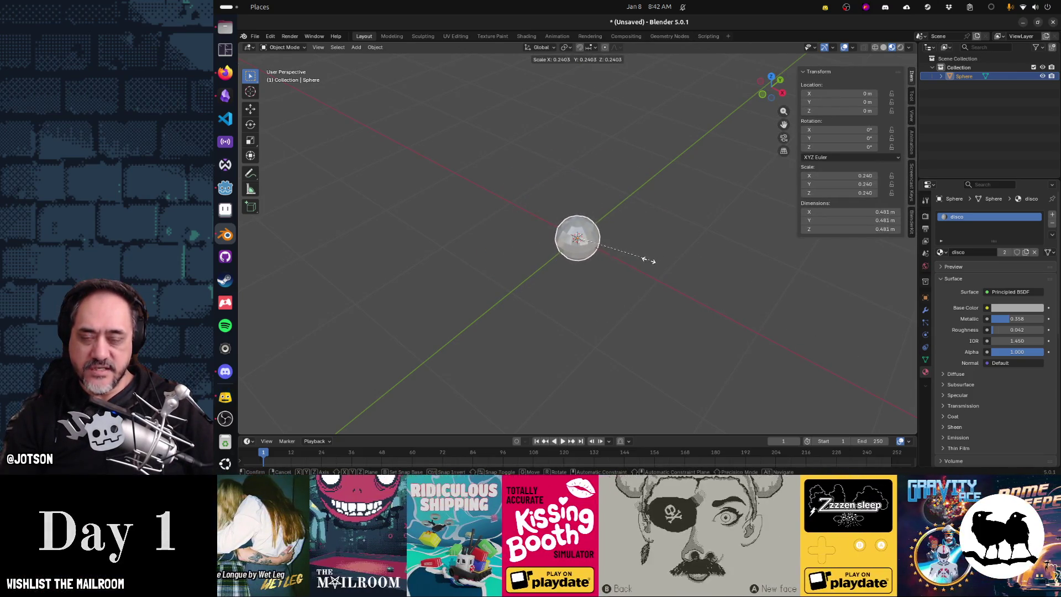
{"action": "left_click", "coordinate": [647, 261]}
{"action": "scroll", "coordinate": [605, 294], "scroll_direction": "up", "scroll_amount": 5}
{"action": "mouse_move", "coordinate": [622, 299]}
{"action": "left_mouse_down"}
{"action": "mouse_move", "coordinate": [634, 268]}
{"action": "mouse_move", "coordinate": [804, 317]}
{"action": "left_mouse_up"}
{"action": "key", "text": "s"}
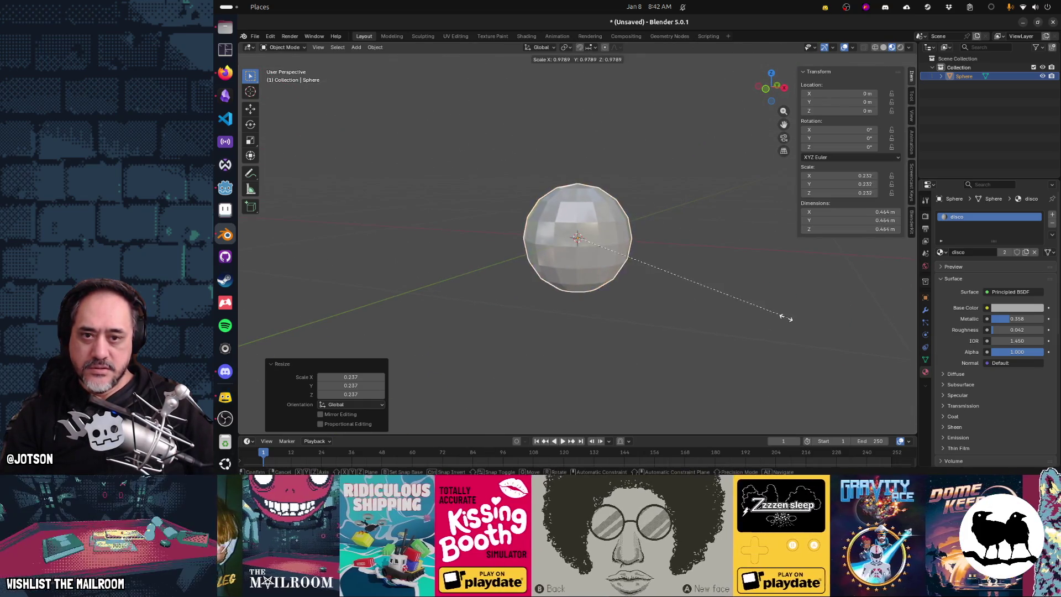
{"action": "left_click", "coordinate": [701, 299]}
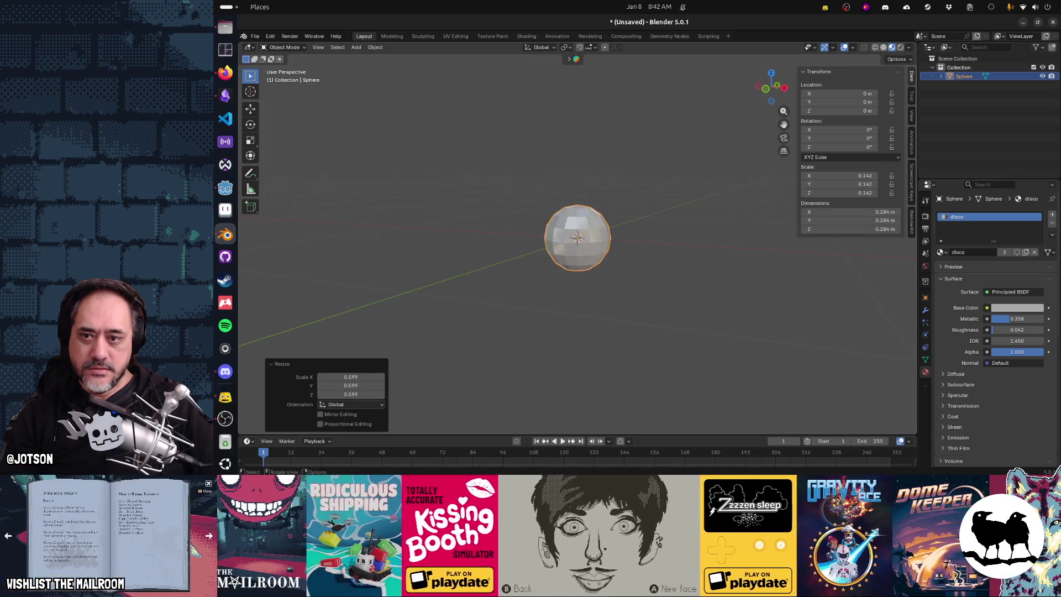
Apply rotation and scale so the sphere's scale reads 1, then start saving
{"action": "key", "text": "ctrl+a"}
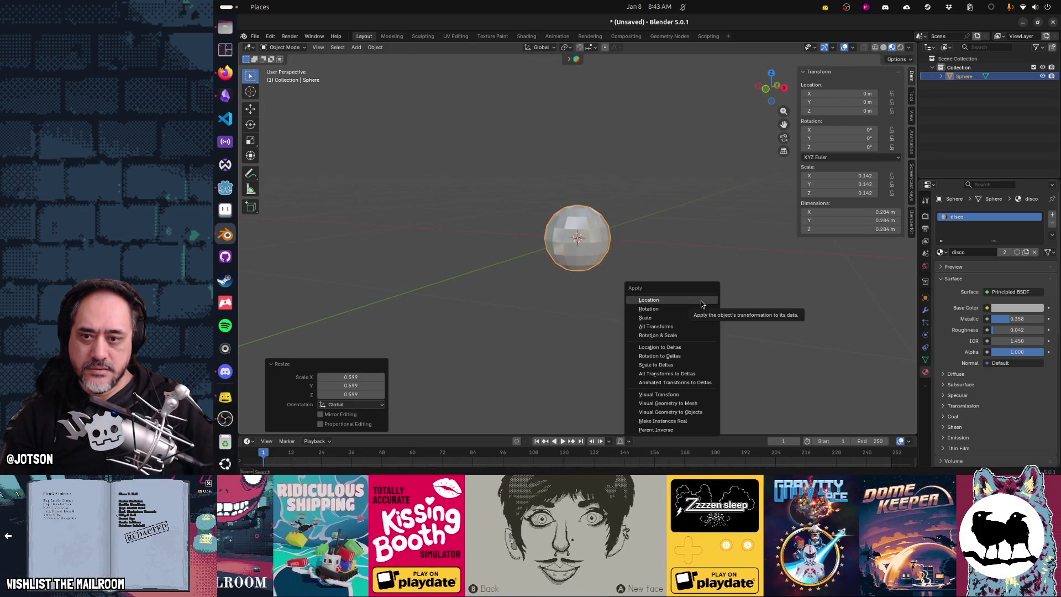
{"action": "left_click", "coordinate": [687, 336]}
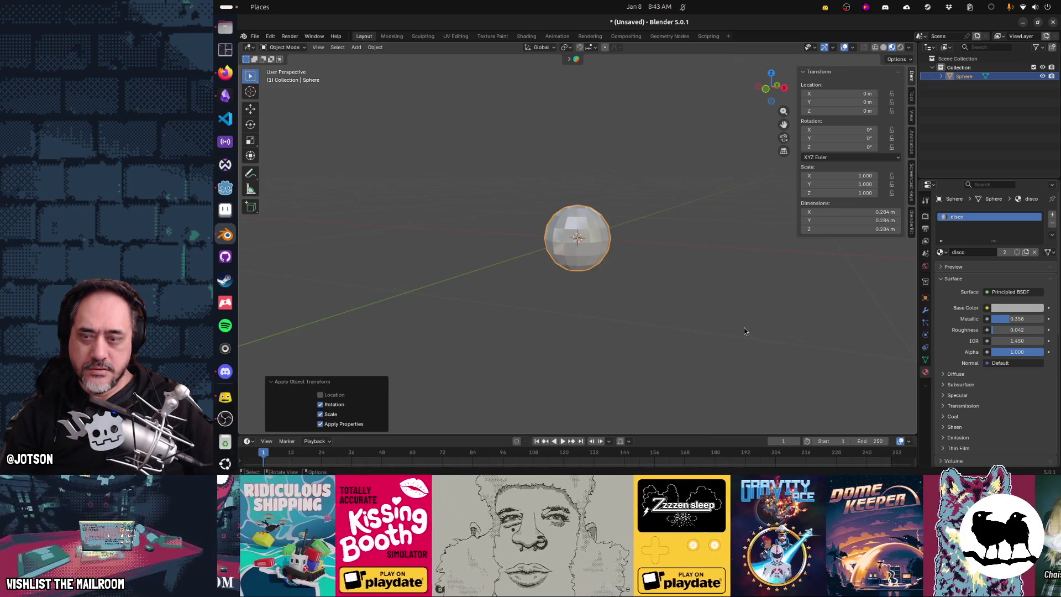
{"action": "key", "text": "ctrl+s"}
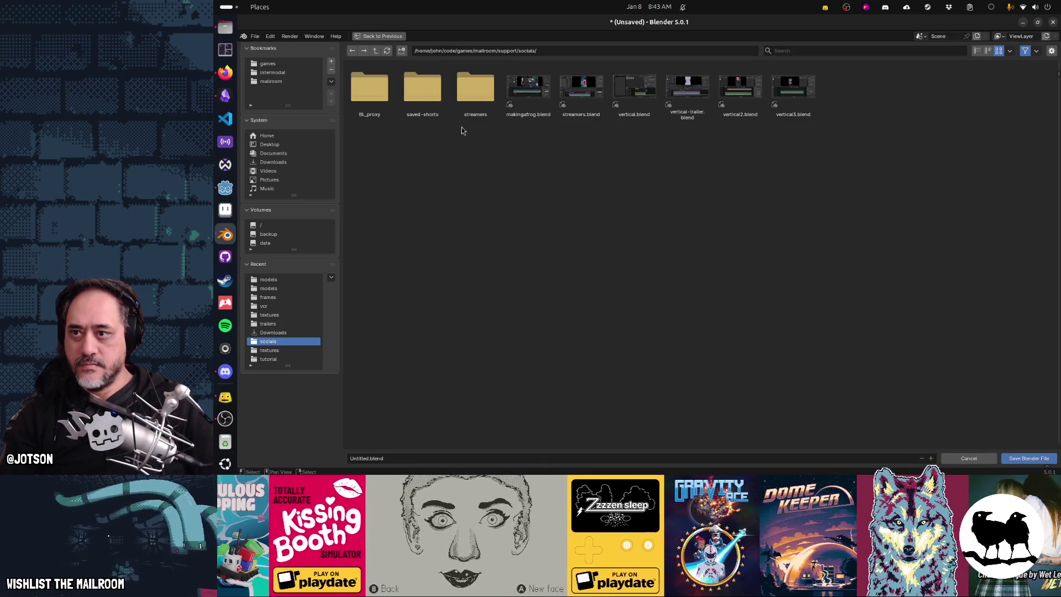
Save the model as discoball.blend in the mailroom/game/models folder
{"action": "left_click", "coordinate": [375, 51]}
{"action": "left_click", "coordinate": [375, 50]}
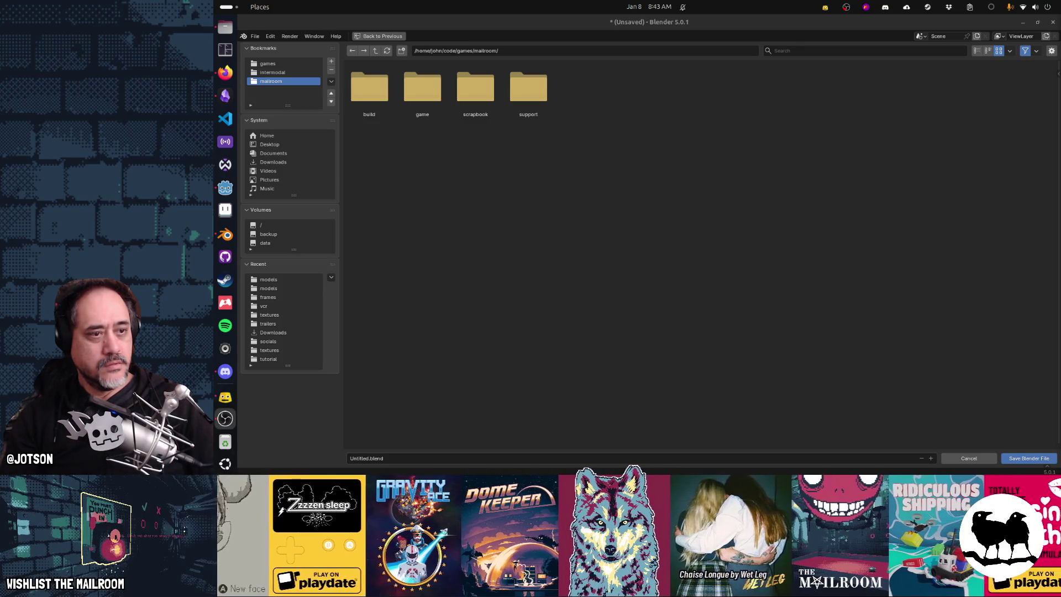
{"action": "double_click", "coordinate": [415, 95]}
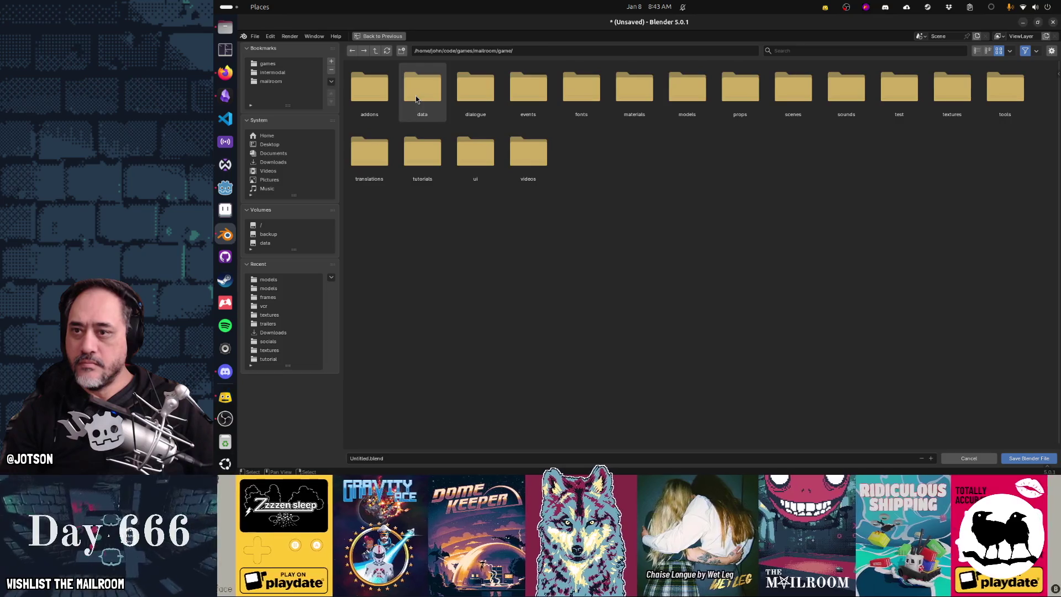
{"action": "double_click", "coordinate": [686, 89]}
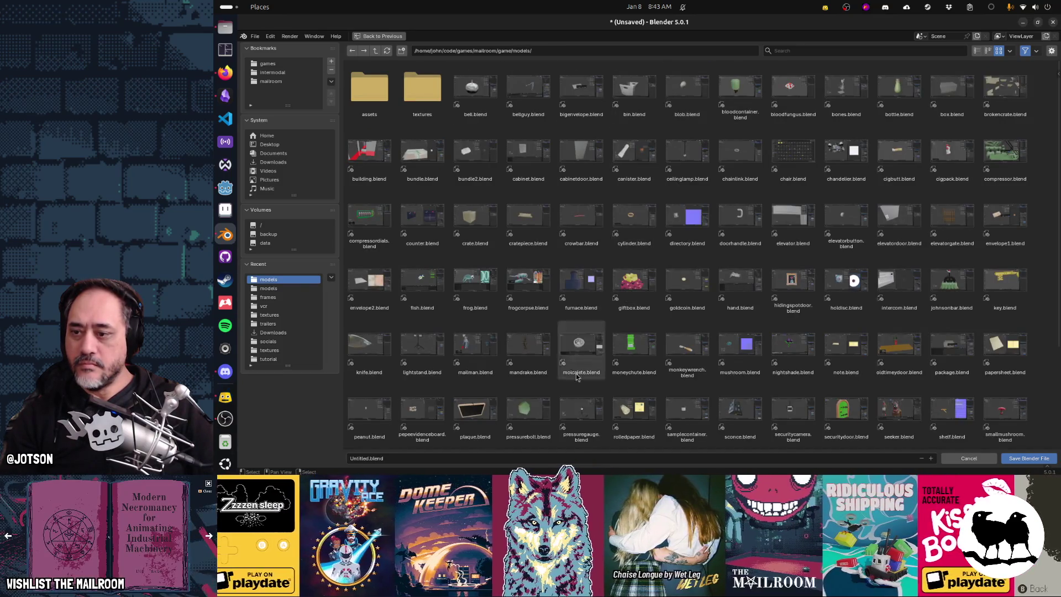
{"action": "left_click", "coordinate": [534, 458]}
{"action": "type", "text": "disc"}
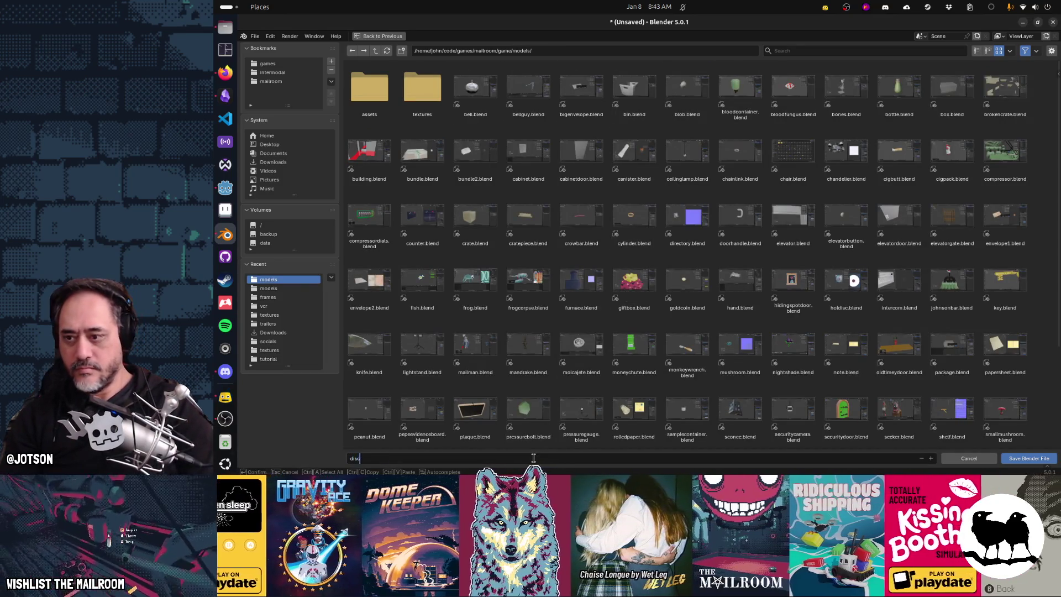
{"action": "type", "text": "obal"}
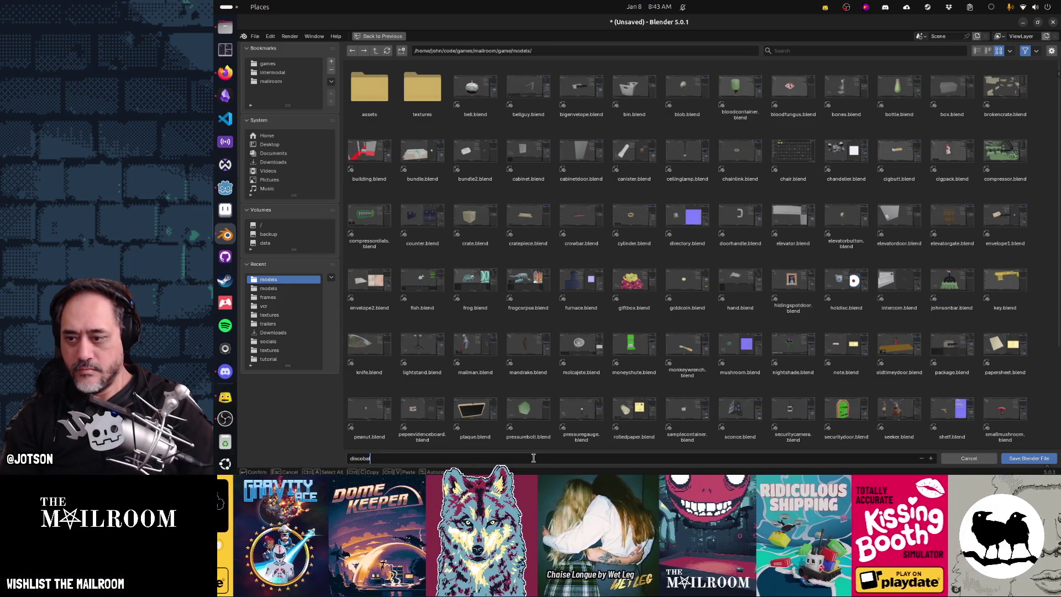
{"action": "type", "text": "l.ble"}
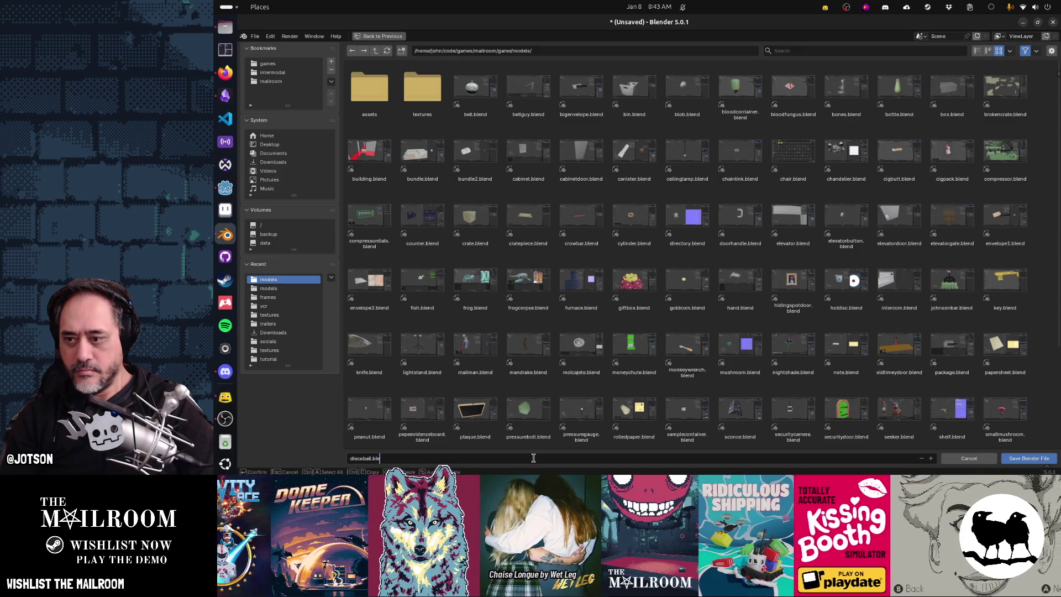
{"action": "key", "text": "Return"}
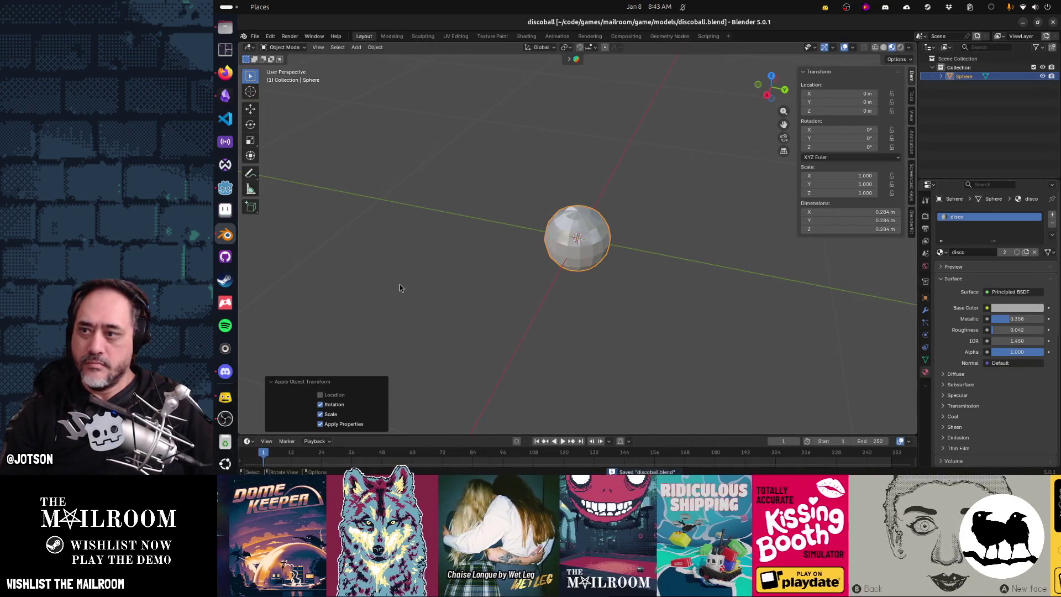
{"action": "left_click", "coordinate": [225, 187]}
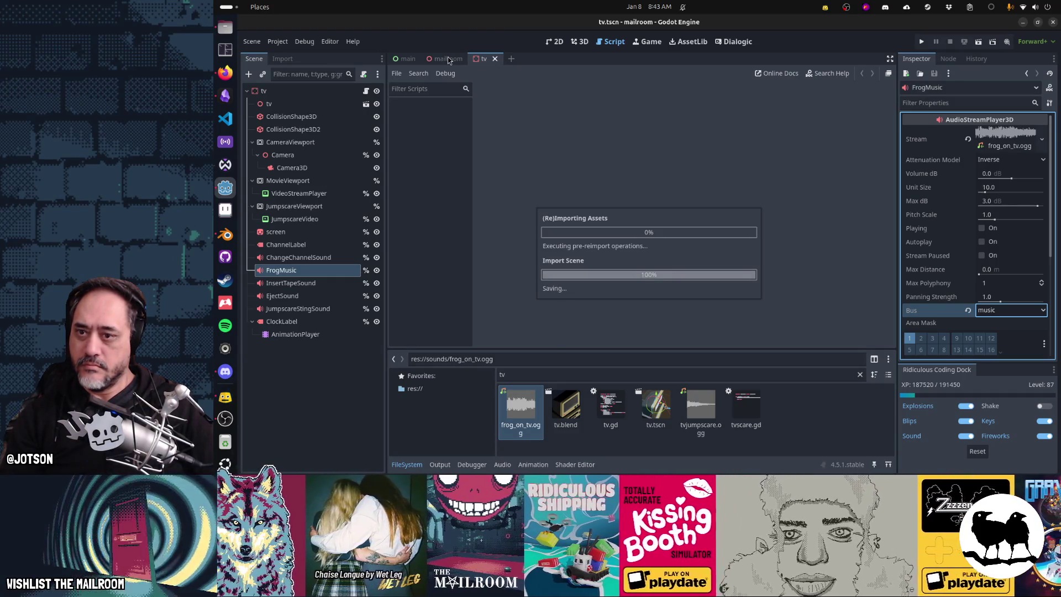
In the mailroom 3D view, filter FileSystem for 'disco' and drop discoball.blend near the wall
{"action": "left_click", "coordinate": [449, 58]}
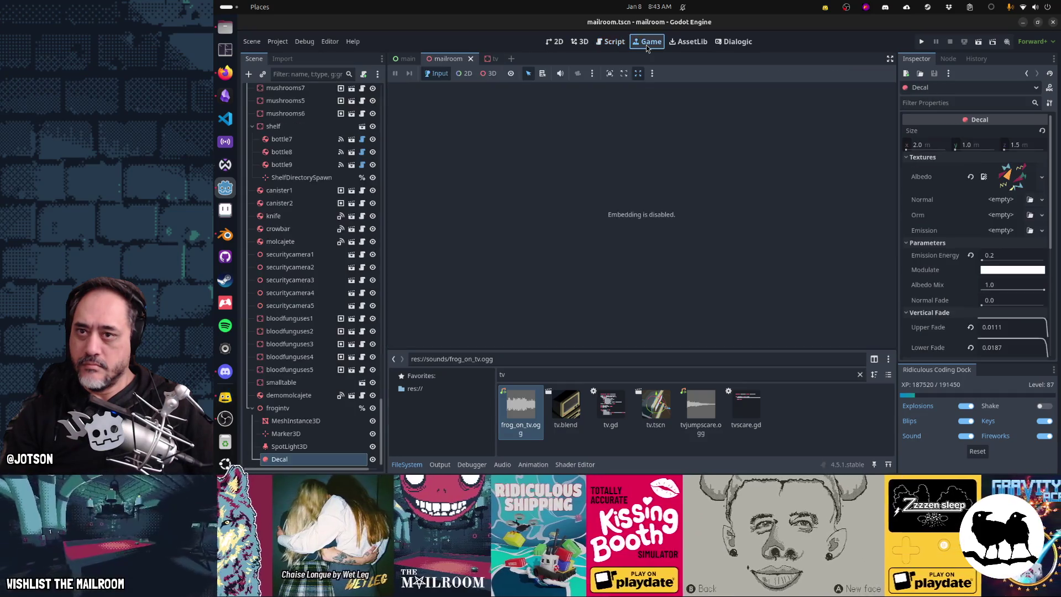
{"action": "left_click", "coordinate": [581, 42]}
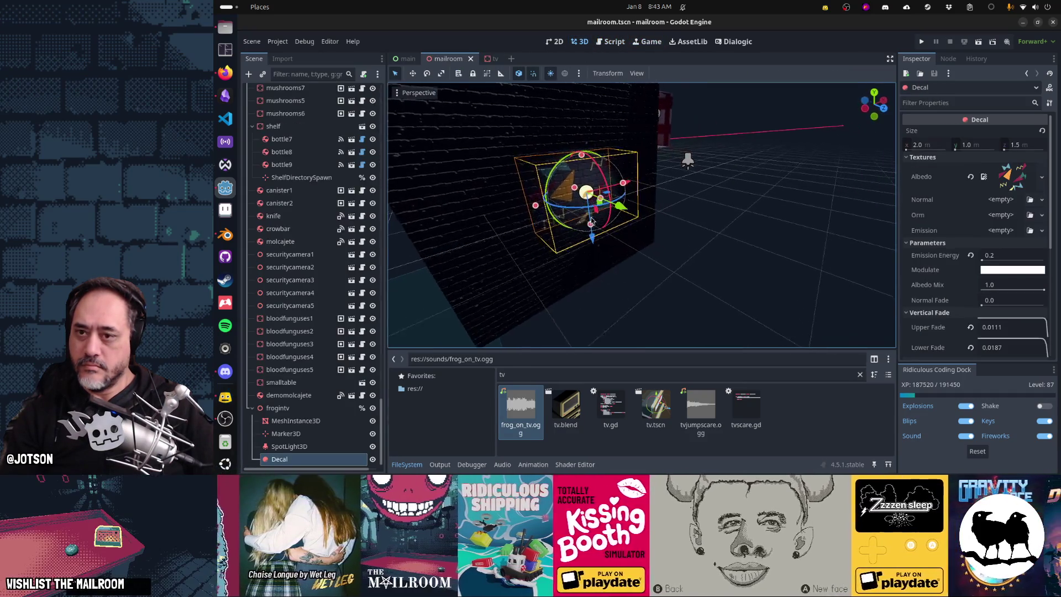
{"action": "double_click", "coordinate": [543, 375]}
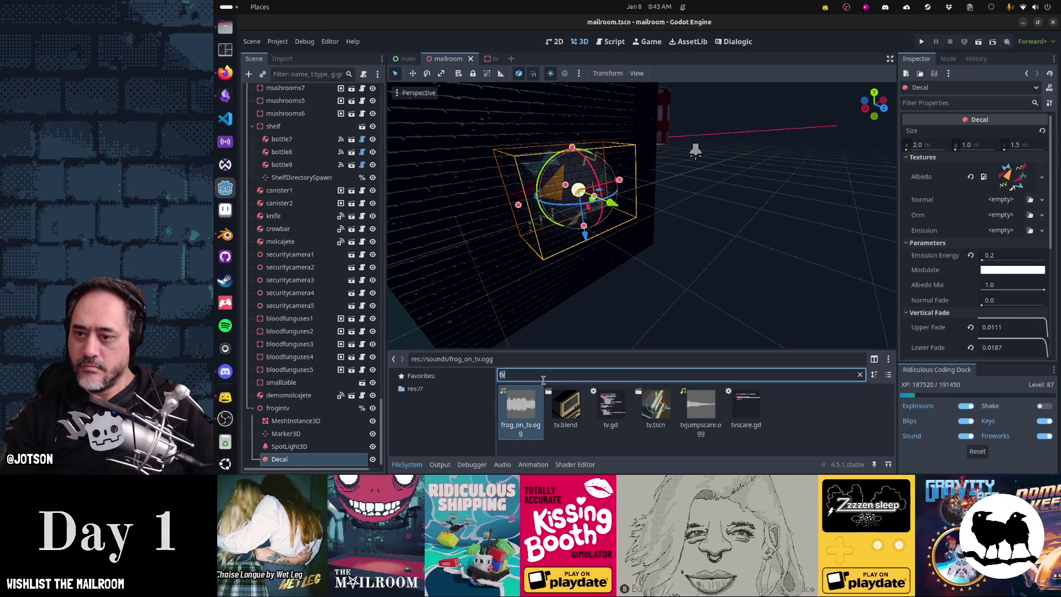
{"action": "type", "text": "disco"}
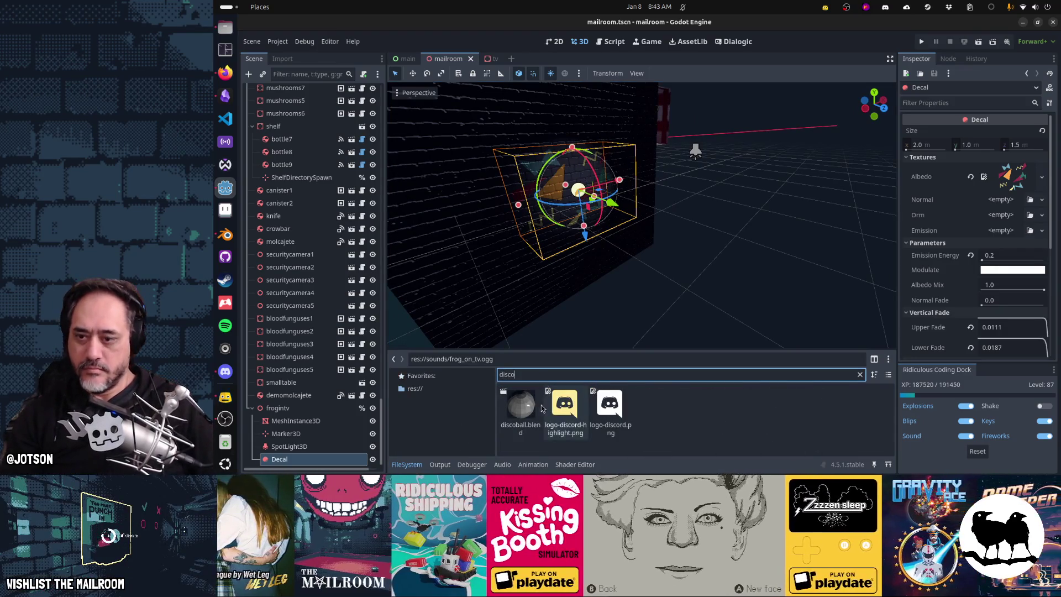
{"action": "left_click", "coordinate": [526, 412]}
{"action": "mouse_move", "coordinate": [518, 415]}
{"action": "left_mouse_down"}
{"action": "mouse_move", "coordinate": [588, 264]}
{"action": "mouse_move", "coordinate": [598, 166]}
{"action": "mouse_move", "coordinate": [600, 180]}
{"action": "left_mouse_up"}
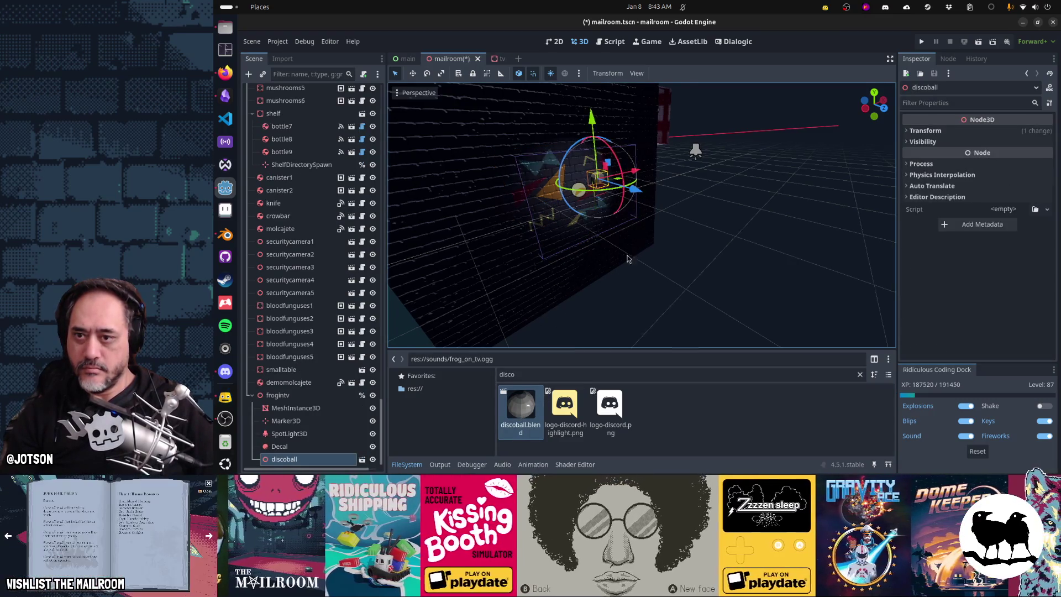
Move the disco ball along the brick wall and raise it slightly into place
{"action": "scroll", "coordinate": [629, 257], "scroll_direction": "up", "scroll_amount": 5}
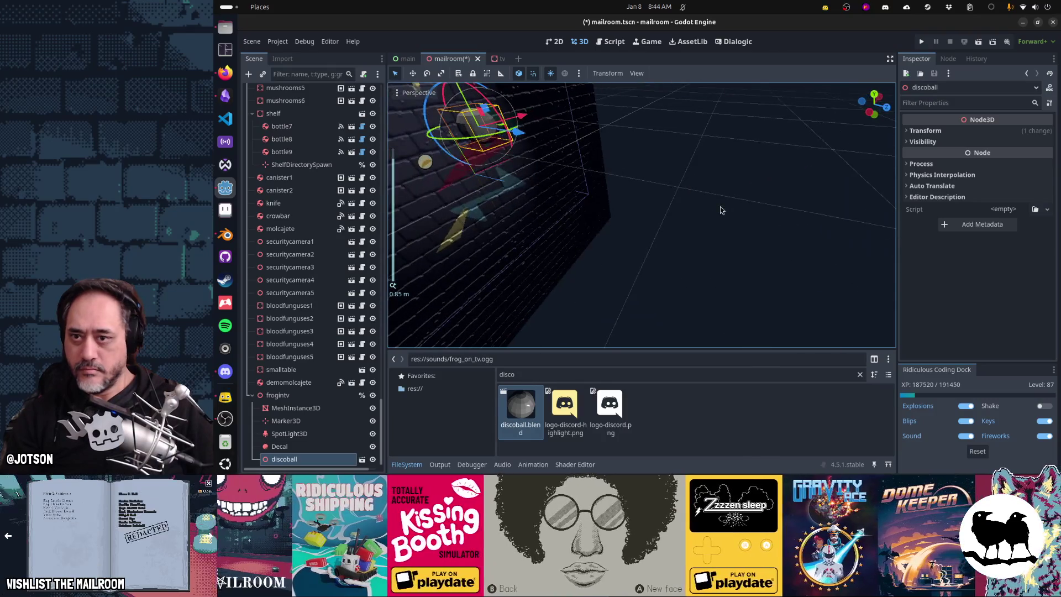
{"action": "scroll", "coordinate": [706, 191], "scroll_direction": "down", "scroll_amount": 2}
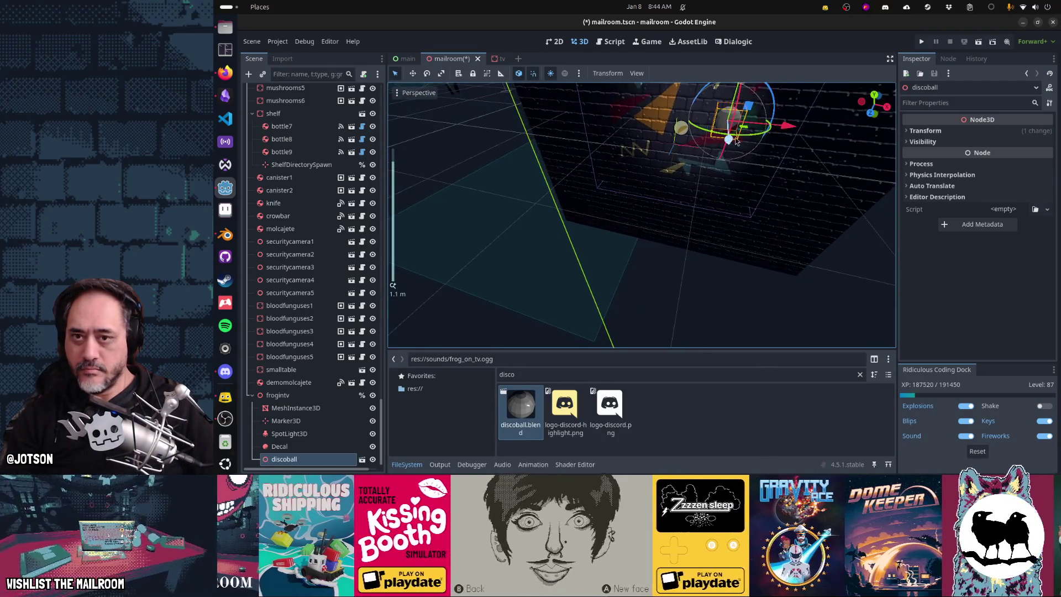
{"action": "key", "text": "f"}
{"action": "mouse_move", "coordinate": [606, 252]}
{"action": "left_mouse_down"}
{"action": "mouse_move", "coordinate": [653, 269]}
{"action": "mouse_move", "coordinate": [734, 150]}
{"action": "left_mouse_up"}
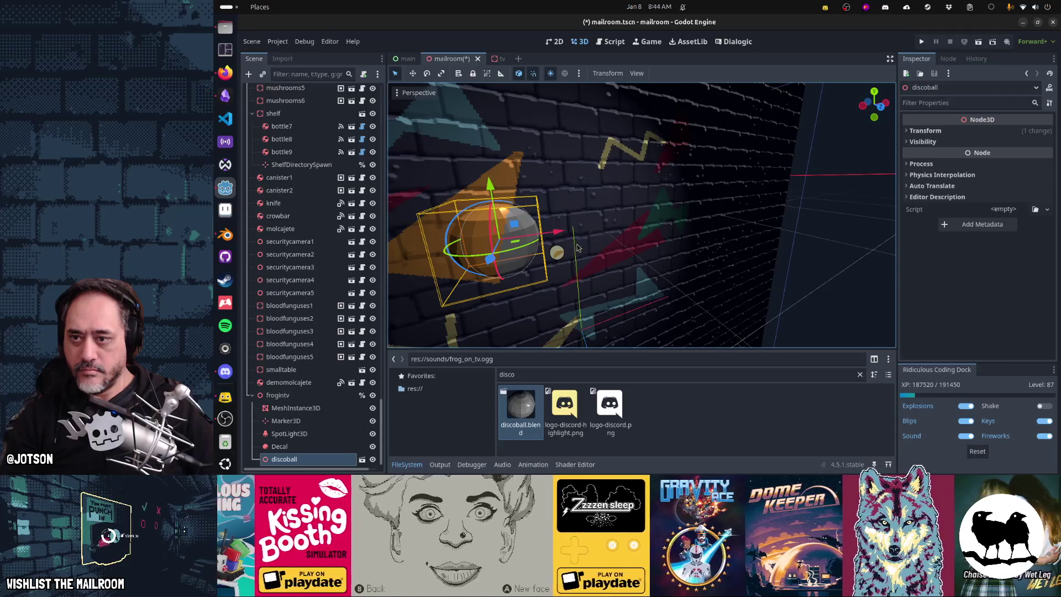
{"action": "scroll", "coordinate": [552, 246], "scroll_direction": "up", "scroll_amount": 3}
{"action": "left_click_drag", "start_coordinate": [552, 245], "coordinate": [718, 282]}
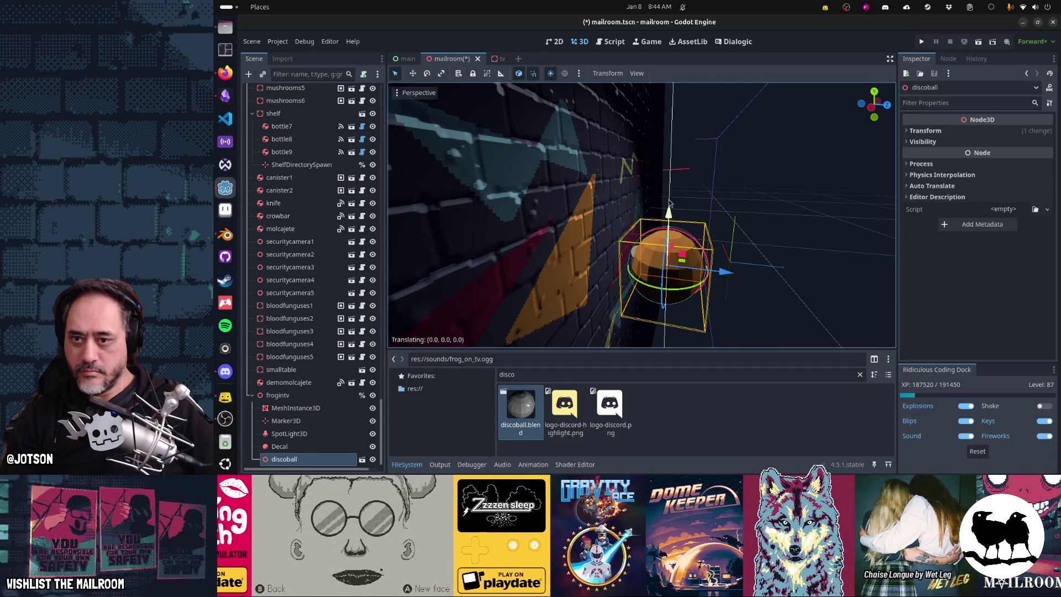
{"action": "left_click_drag", "start_coordinate": [671, 156], "coordinate": [673, 138]}
{"action": "left_click_drag", "start_coordinate": [771, 261], "coordinate": [631, 260]}
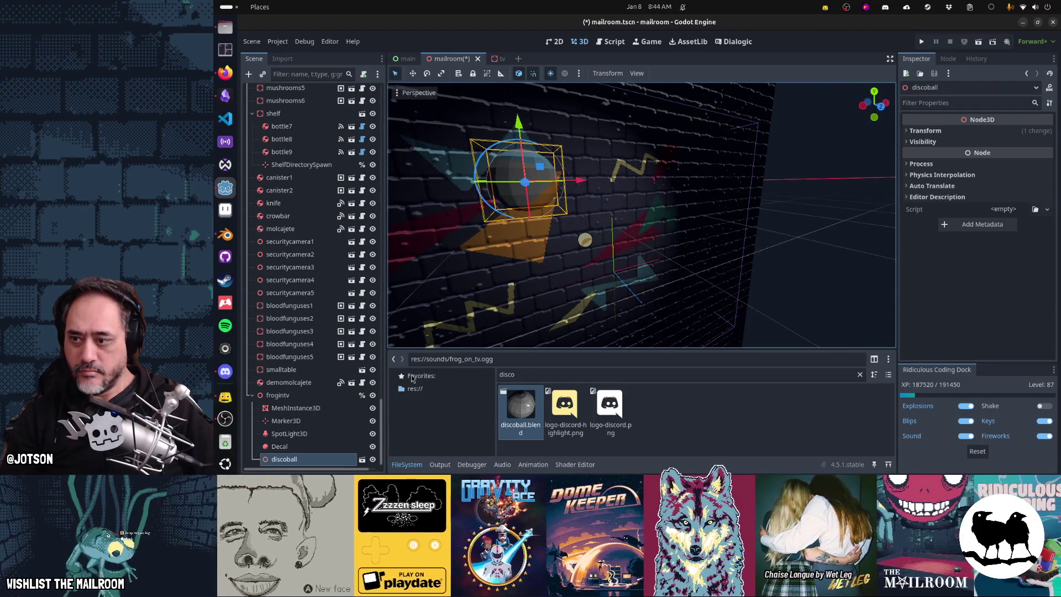
{"action": "left_click", "coordinate": [310, 446]}
Frame the decal to see the disco ball on the wall head-on, then switch to discoball.blend
{"action": "key", "text": "f"}
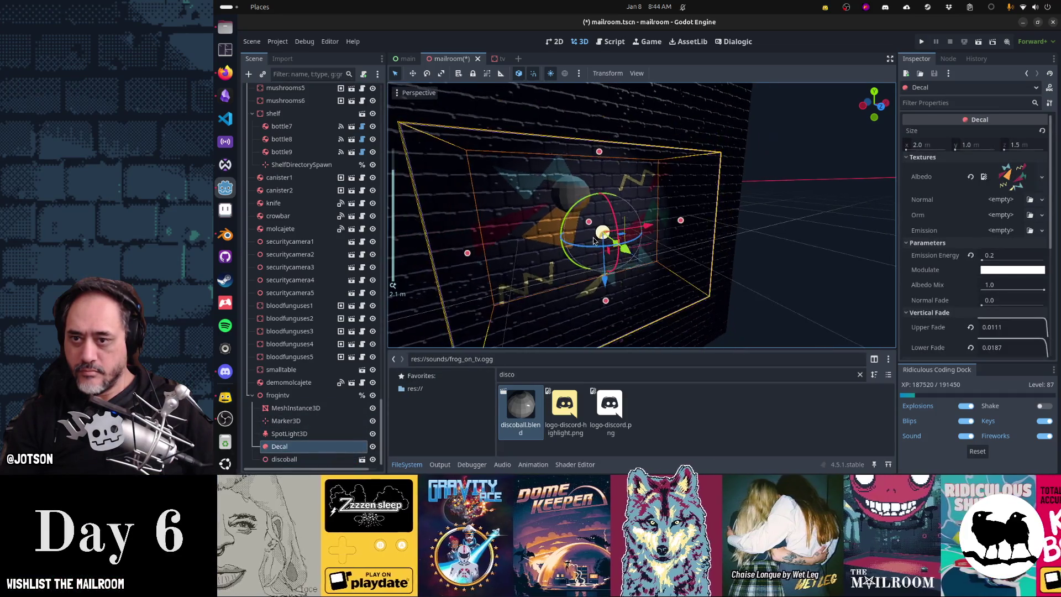
{"action": "mouse_move", "coordinate": [655, 242]}
{"action": "left_mouse_down"}
{"action": "mouse_move", "coordinate": [704, 243]}
{"action": "mouse_move", "coordinate": [646, 238]}
{"action": "left_mouse_up"}
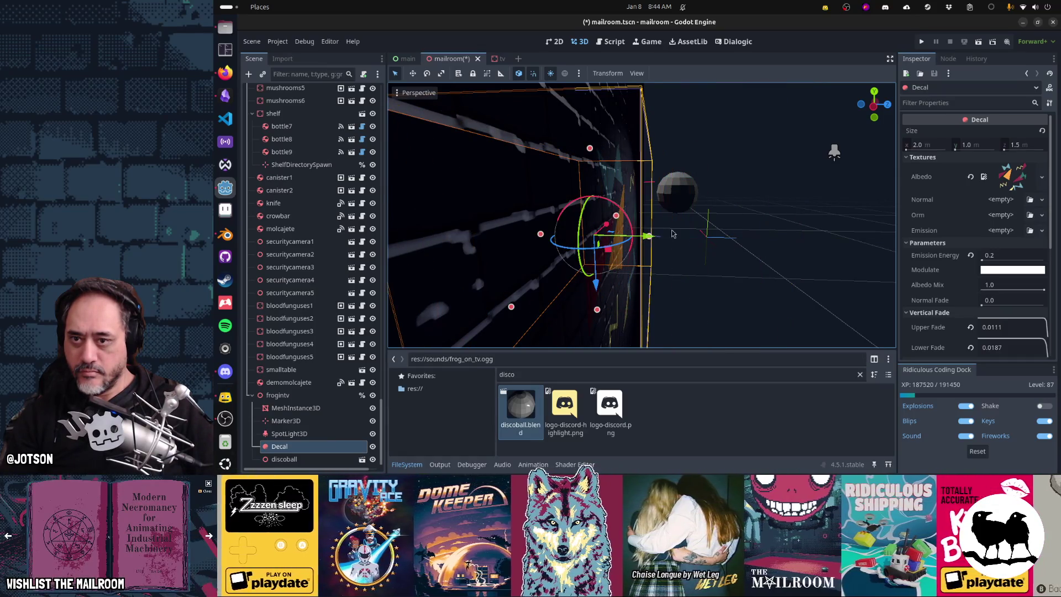
{"action": "mouse_move", "coordinate": [754, 213]}
{"action": "left_mouse_down"}
{"action": "mouse_move", "coordinate": [595, 204]}
{"action": "mouse_move", "coordinate": [610, 226]}
{"action": "mouse_move", "coordinate": [688, 233]}
{"action": "left_mouse_up"}
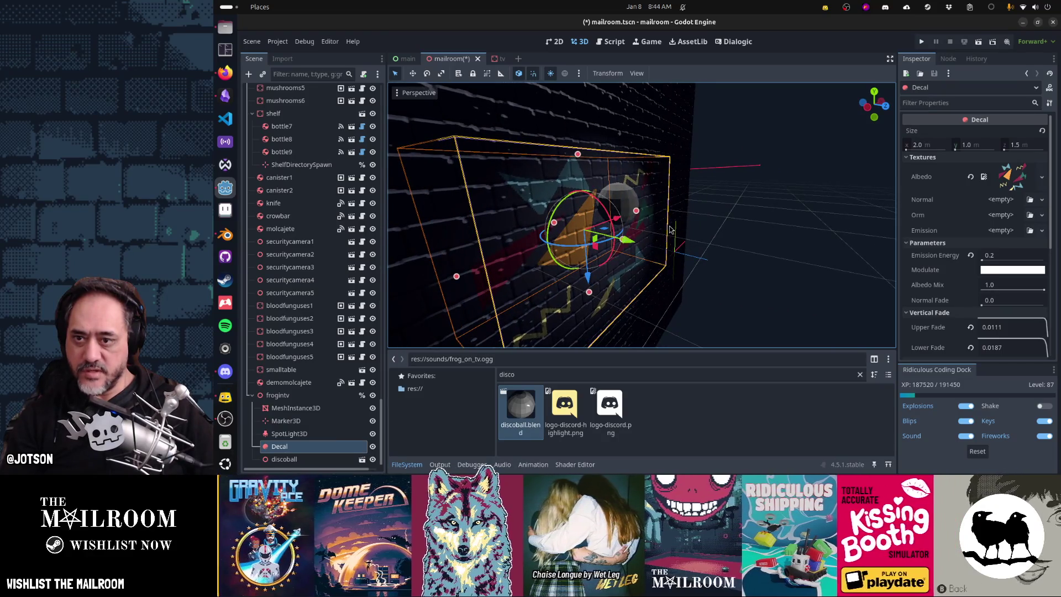
{"action": "key", "text": "alt+Tab"}
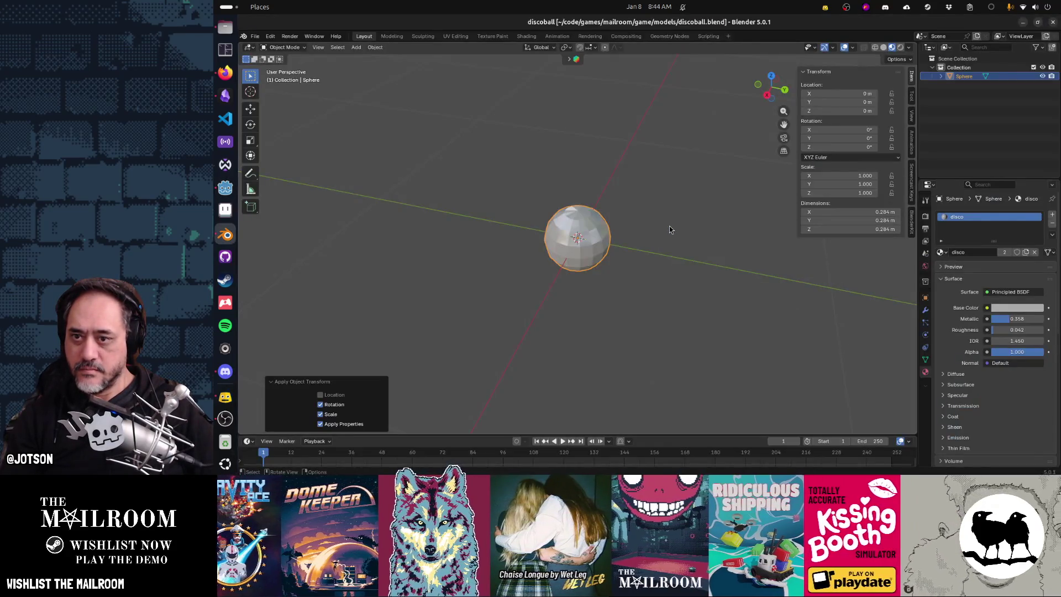
Scale the sphere up about 1.5x to 0.424 m, apply scale and re-save discoball.blend
{"action": "key", "text": "s"}
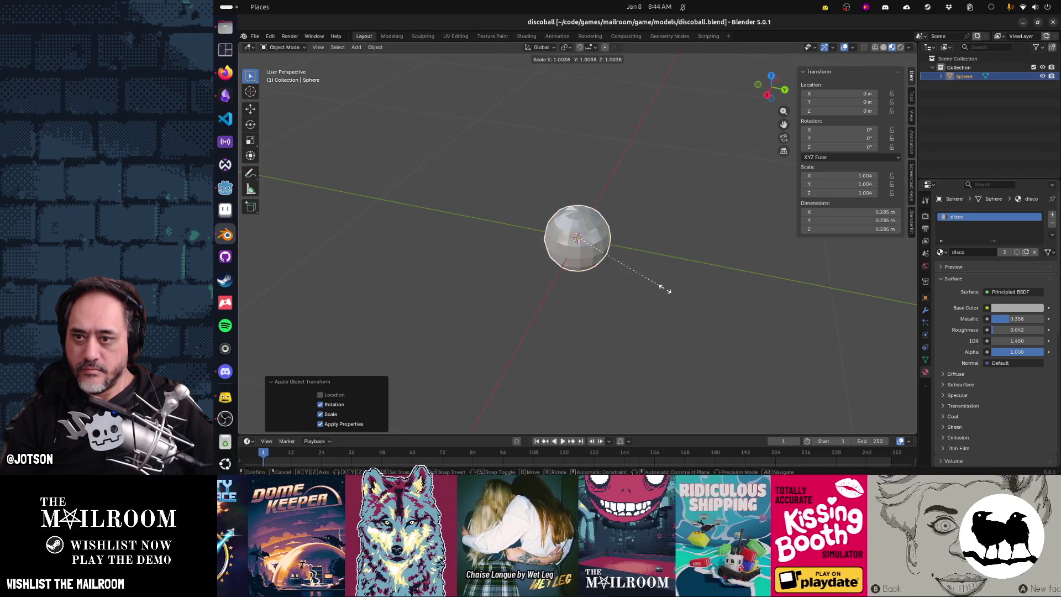
{"action": "left_click", "coordinate": [701, 326]}
{"action": "key", "text": "ctrl+a"}
{"action": "left_click", "coordinate": [701, 326]}
{"action": "key", "text": "ctrl+s"}
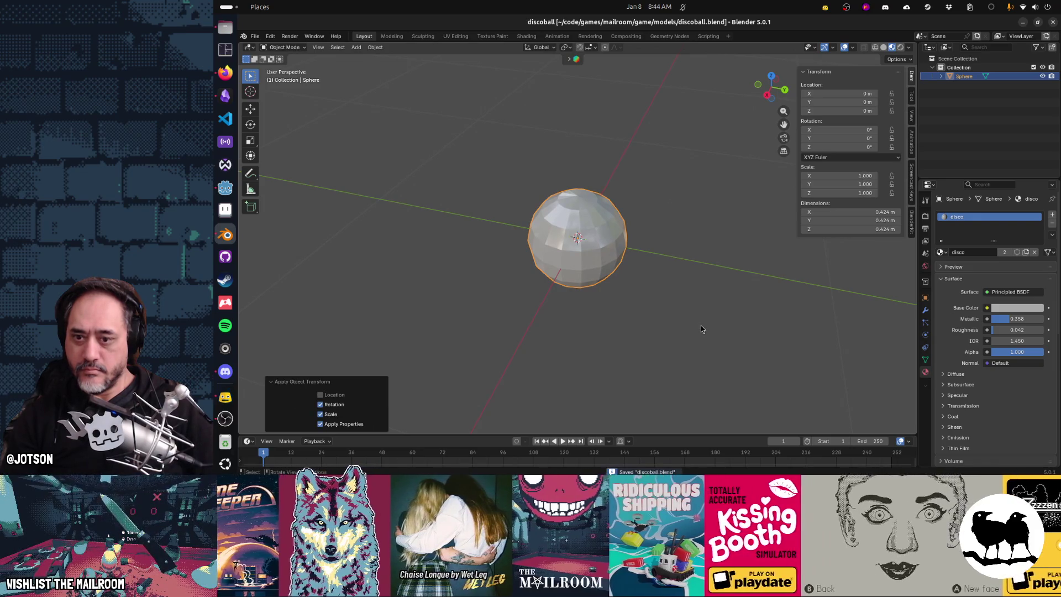
{"action": "key", "text": "alt+Tab"}
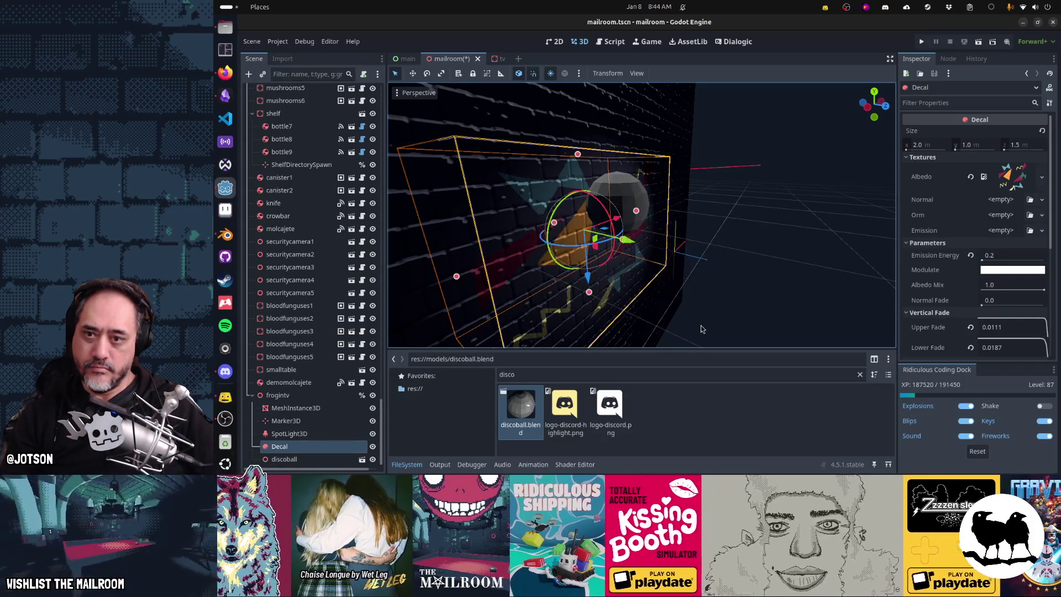
Check the enlarged disco ball from a new angle, save the mailroom scene, and switch to the tv scene
{"action": "mouse_move", "coordinate": [701, 329]}
{"action": "left_mouse_down"}
{"action": "mouse_move", "coordinate": [681, 254]}
{"action": "mouse_move", "coordinate": [694, 251]}
{"action": "mouse_move", "coordinate": [626, 268]}
{"action": "left_mouse_up"}
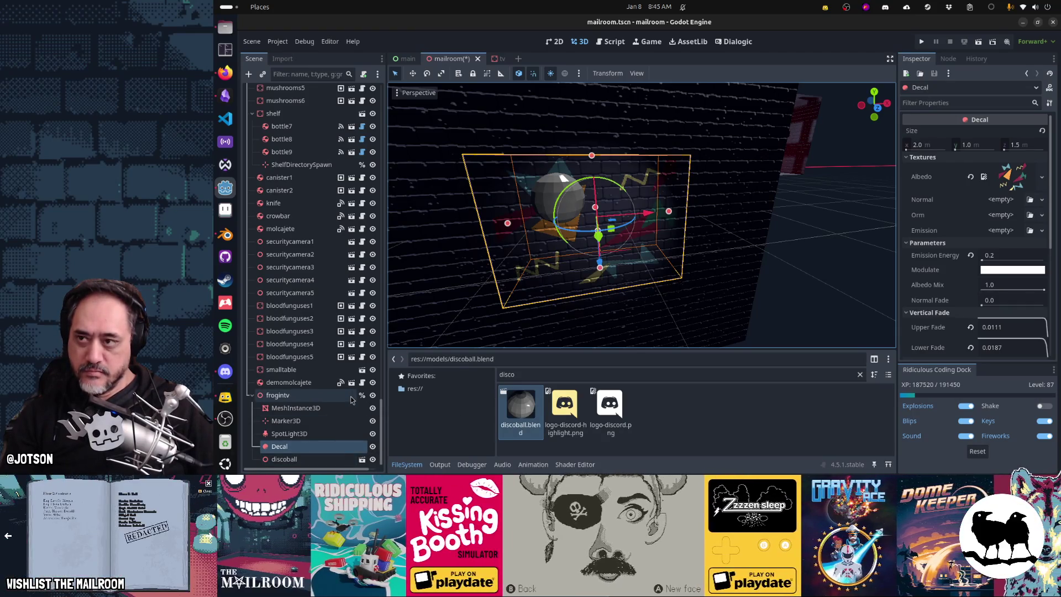
{"action": "key", "text": "ctrl+s"}
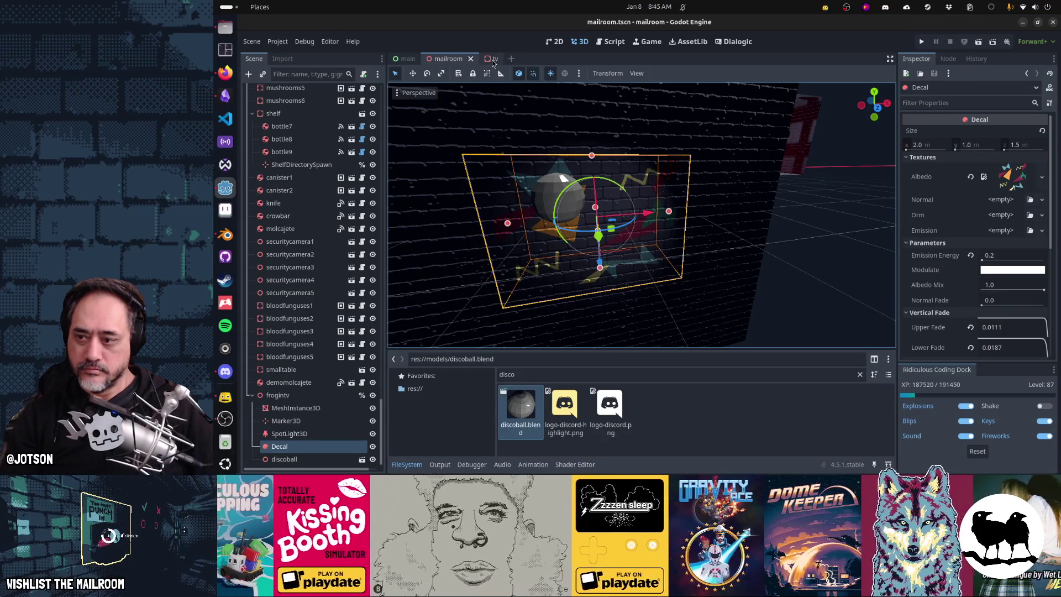
{"action": "left_click", "coordinate": [494, 60]}
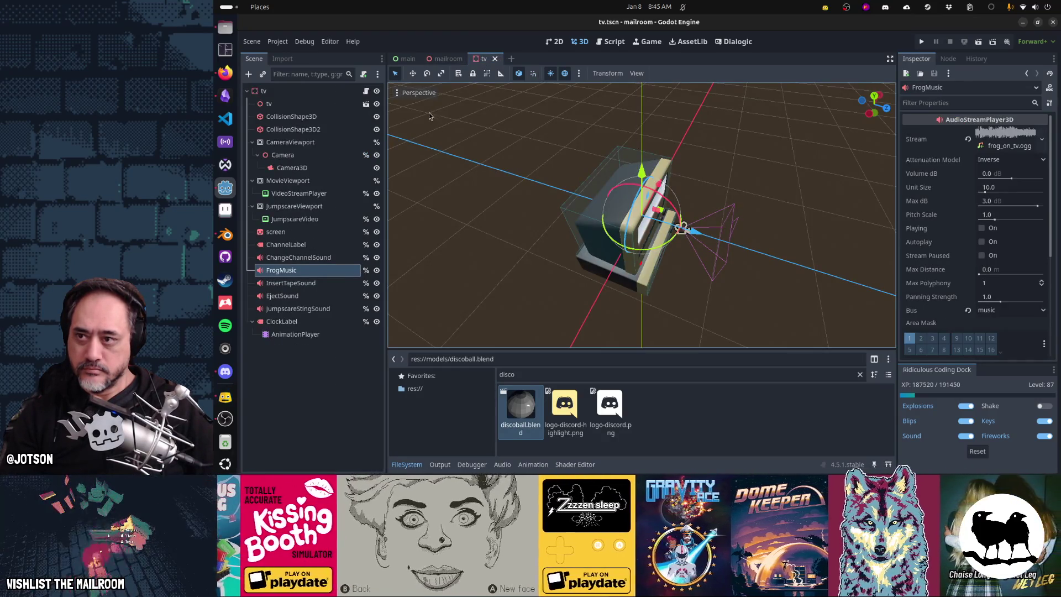
Look over the tv scene's script, briefly checking the 3D and 2D views
{"action": "left_click", "coordinate": [366, 90]}
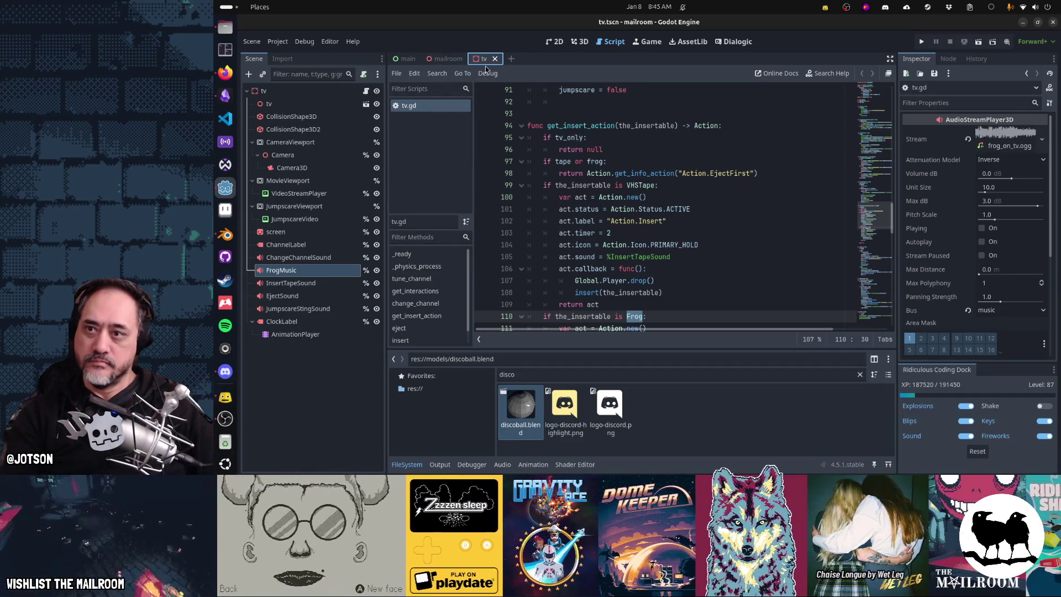
{"action": "key", "text": "ctrl+F2"}
{"action": "key", "text": "ctrl+F1"}
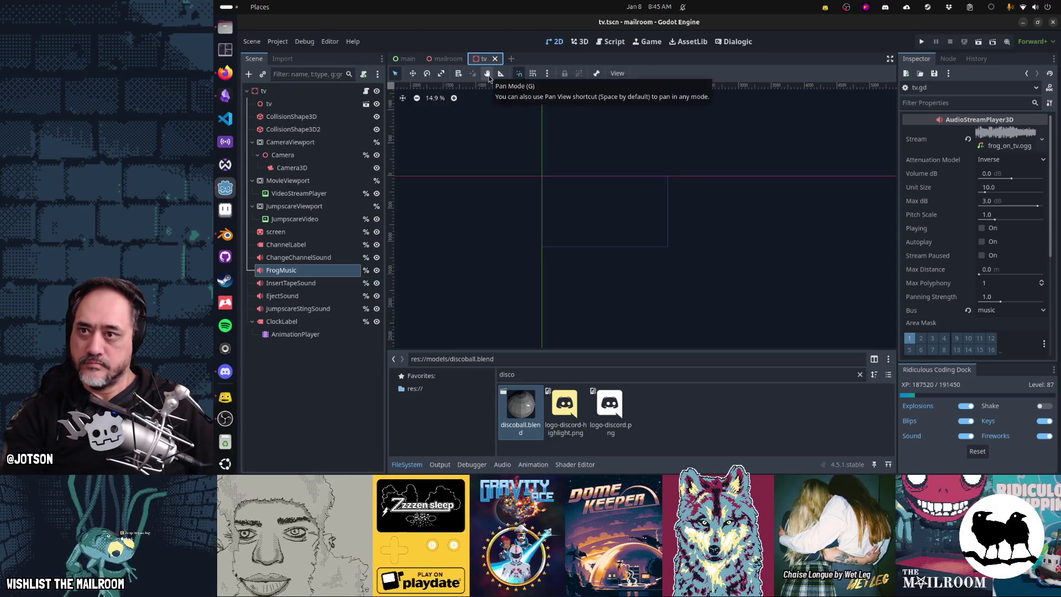
{"action": "key", "text": "ctrl+F3"}
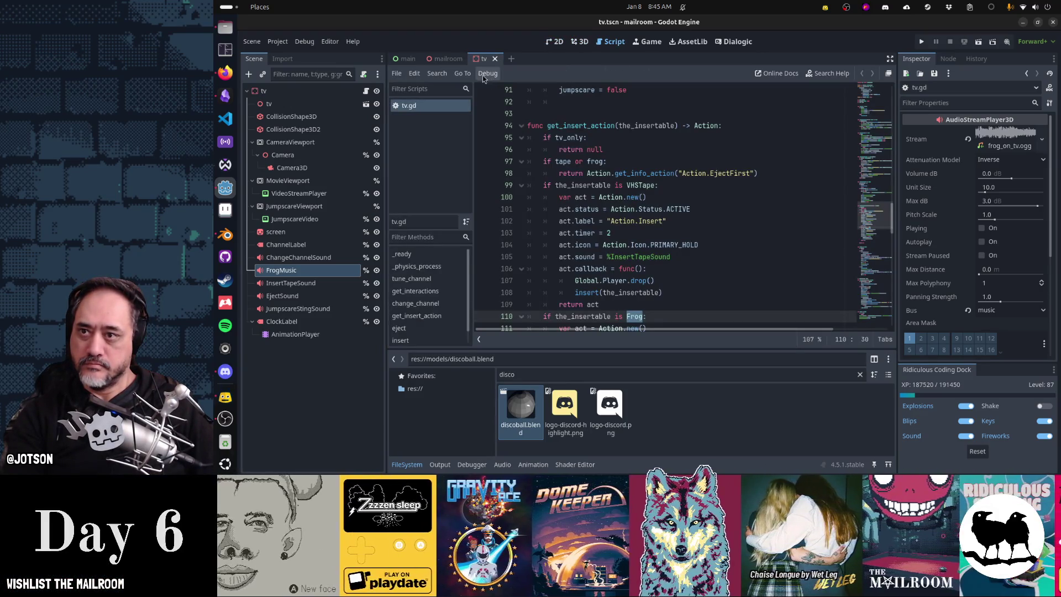
Back in the mailroom scene, add an AnimationPlayer as a child of frogintv
{"action": "left_click", "coordinate": [445, 64]}
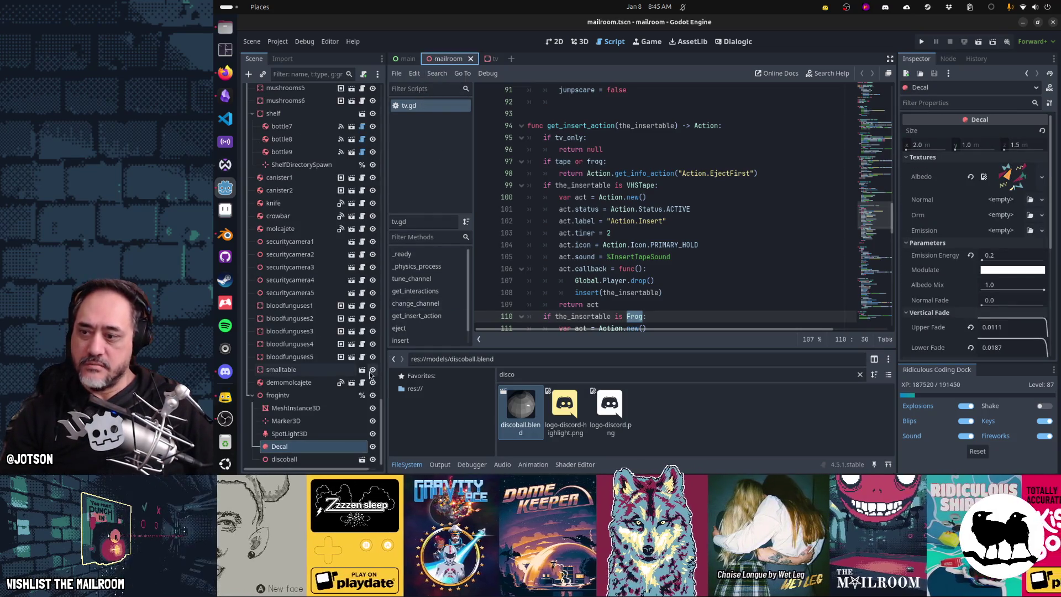
{"action": "left_click", "coordinate": [333, 395]}
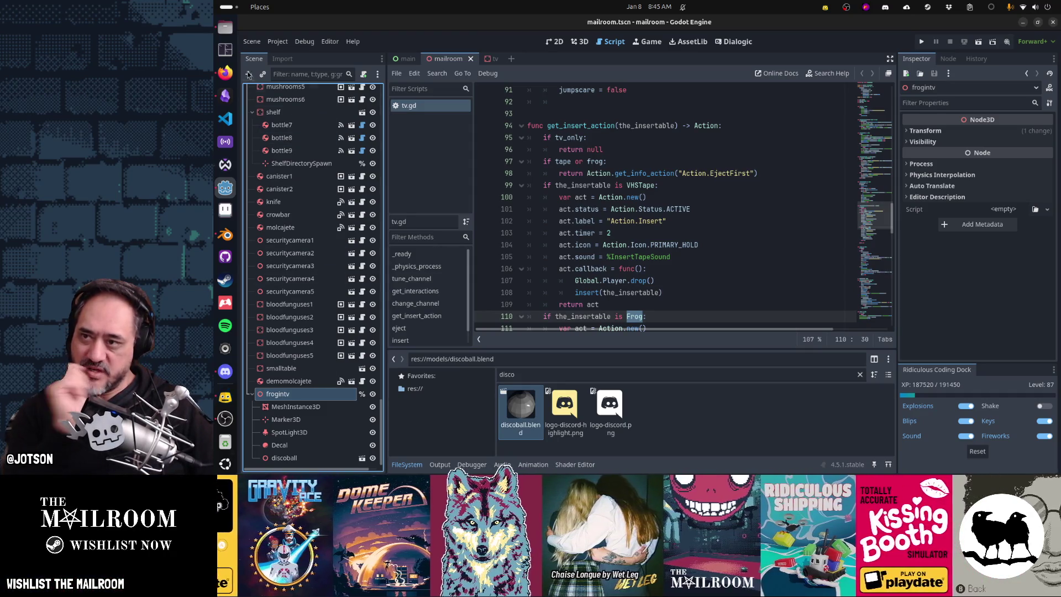
{"action": "left_click", "coordinate": [248, 74]}
{"action": "type", "text": "animation"}
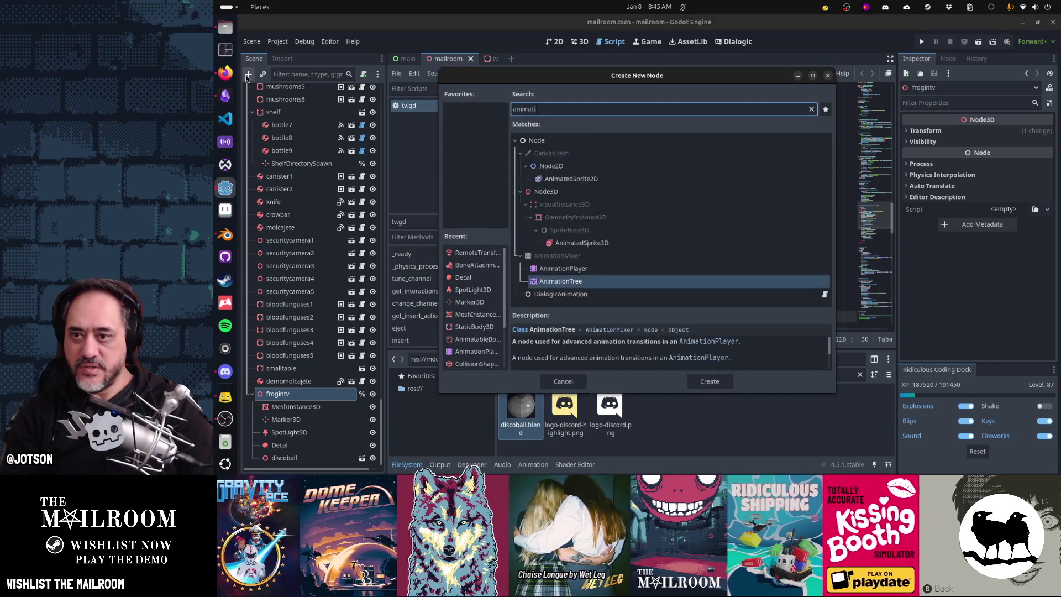
{"action": "key", "text": "Up"}
{"action": "key", "text": "Return"}
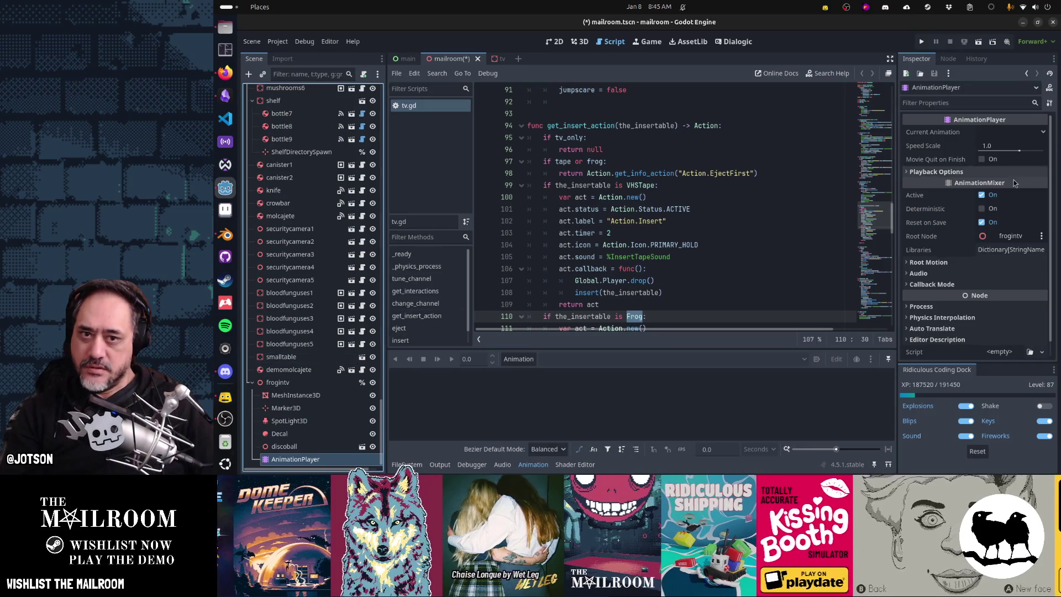
Create a new animation named default in the AnimationPlayer, then return to the 3D view
{"action": "left_click", "coordinate": [518, 359]}
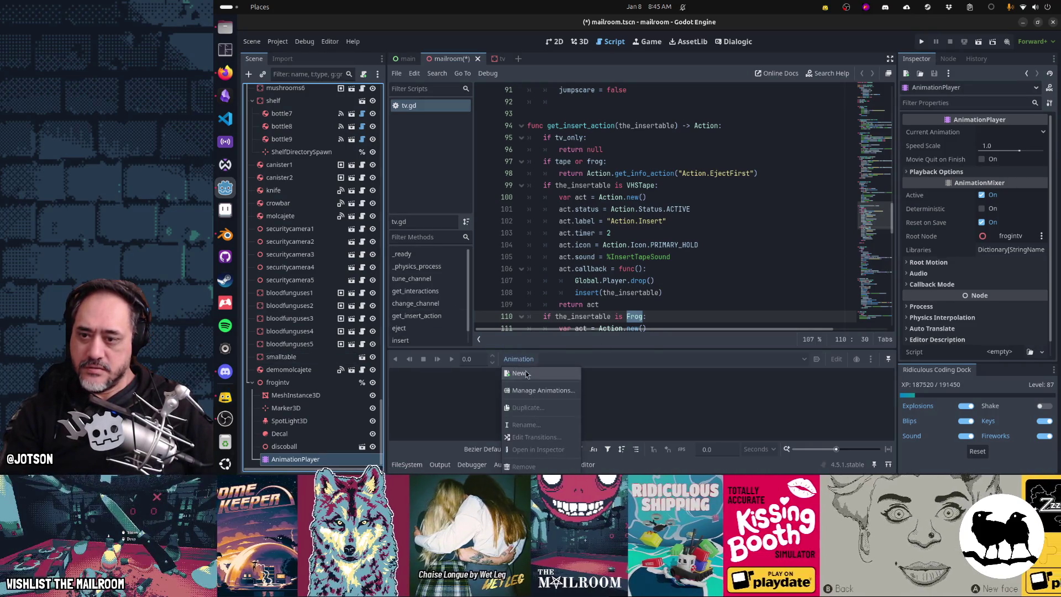
{"action": "left_click", "coordinate": [520, 373]}
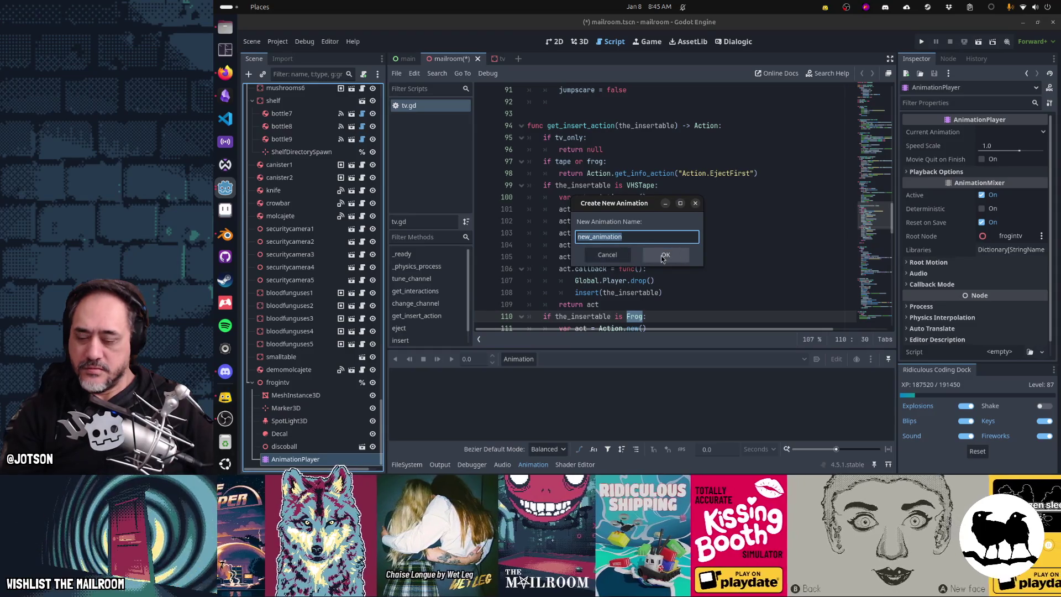
{"action": "type", "text": "on"}
{"action": "left_click", "coordinate": [663, 256]}
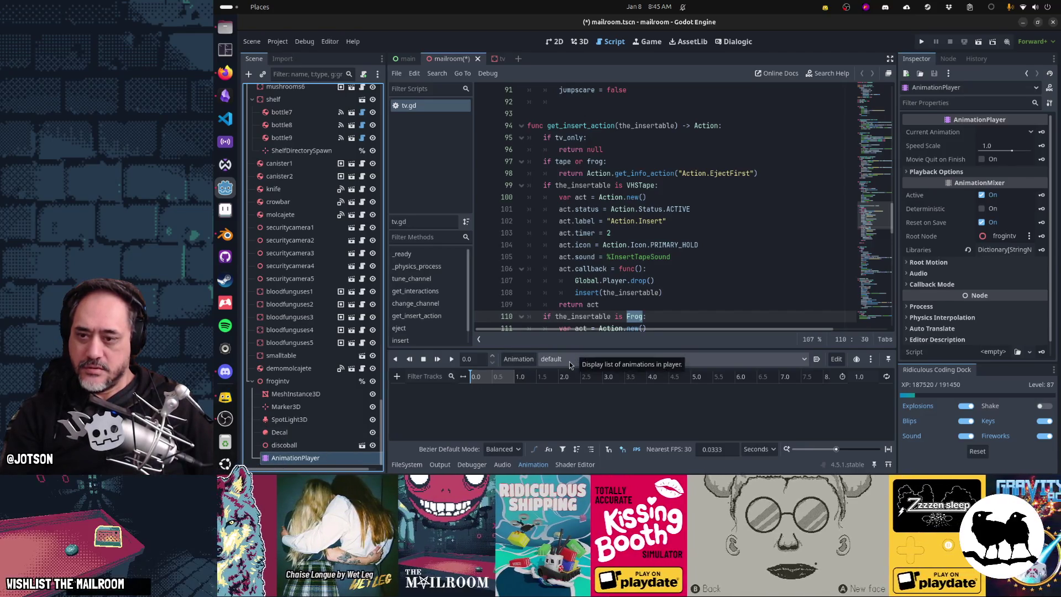
{"action": "key", "text": "ctrl+F2"}
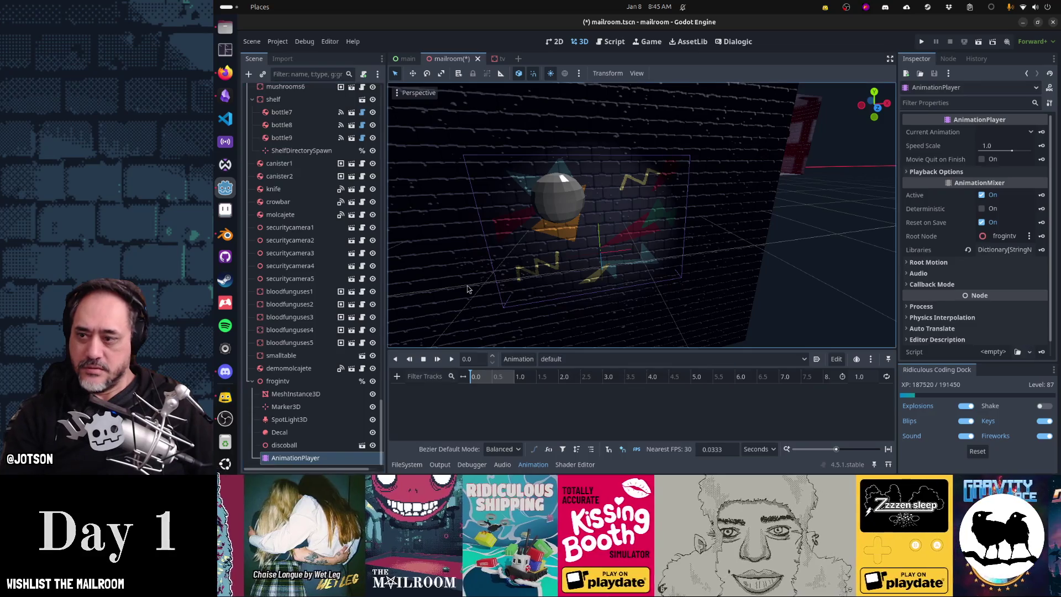
Key the discoball's rotation at 0 and at 1 second with Y set to 360
{"action": "left_click", "coordinate": [335, 445]}
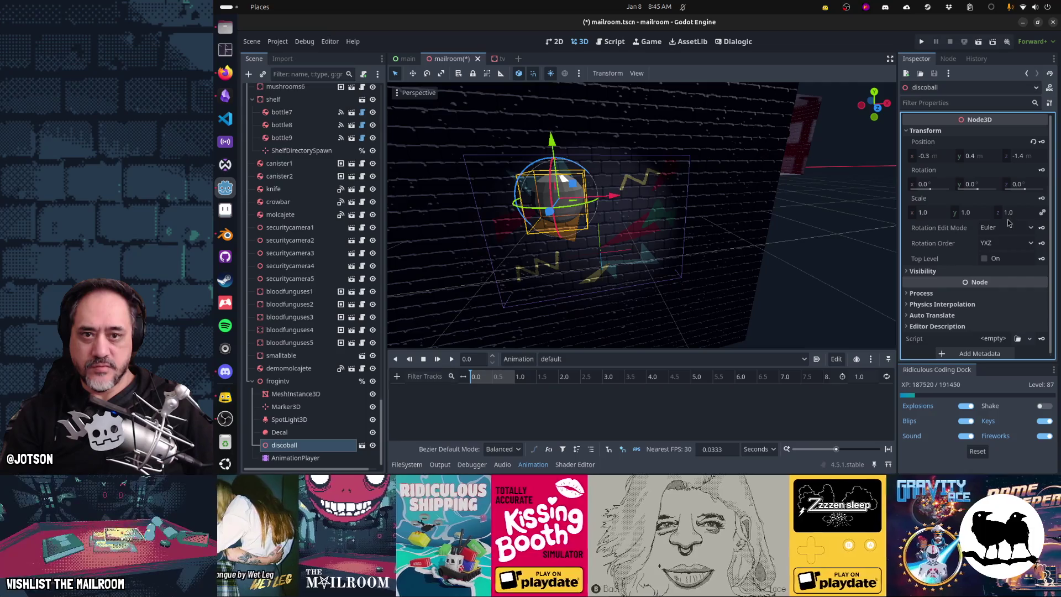
{"action": "left_click", "coordinate": [1041, 170]}
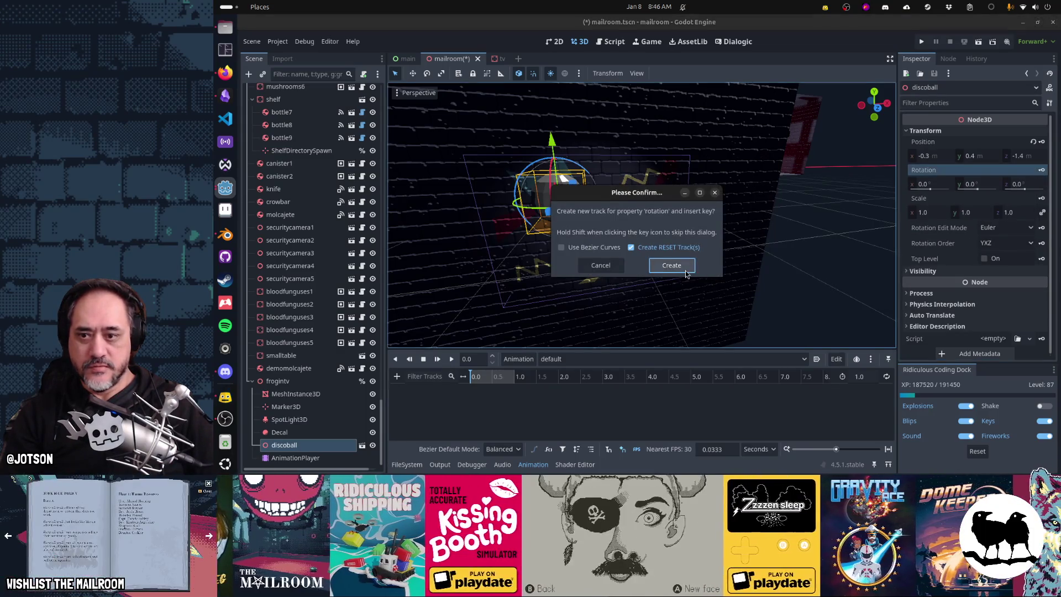
{"action": "key", "text": "Return"}
{"action": "left_click", "coordinate": [519, 377]}
{"action": "left_click", "coordinate": [969, 184]}
{"action": "type", "text": "360"}
{"action": "key", "text": "Return"}
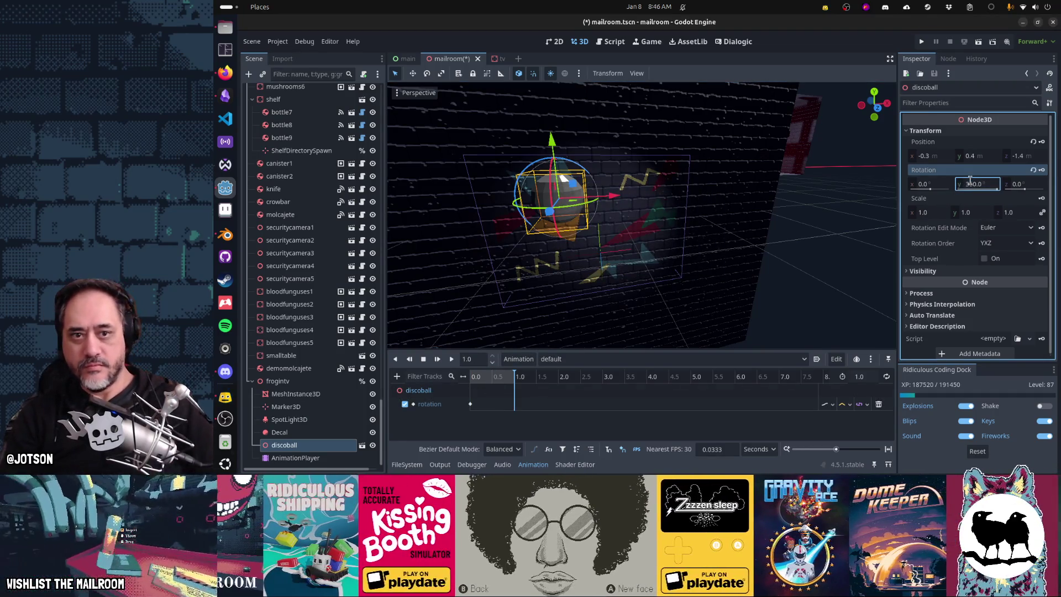
{"action": "left_click", "coordinate": [1041, 171]}
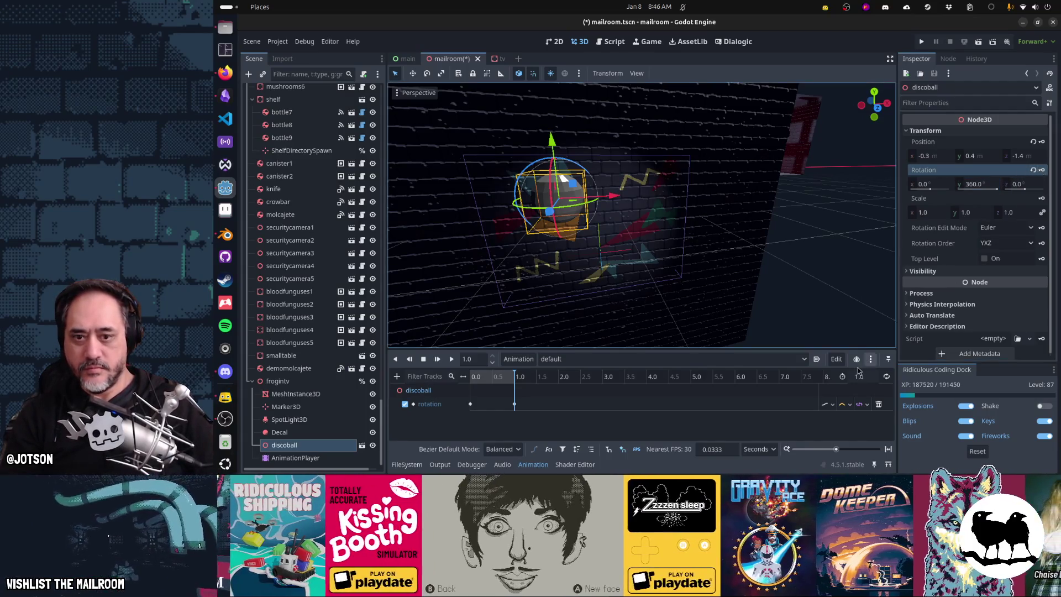
Turn on loop and autoplay, preview the spin, and set the animation length to 5 seconds
{"action": "left_click", "coordinate": [886, 376]}
{"action": "left_click", "coordinate": [816, 359]}
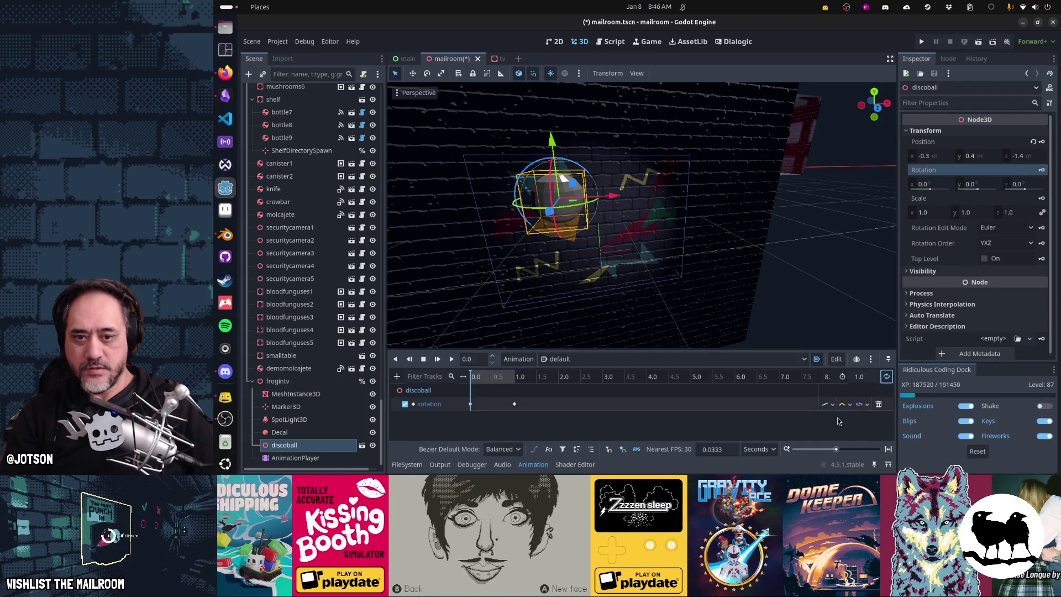
{"action": "left_click", "coordinate": [437, 359]}
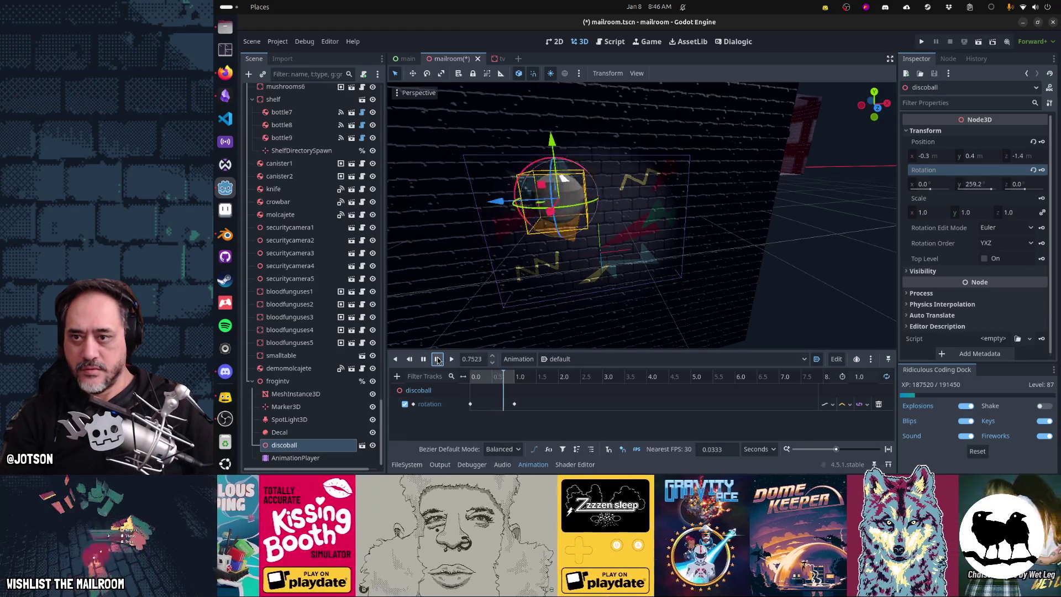
{"action": "left_click", "coordinate": [859, 376]}
{"action": "type", "text": "5."}
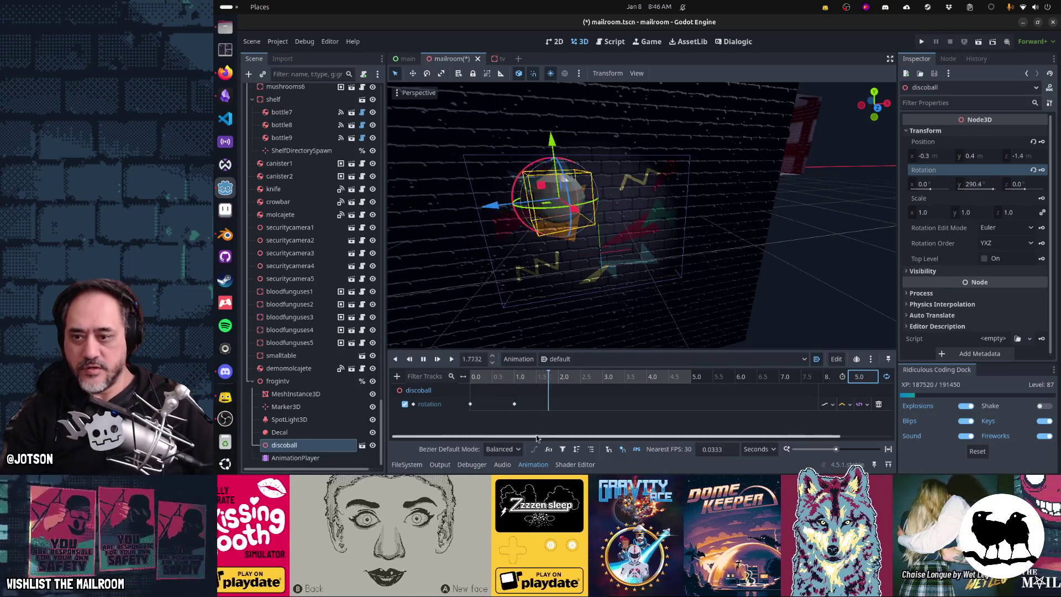
{"action": "left_click", "coordinate": [514, 404]}
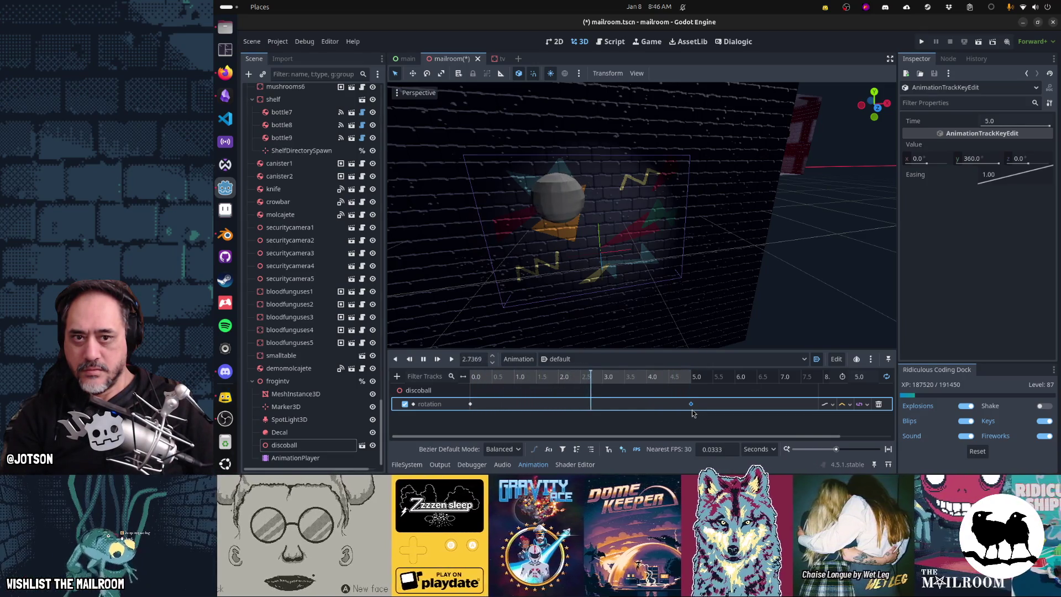
Set the end keyframe's Y rotation to 360, then select frogintv
{"action": "left_click", "coordinate": [982, 164]}
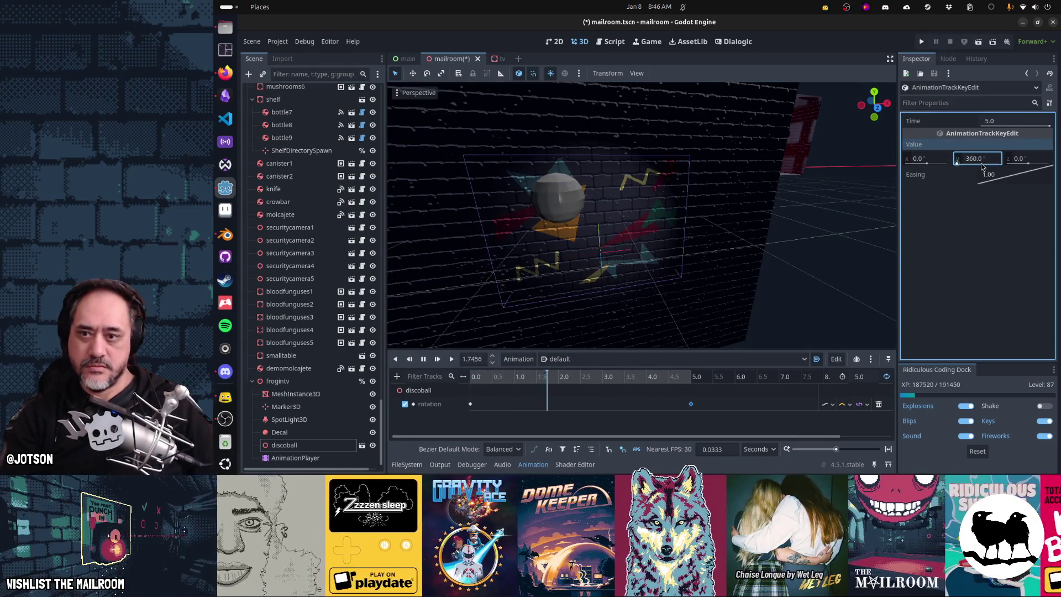
{"action": "left_click", "coordinate": [982, 165]}
{"action": "type", "text": "360"}
{"action": "key", "text": "Return"}
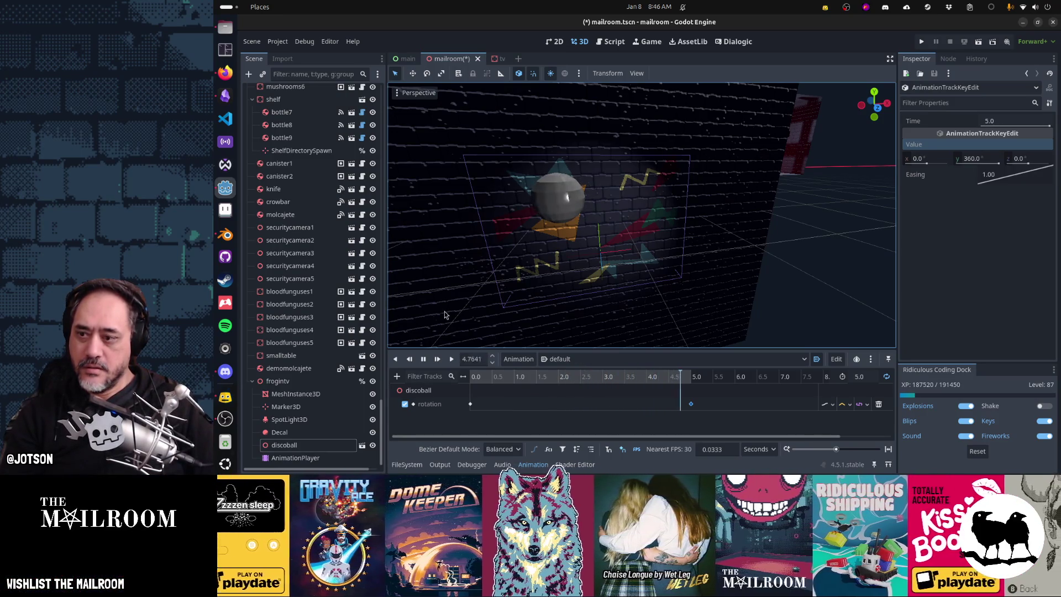
{"action": "left_click", "coordinate": [314, 381]}
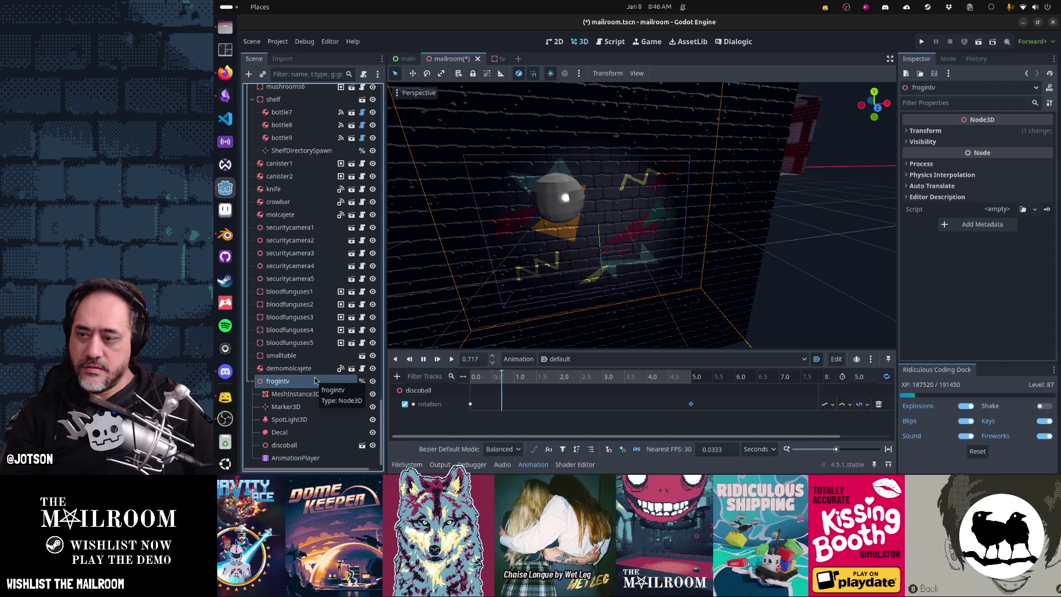
Add a VisibleOnScreenEnabler3D under frogintv and review its Enabling mode options
{"action": "left_click", "coordinate": [249, 76]}
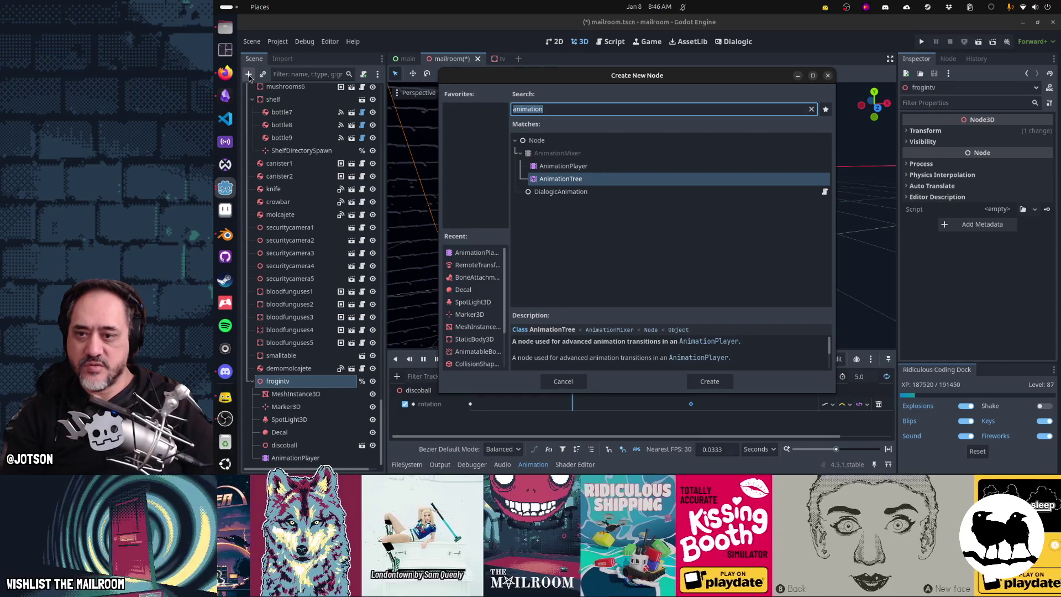
{"action": "type", "text": "visible"}
{"action": "key", "text": "Return"}
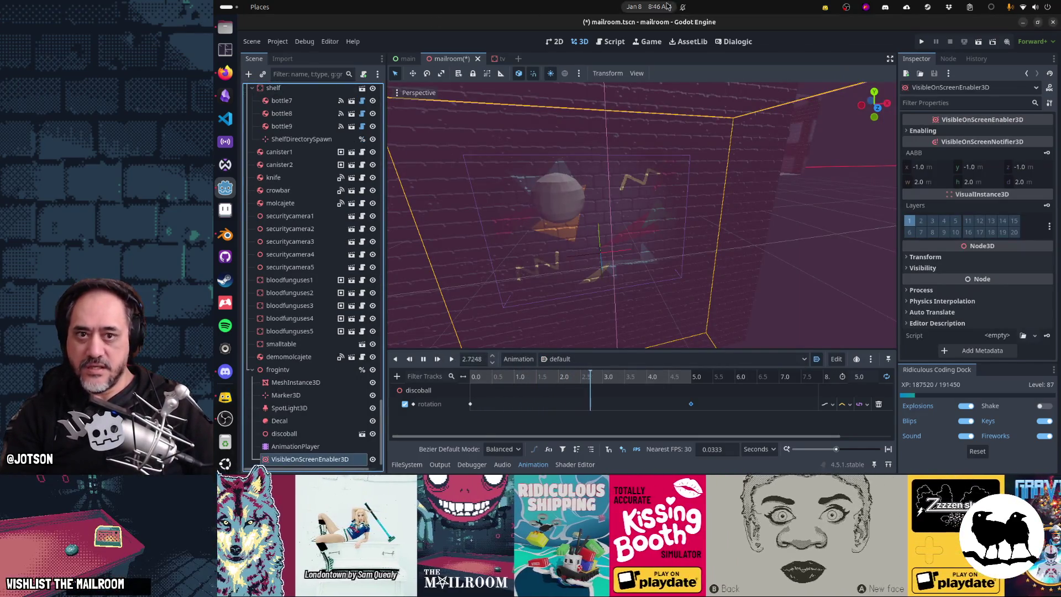
{"action": "left_click", "coordinate": [931, 133]}
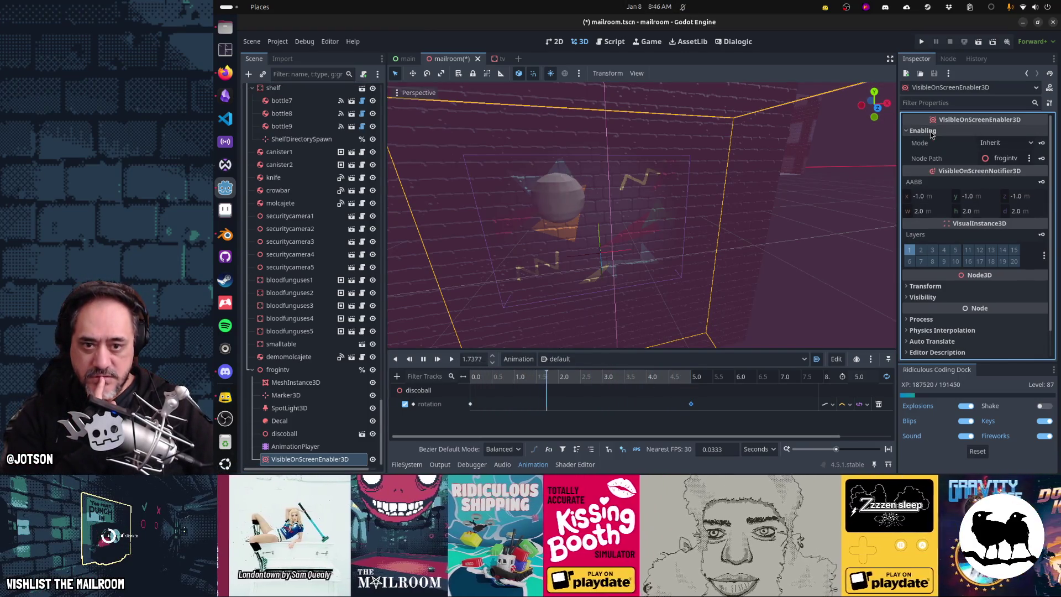
{"action": "mouse_move", "coordinate": [941, 180]}
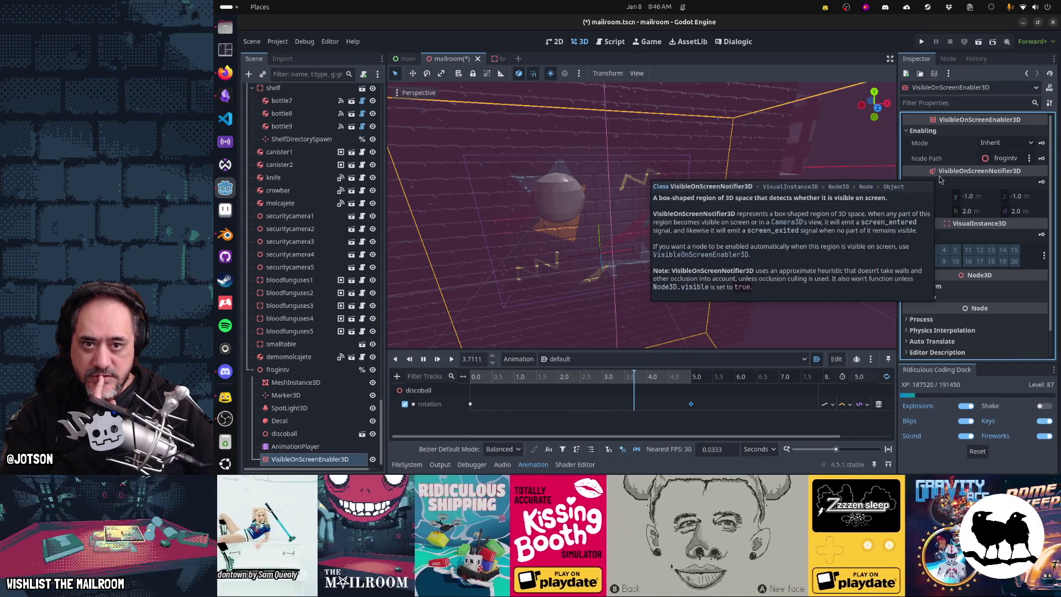
{"action": "scroll", "coordinate": [941, 180], "scroll_direction": "down", "scroll_amount": 1}
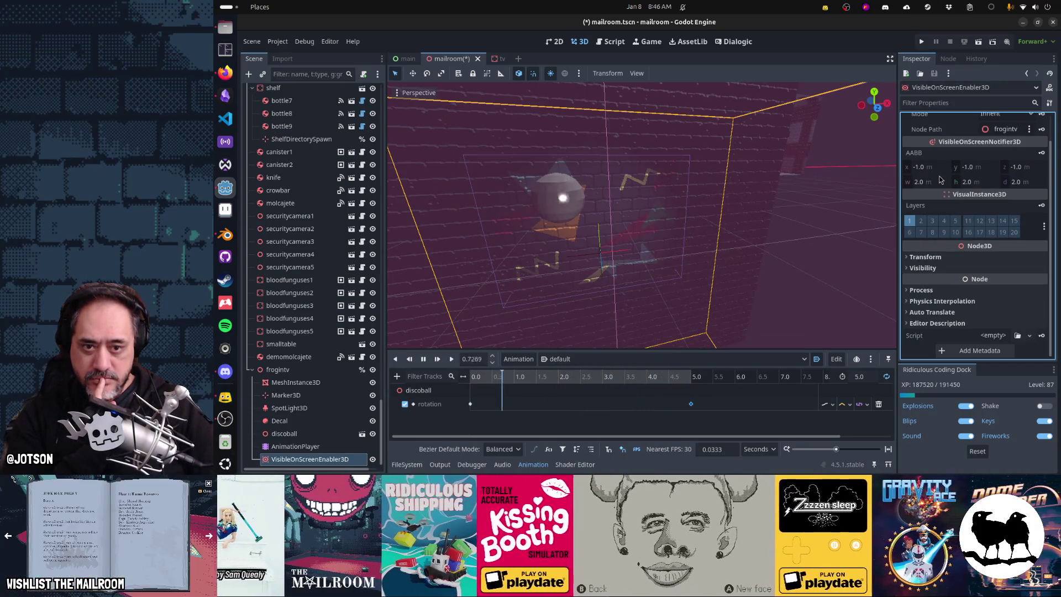
{"action": "scroll", "coordinate": [940, 179], "scroll_direction": "up", "scroll_amount": 1}
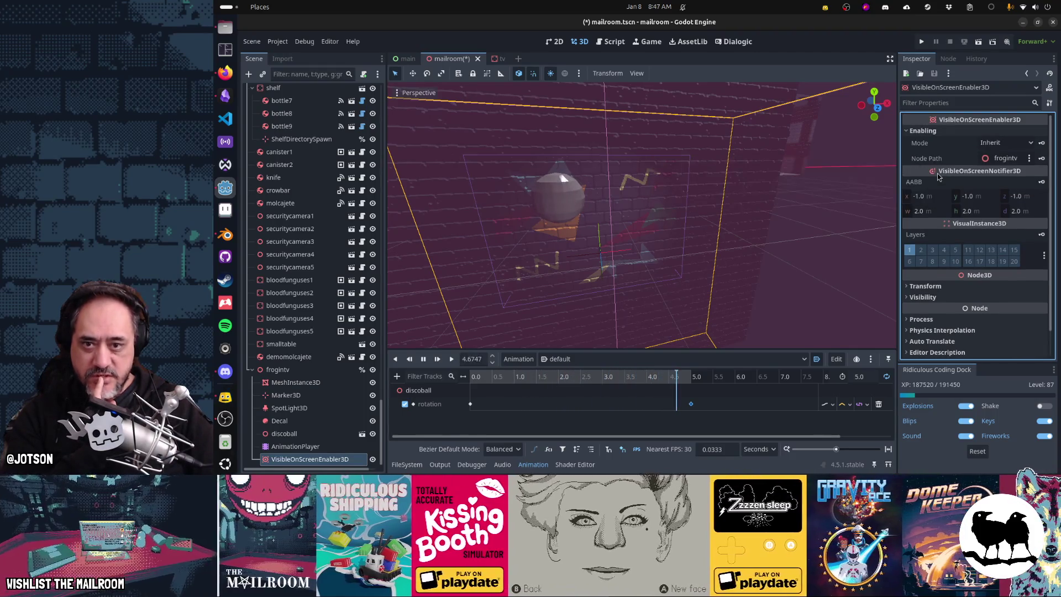
{"action": "left_click", "coordinate": [997, 145]}
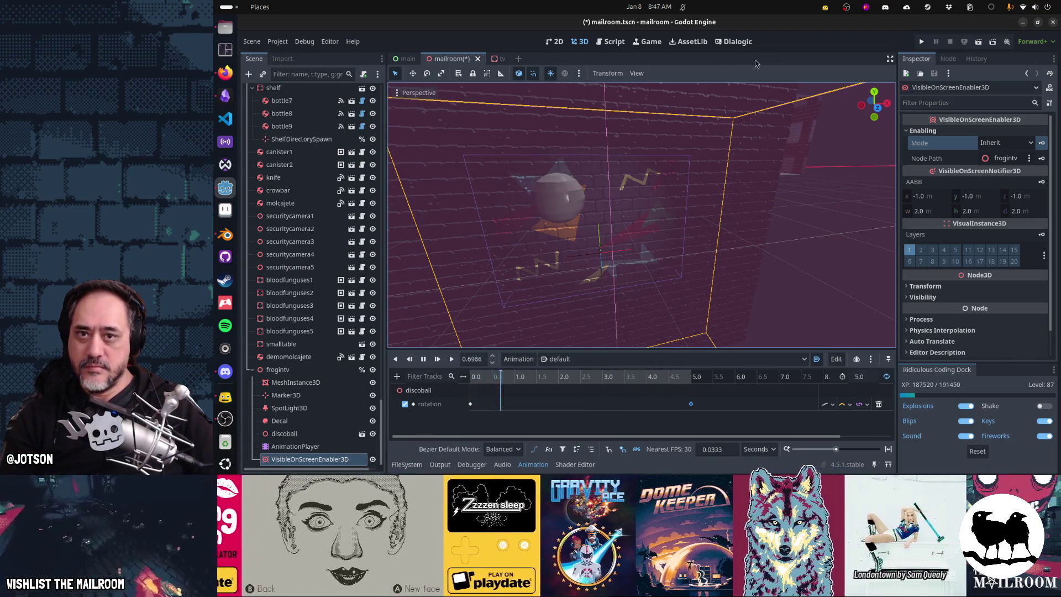
Find the VisibleOnScreenEnabler3D class reference through help search, then select the enabler node in the tree
{"action": "left_click", "coordinate": [613, 42]}
{"action": "left_click", "coordinate": [829, 73]}
{"action": "type", "text": "visi"}
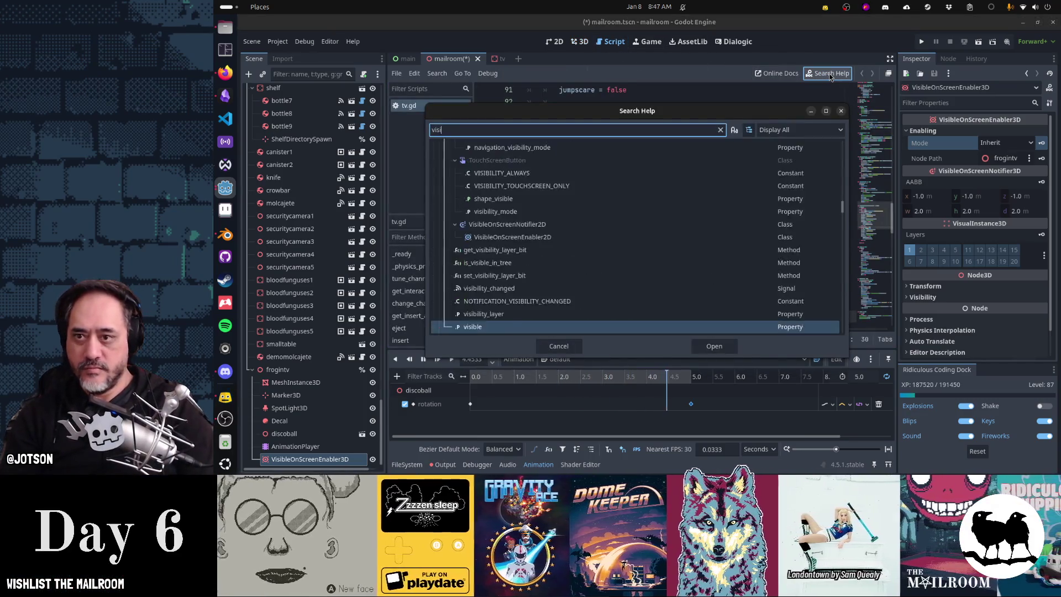
{"action": "type", "text": "bile"}
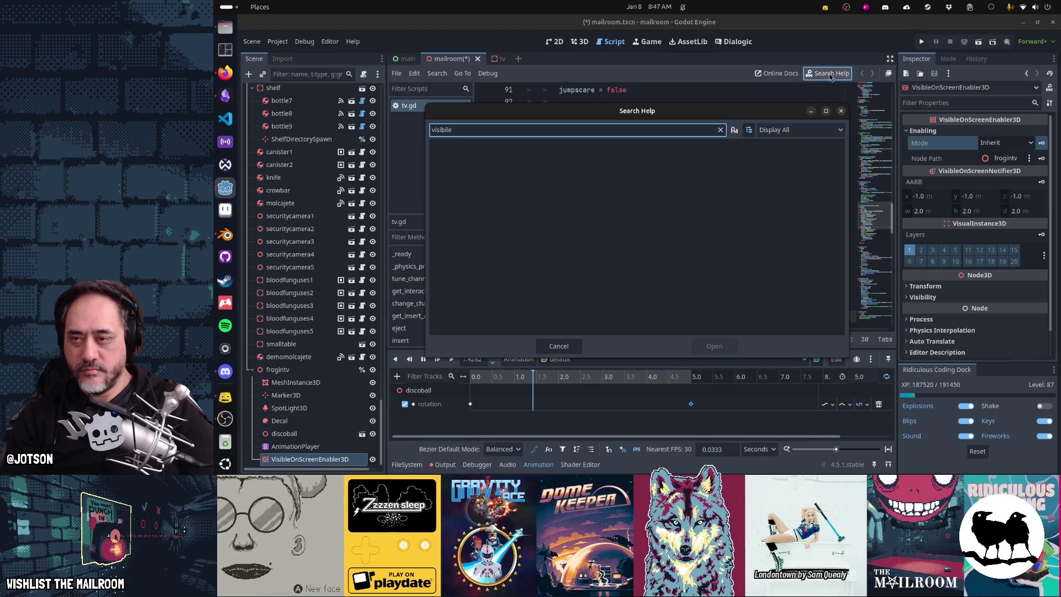
{"action": "type", "text": "onscreen"}
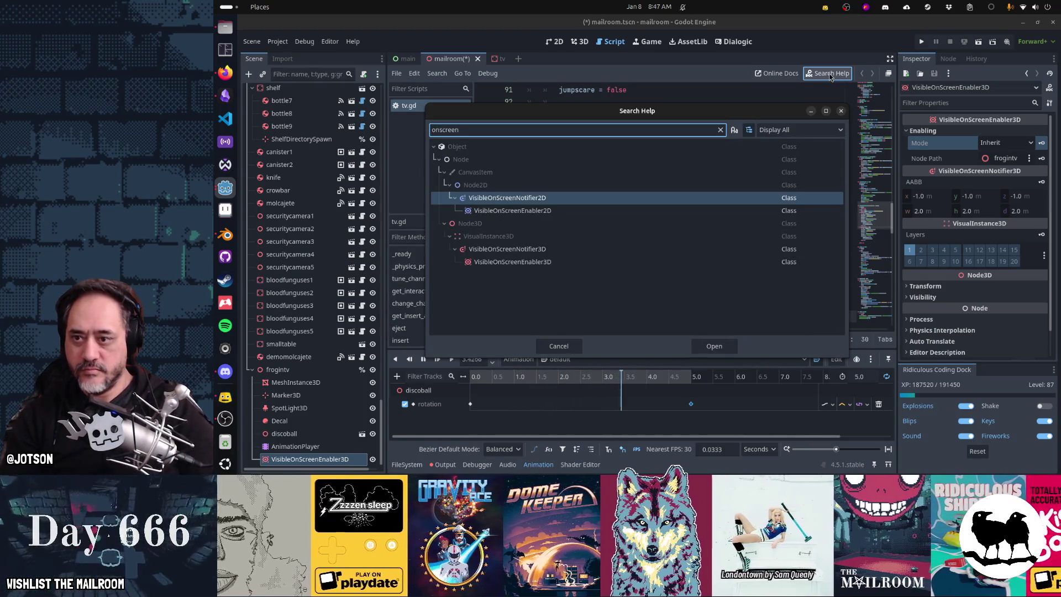
{"action": "key", "text": "Down"}
{"action": "key", "text": "Down"}
{"action": "key", "text": "Down"}
{"action": "key", "text": "Down"}
{"action": "key", "text": "Return"}
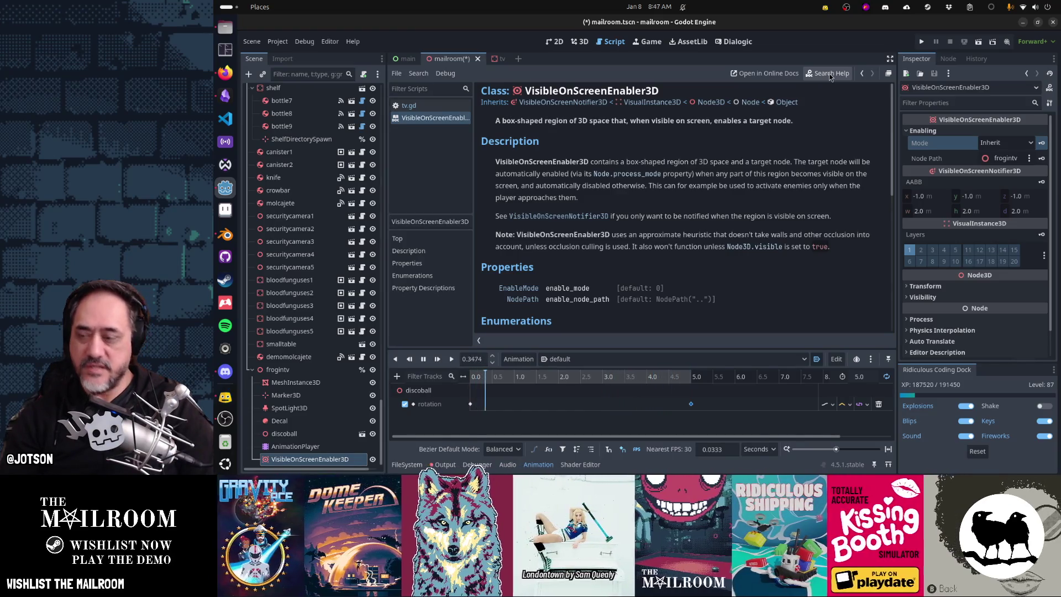
{"action": "left_click", "coordinate": [308, 461]}
{"action": "left_click_drag", "start_coordinate": [309, 462], "coordinate": [310, 459]}
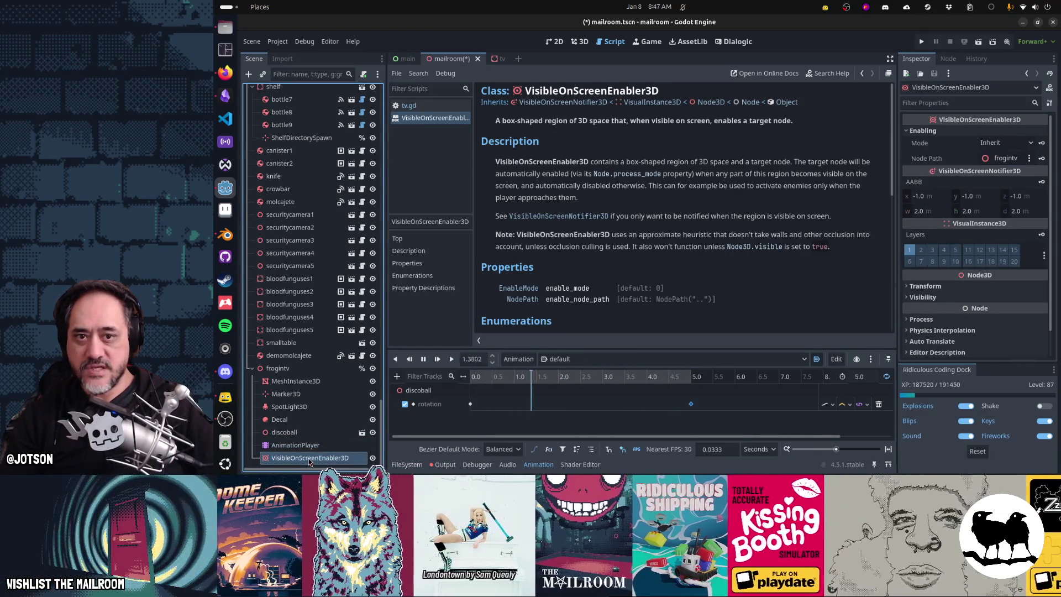
Try moving the enabler within the tree and reset its Node Path target to frogintv
{"action": "left_click", "coordinate": [1001, 158]}
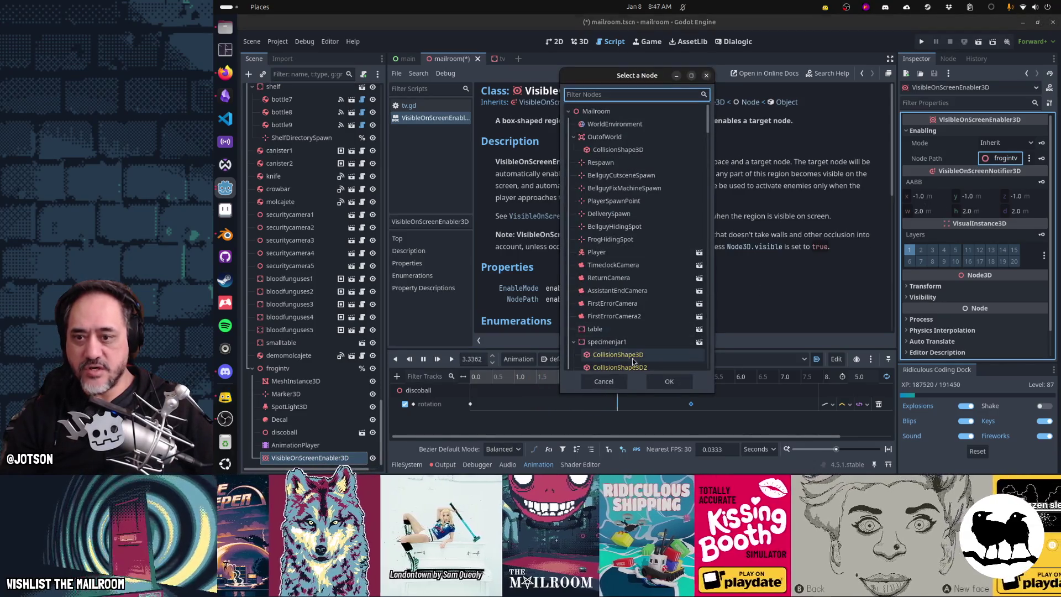
{"action": "scroll", "coordinate": [624, 320], "scroll_direction": "down", "scroll_amount": 5}
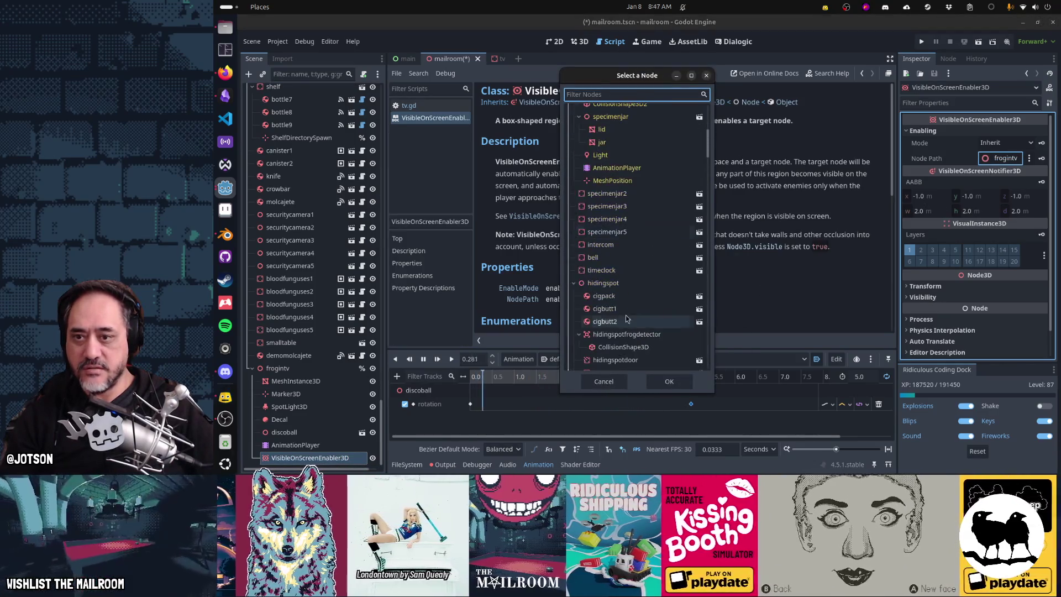
{"action": "scroll", "coordinate": [629, 303], "scroll_direction": "down", "scroll_amount": 10}
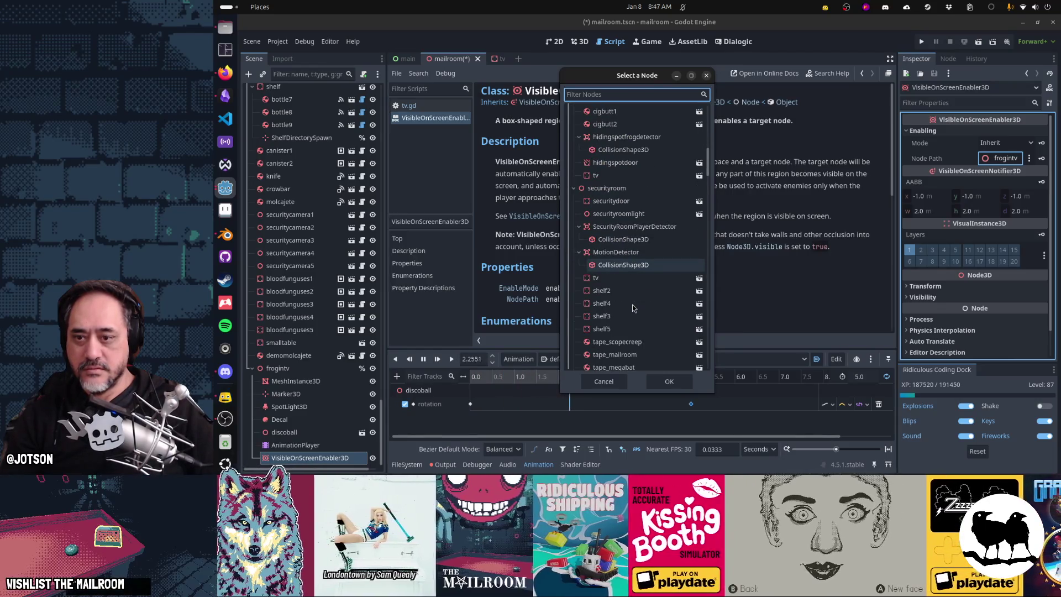
{"action": "left_click", "coordinate": [603, 381]}
{"action": "mouse_move", "coordinate": [310, 458]}
{"action": "left_mouse_down"}
{"action": "mouse_move", "coordinate": [305, 446]}
{"action": "mouse_move", "coordinate": [663, 277]}
{"action": "mouse_move", "coordinate": [995, 158]}
{"action": "left_mouse_up"}
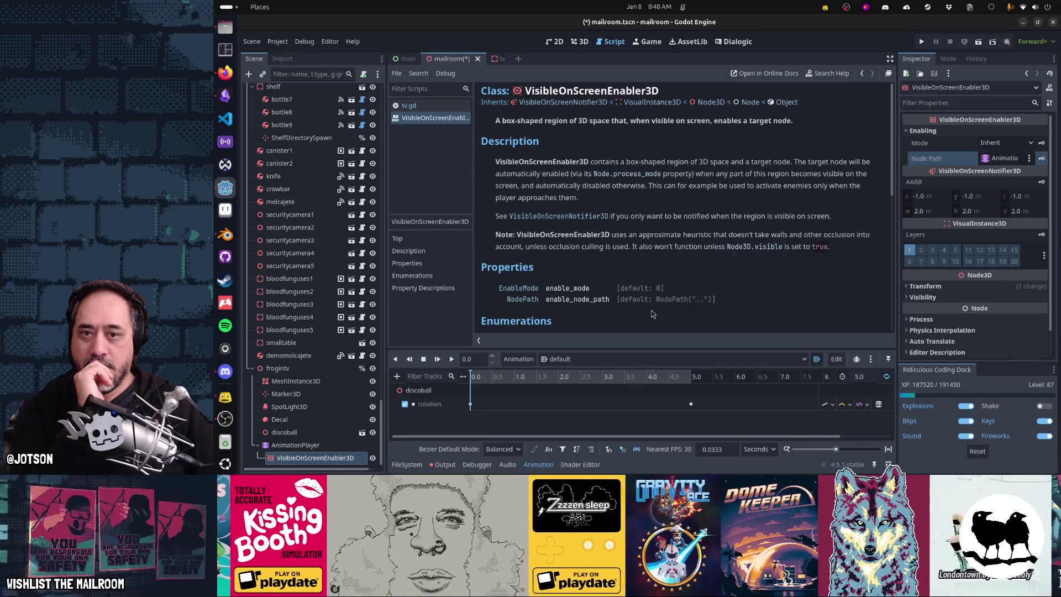
{"action": "left_click_drag", "start_coordinate": [315, 458], "coordinate": [323, 442]}
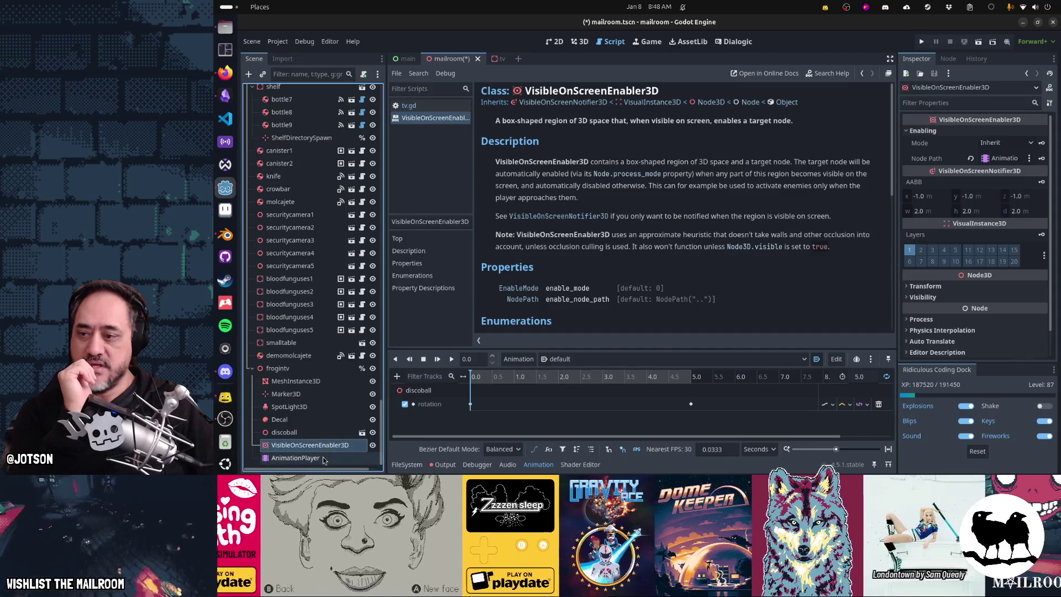
{"action": "left_click", "coordinate": [970, 158]}
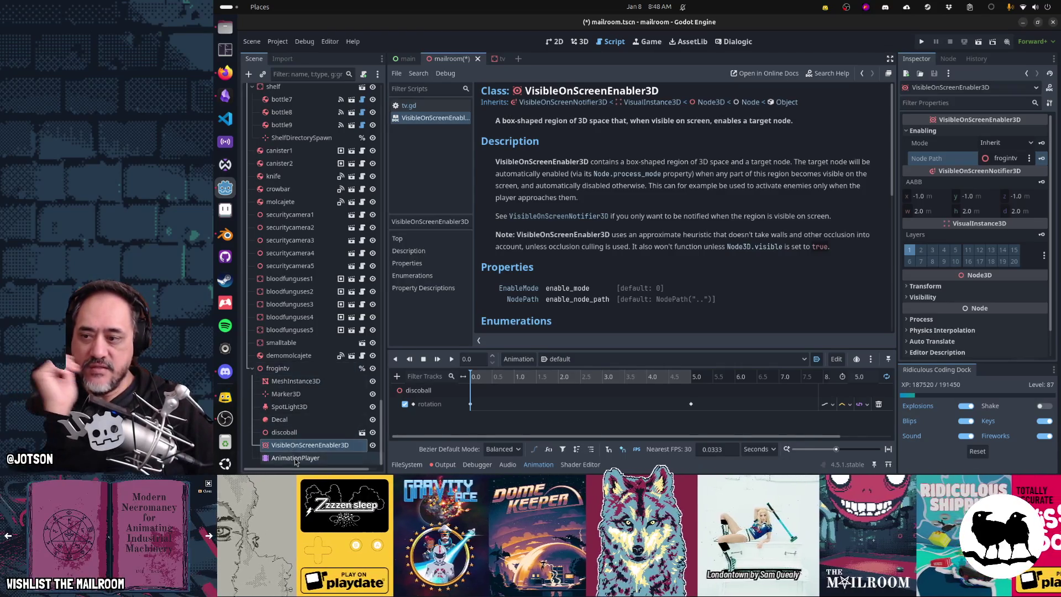
Check the AnimationPlayer's Process settings, make the enabler frogintv's first child, and close the help page
{"action": "left_click", "coordinate": [294, 459]}
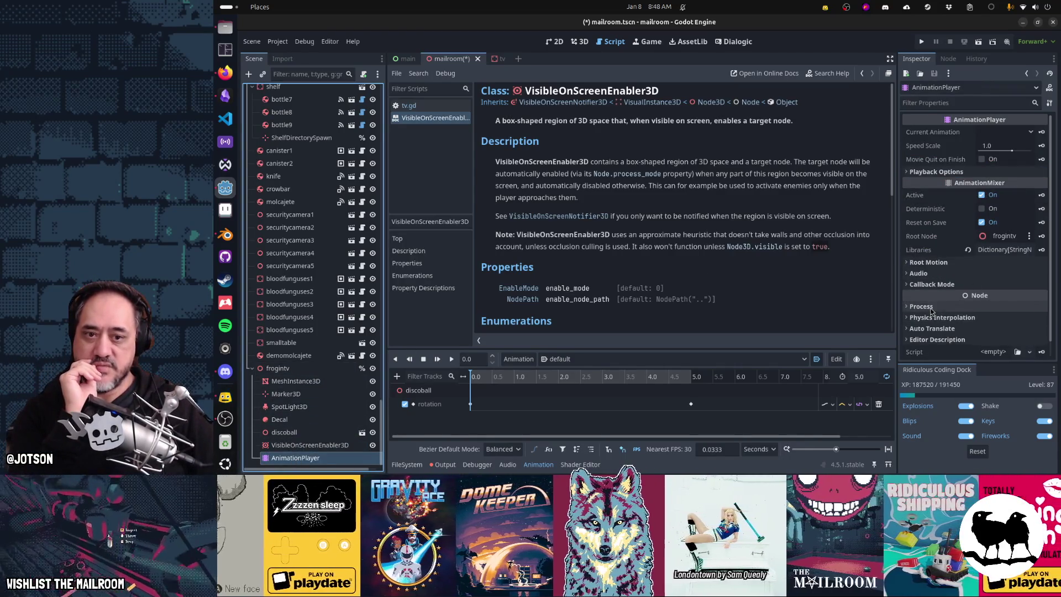
{"action": "left_click", "coordinate": [923, 306]}
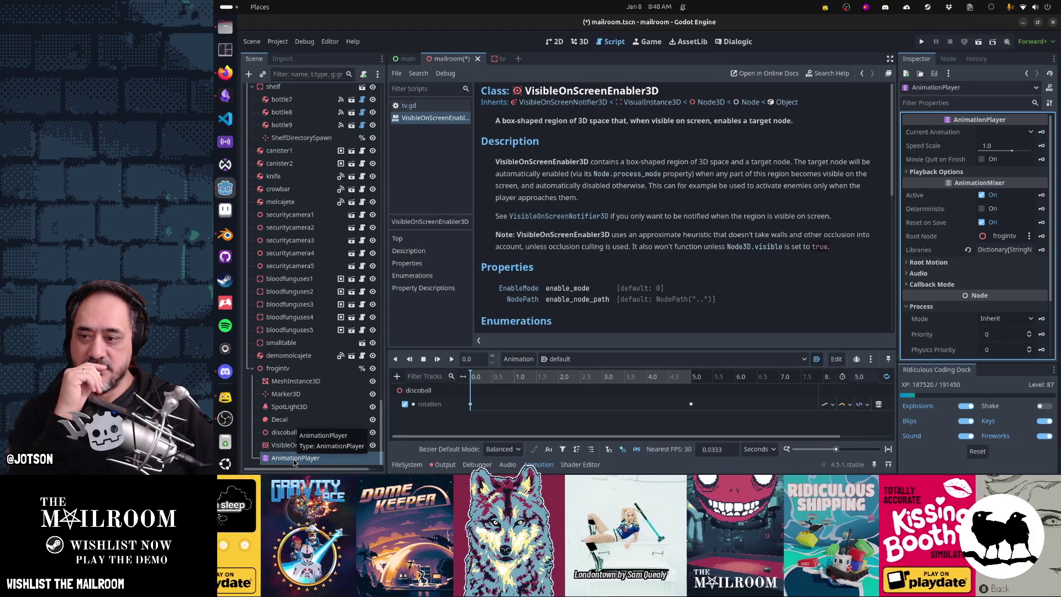
{"action": "left_click_drag", "start_coordinate": [294, 444], "coordinate": [293, 375]}
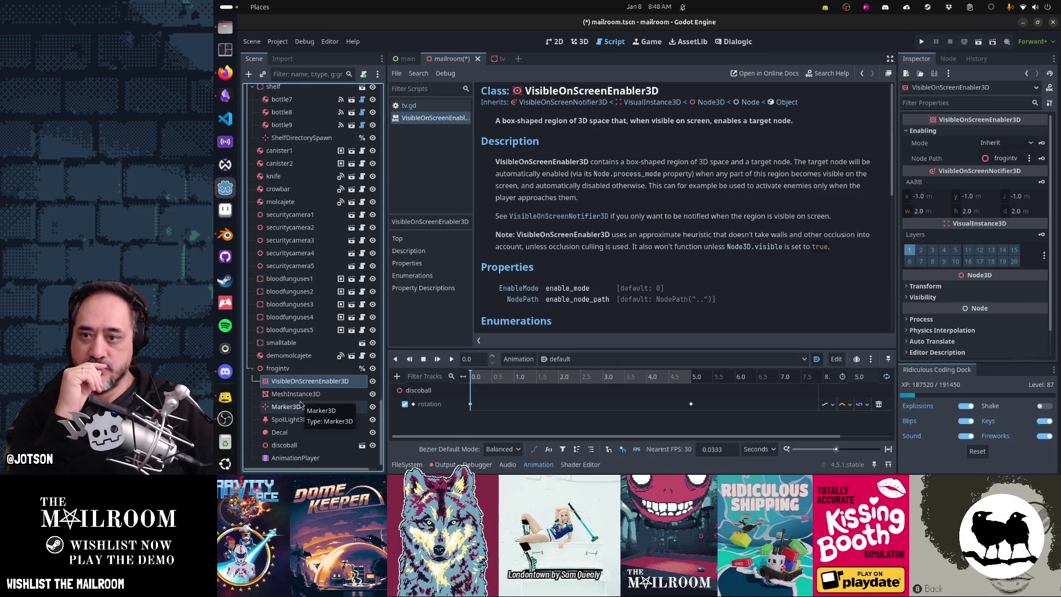
{"action": "middle_click", "coordinate": [458, 118]}
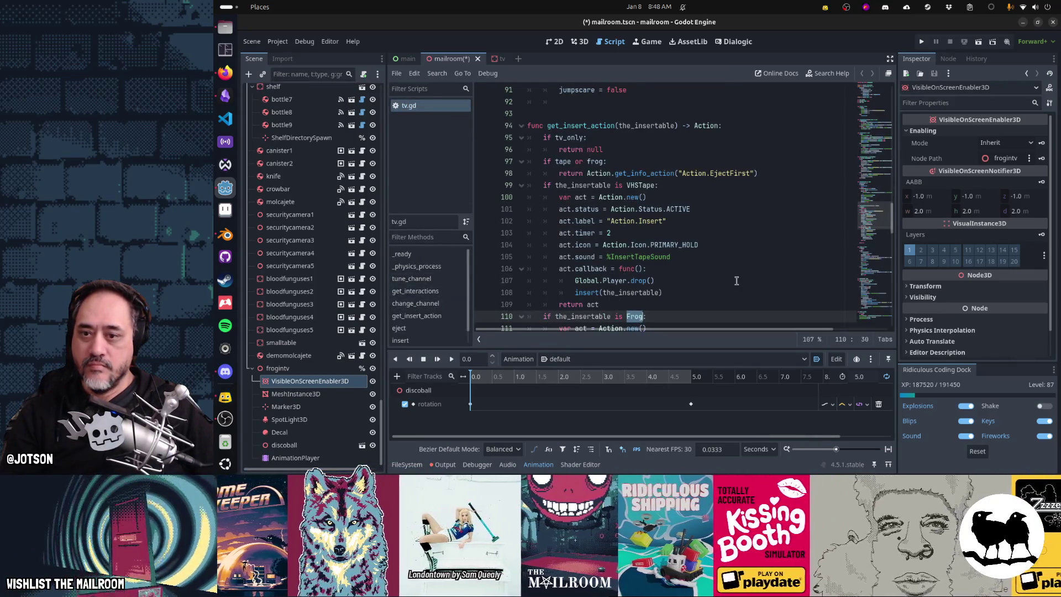
In the 3D view, inspect the enabler box around the TV from several angles and save
{"action": "scroll", "coordinate": [735, 279], "scroll_direction": "down", "scroll_amount": 4}
{"action": "scroll", "coordinate": [732, 278], "scroll_direction": "up", "scroll_amount": 3}
{"action": "key", "text": "ctrl+F2"}
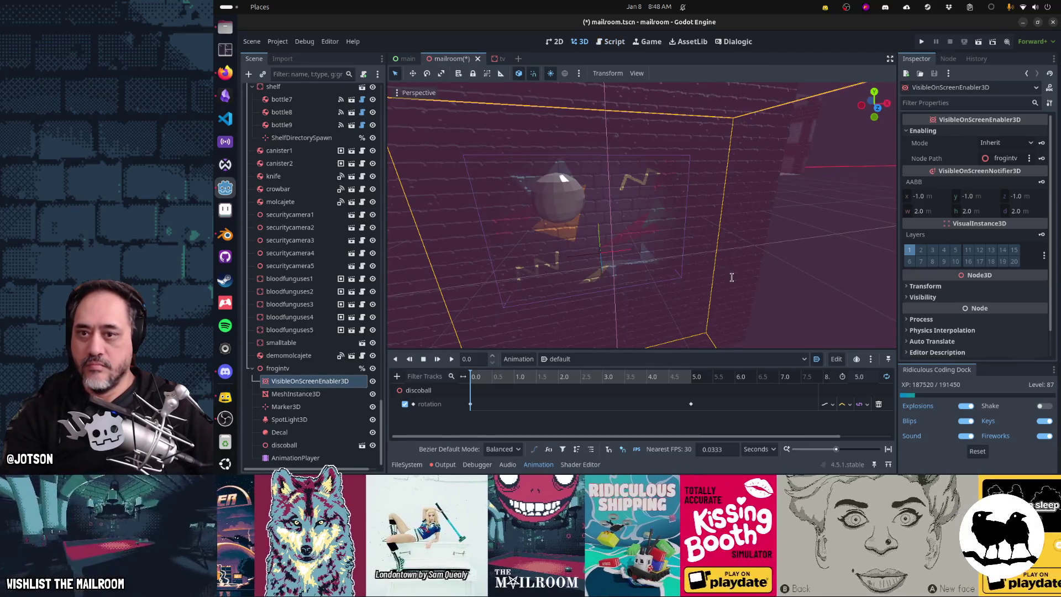
{"action": "scroll", "coordinate": [698, 279], "scroll_direction": "down", "scroll_amount": 5}
{"action": "left_click_drag", "start_coordinate": [699, 279], "coordinate": [740, 255]}
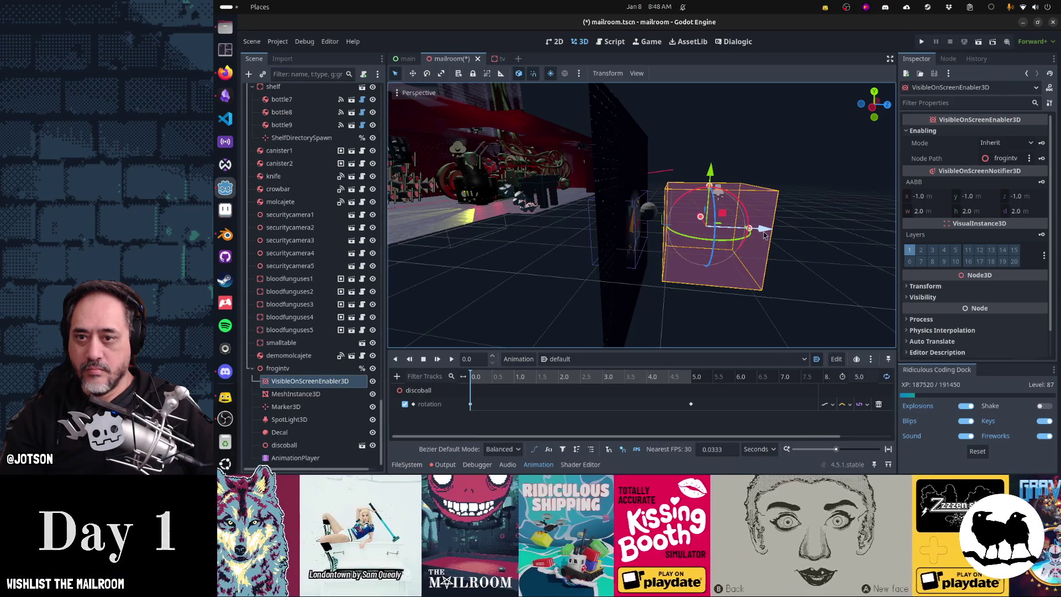
{"action": "mouse_move", "coordinate": [770, 240]}
{"action": "left_mouse_down"}
{"action": "mouse_move", "coordinate": [513, 275]}
{"action": "mouse_move", "coordinate": [749, 252]}
{"action": "mouse_move", "coordinate": [698, 243]}
{"action": "mouse_move", "coordinate": [713, 260]}
{"action": "left_mouse_up"}
{"action": "mouse_move", "coordinate": [570, 280]}
{"action": "left_mouse_down"}
{"action": "mouse_move", "coordinate": [657, 245]}
{"action": "mouse_move", "coordinate": [736, 235]}
{"action": "mouse_move", "coordinate": [584, 255]}
{"action": "mouse_move", "coordinate": [561, 254]}
{"action": "mouse_move", "coordinate": [697, 226]}
{"action": "mouse_move", "coordinate": [552, 243]}
{"action": "mouse_move", "coordinate": [575, 240]}
{"action": "left_mouse_up"}
{"action": "scroll", "coordinate": [561, 253], "scroll_direction": "up", "scroll_amount": 2}
{"action": "key", "text": "ctrl+s"}
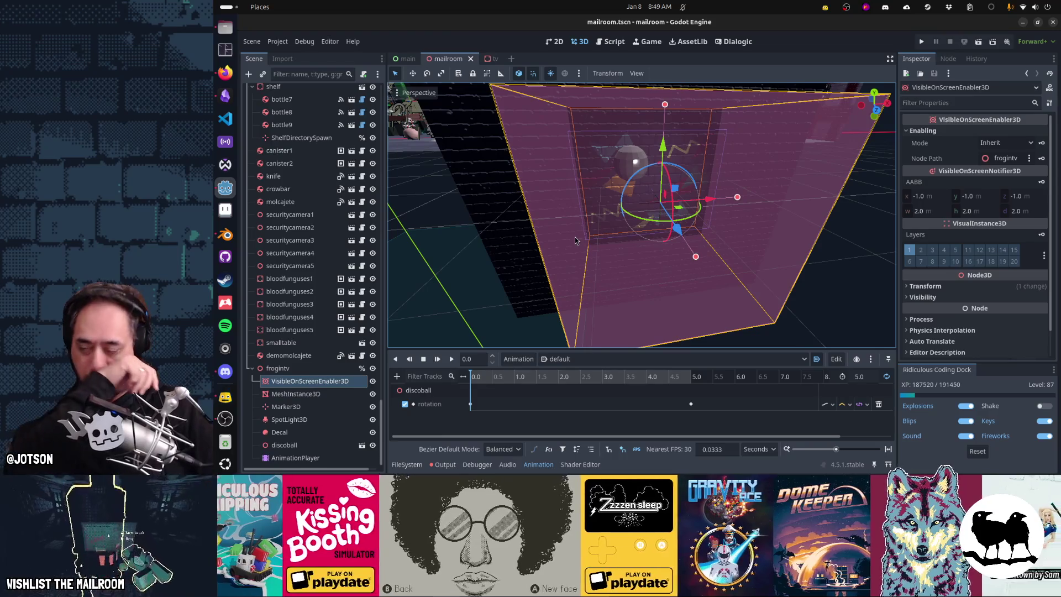
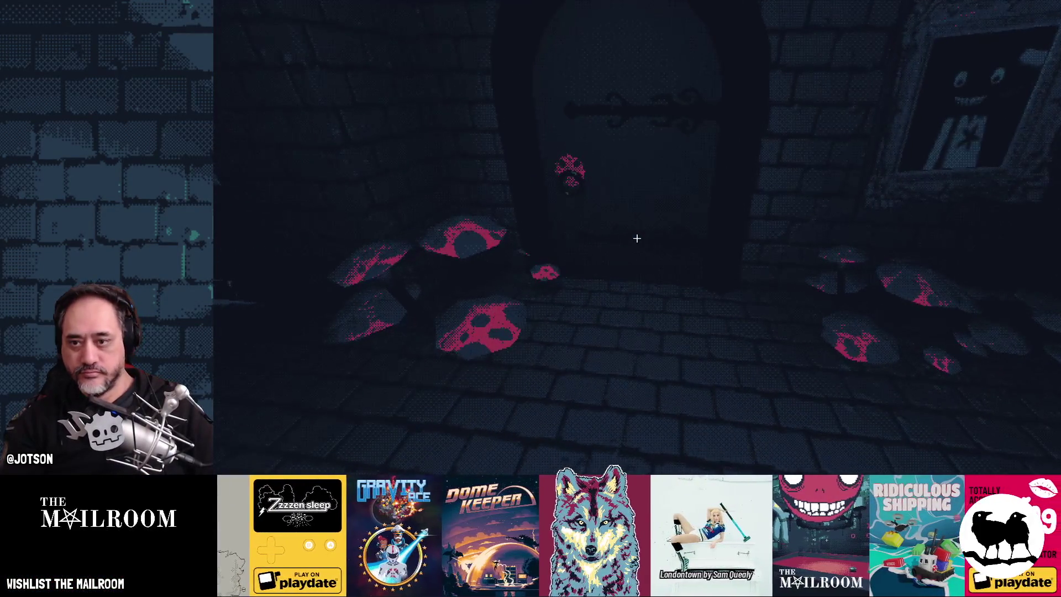
Spawn a security key with the security_key console command and unlock the door with it
{"action": "key", "text": "grave"}
{"action": "type", "text": "security_key"}
{"action": "key", "text": "Return"}
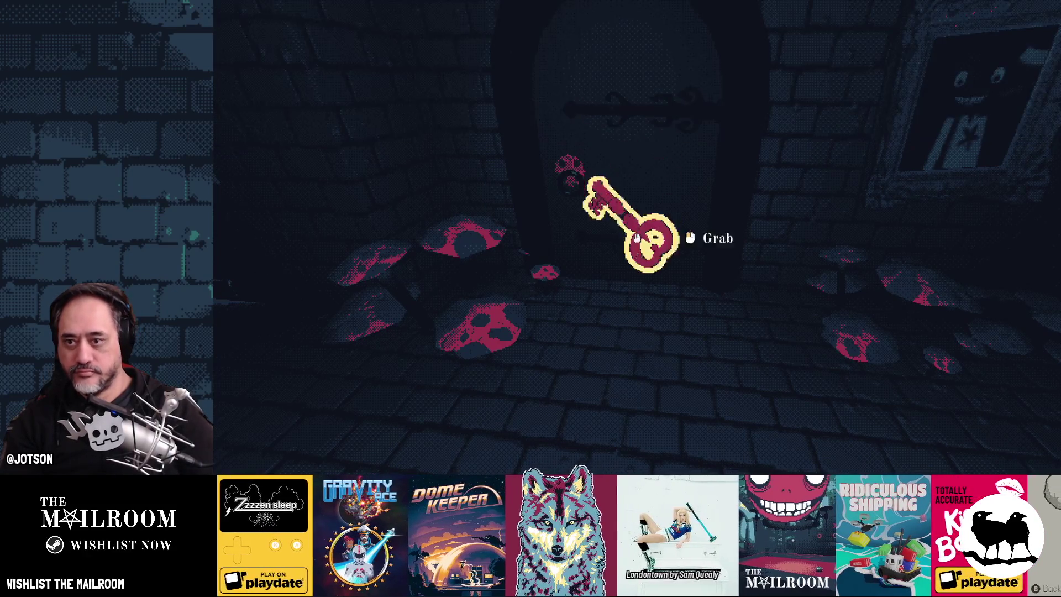
{"action": "left_click", "coordinate": [637, 238]}
{"action": "left_click", "coordinate": [637, 238]}
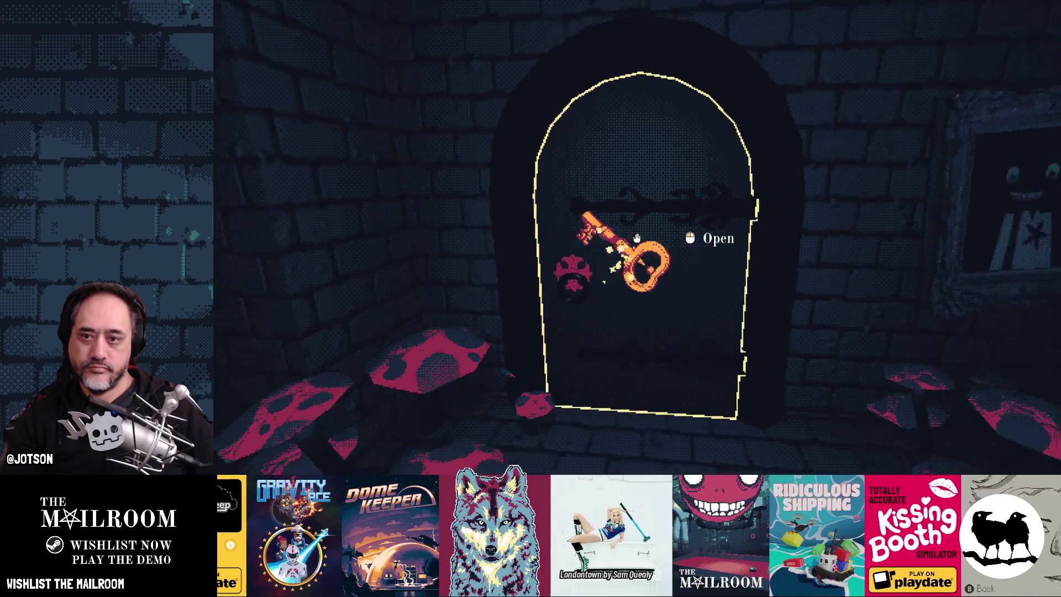
Open the unlocked door and pick up the frog
{"action": "key", "text": "grave"}
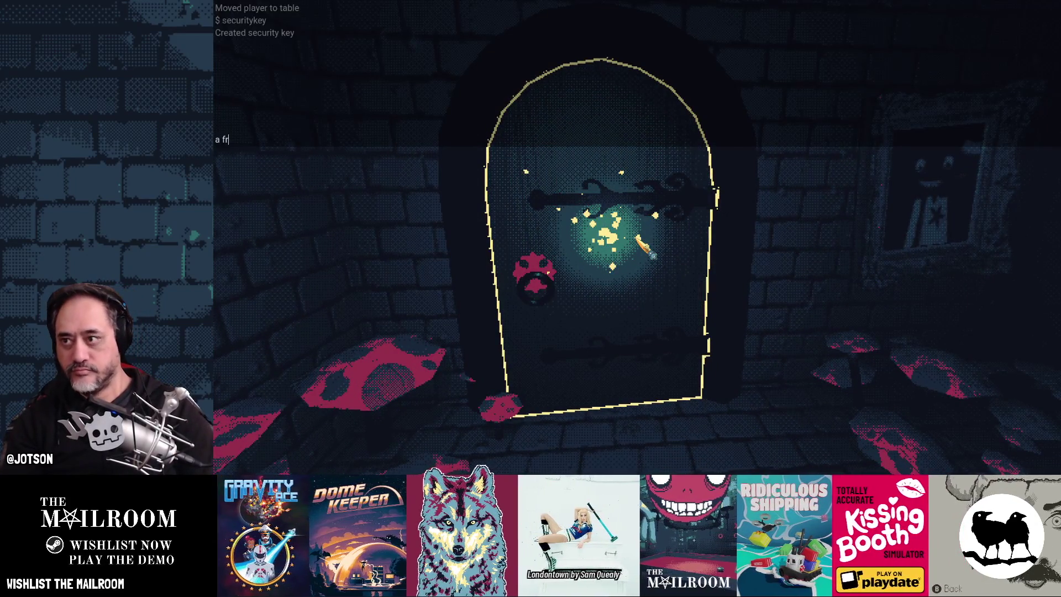
{"action": "key", "text": "grave"}
{"action": "left_click", "coordinate": [636, 238]}
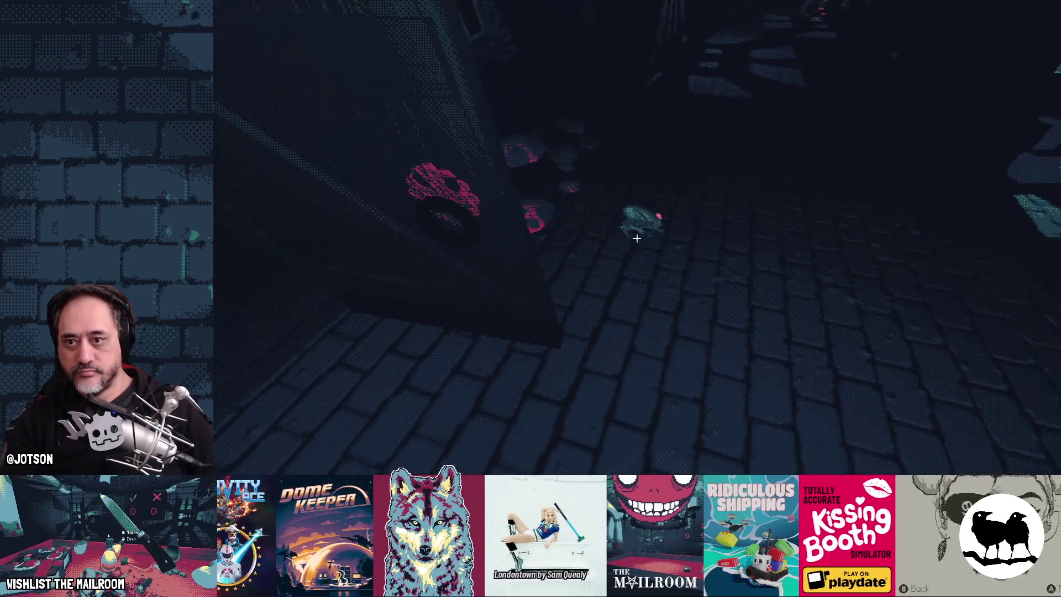
{"action": "left_click", "coordinate": [637, 237]}
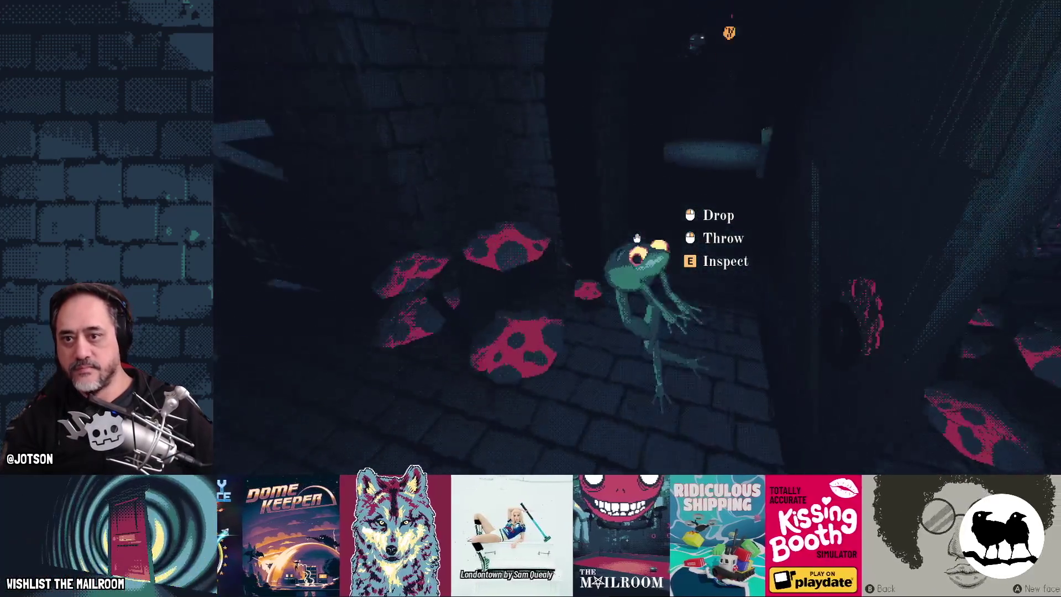
{"action": "left_click", "coordinate": [637, 238]}
Carry the frog to the TV, insert it into the VCR, and pause the game
{"action": "key", "text": "w"}
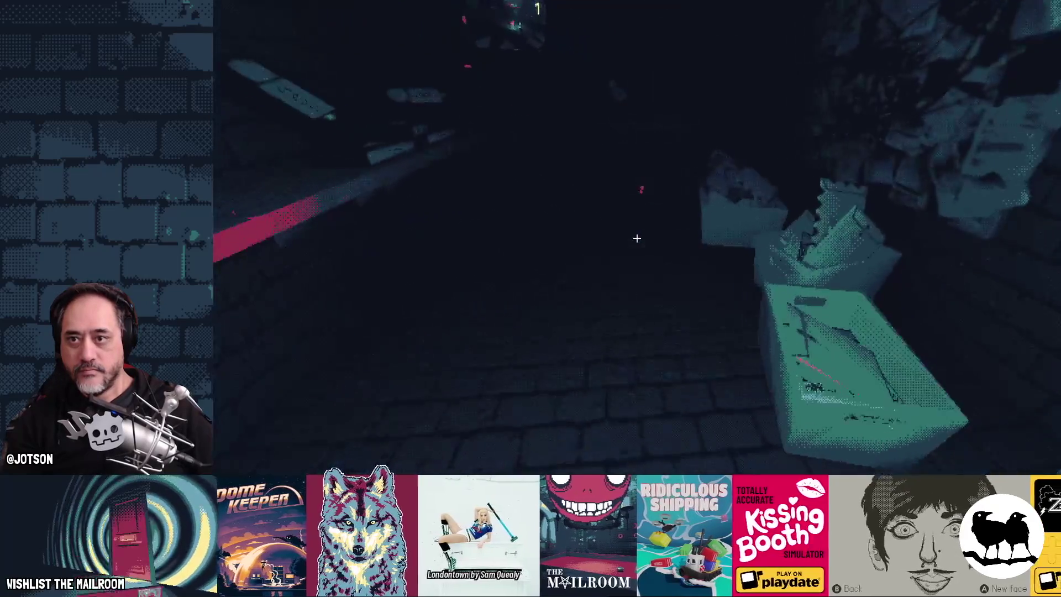
{"action": "left_click", "coordinate": [637, 238]}
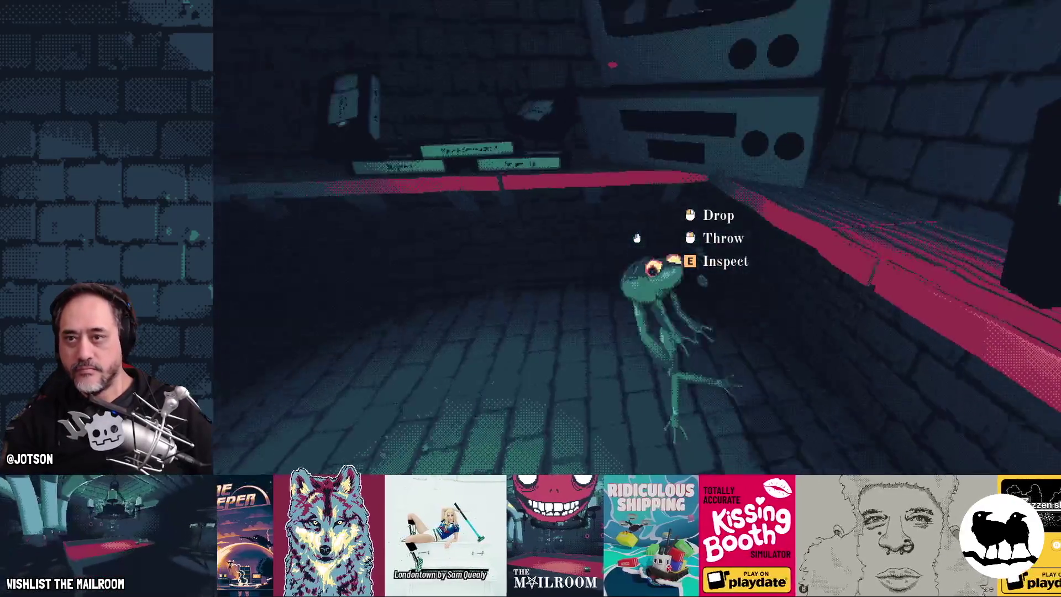
{"action": "key", "text": "w"}
{"action": "left_click", "coordinate": [637, 237]}
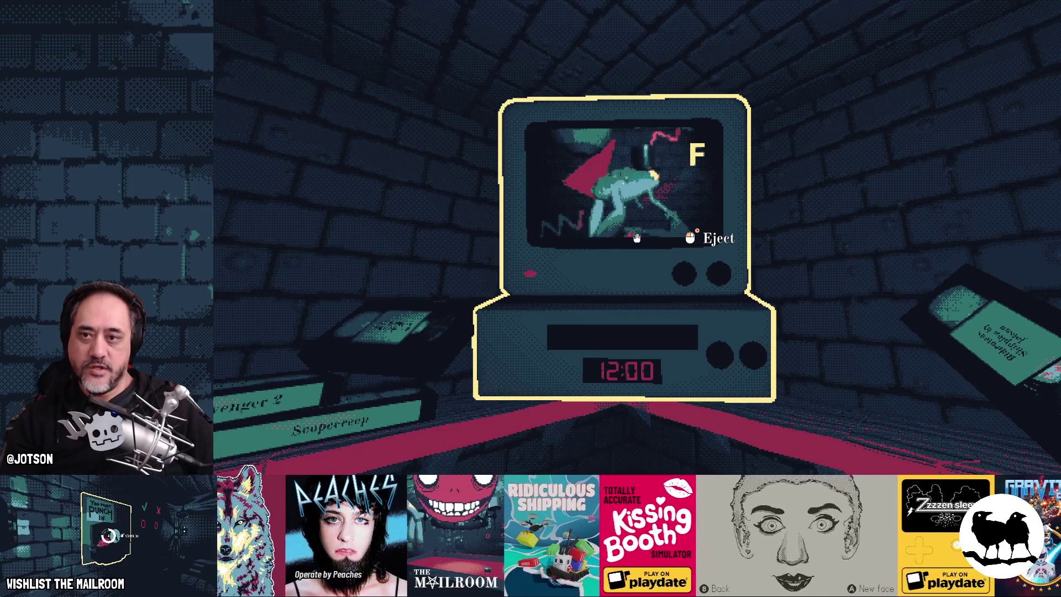
{"action": "key", "text": "Escape"}
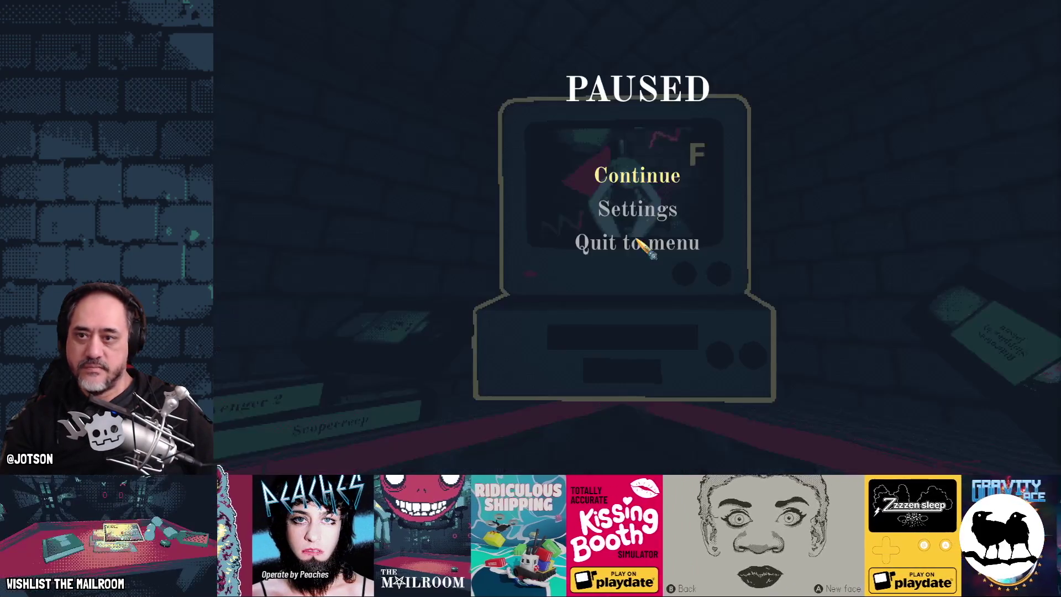
{"action": "key", "text": "alt+Tab"}
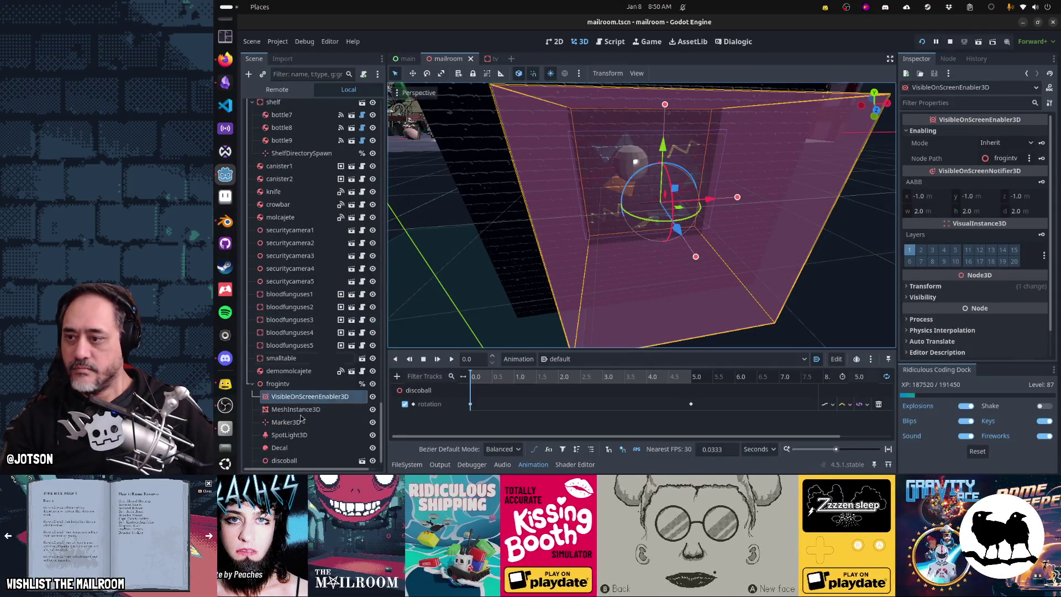
Select the discoball node under frogintv, glance at the resumed game, and return to Godot
{"action": "left_click", "coordinate": [284, 460]}
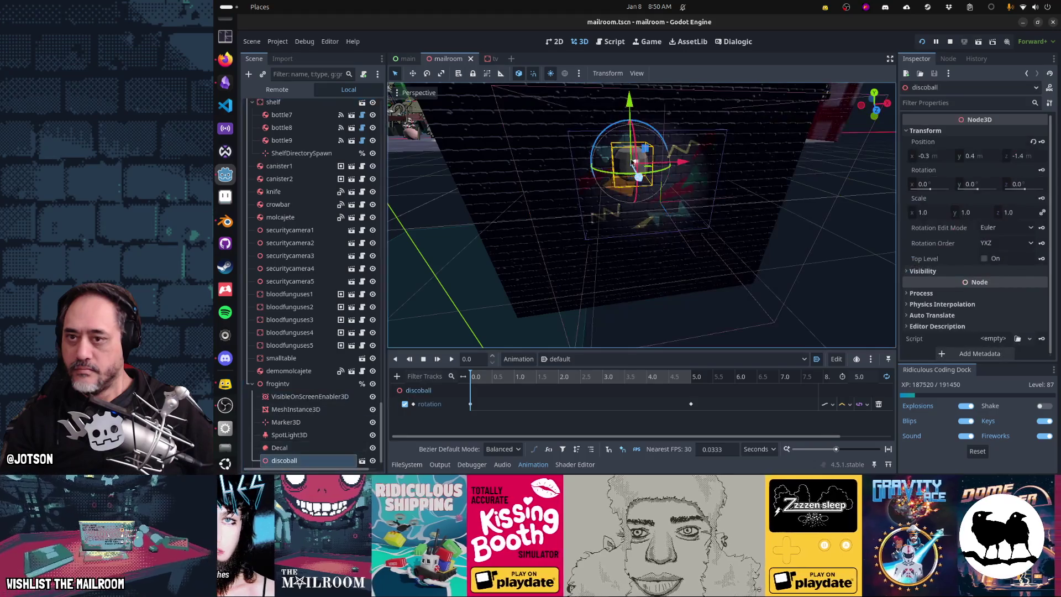
{"action": "key", "text": "alt+Tab"}
{"action": "key", "text": "alt+Tab"}
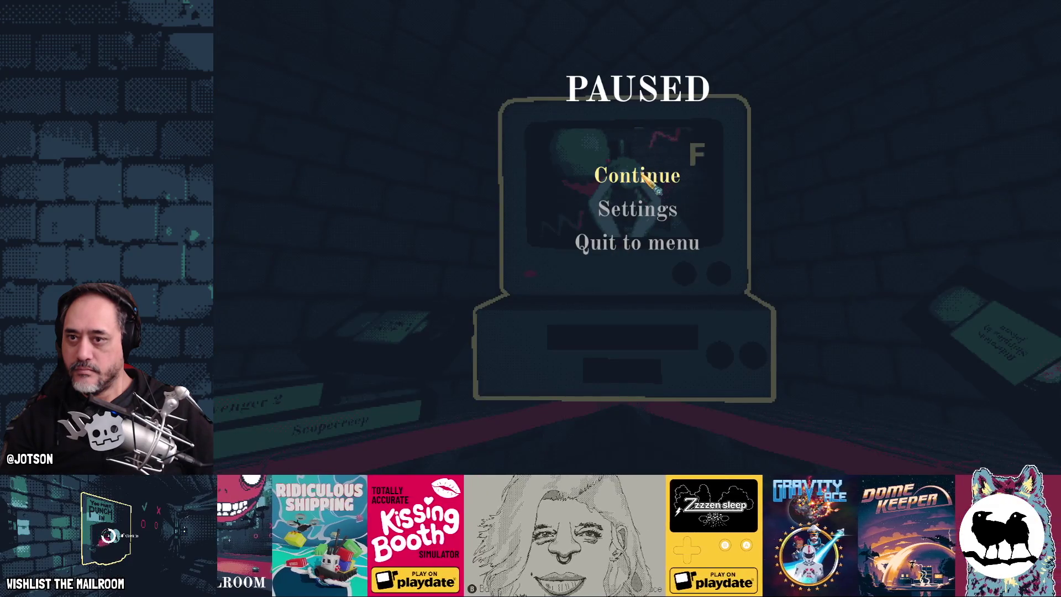
{"action": "left_click", "coordinate": [646, 178]}
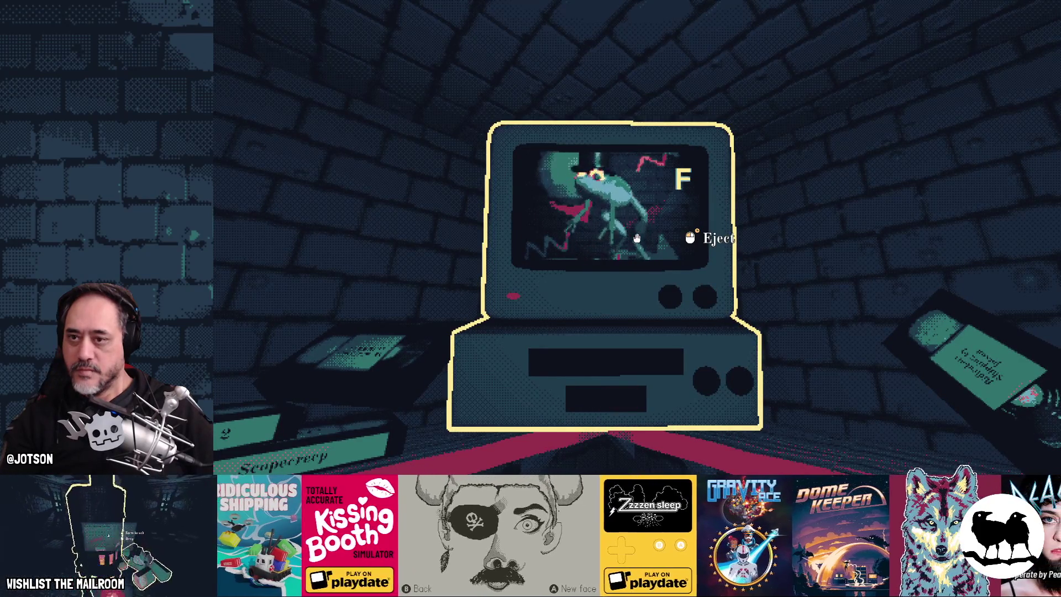
{"action": "key", "text": "alt+Tab"}
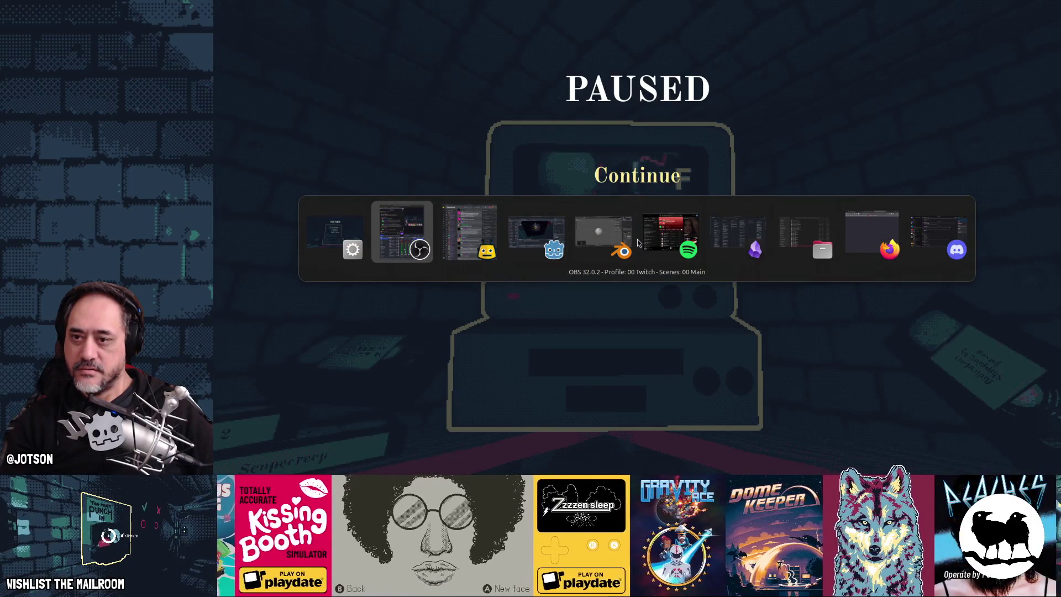
{"action": "key", "text": "alt+Tab"}
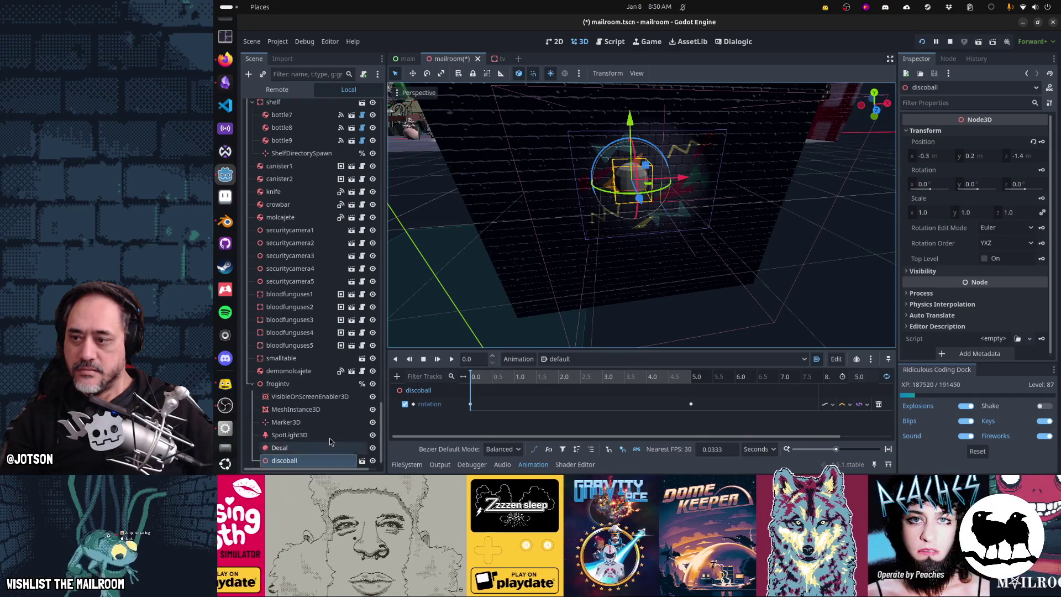
Try a longer range and higher energy on the SpotLight3D and check it in the game
{"action": "left_click", "coordinate": [310, 435]}
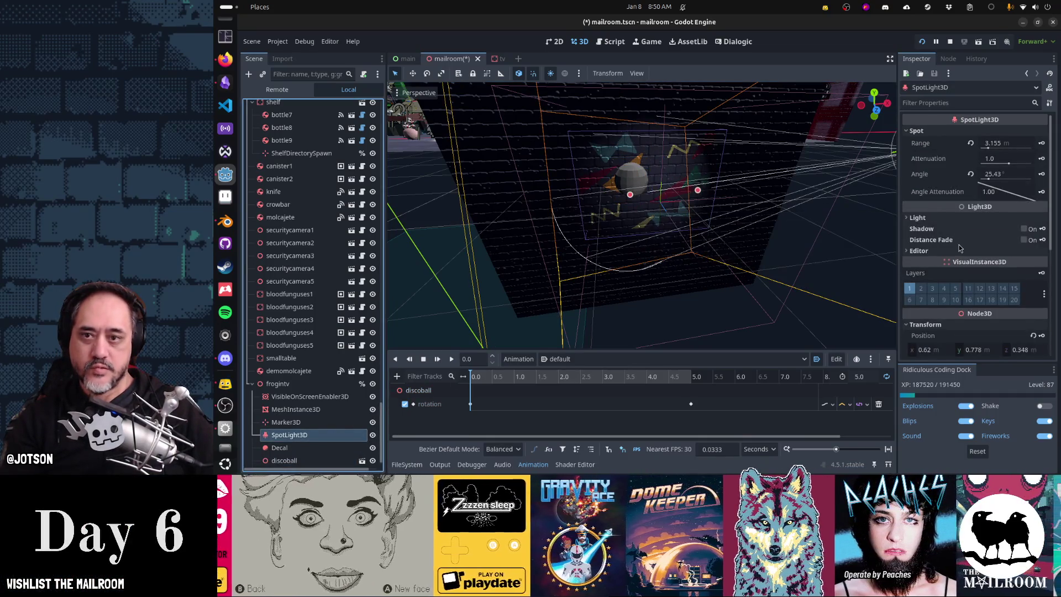
{"action": "left_click_drag", "start_coordinate": [996, 145], "coordinate": [1023, 146]}
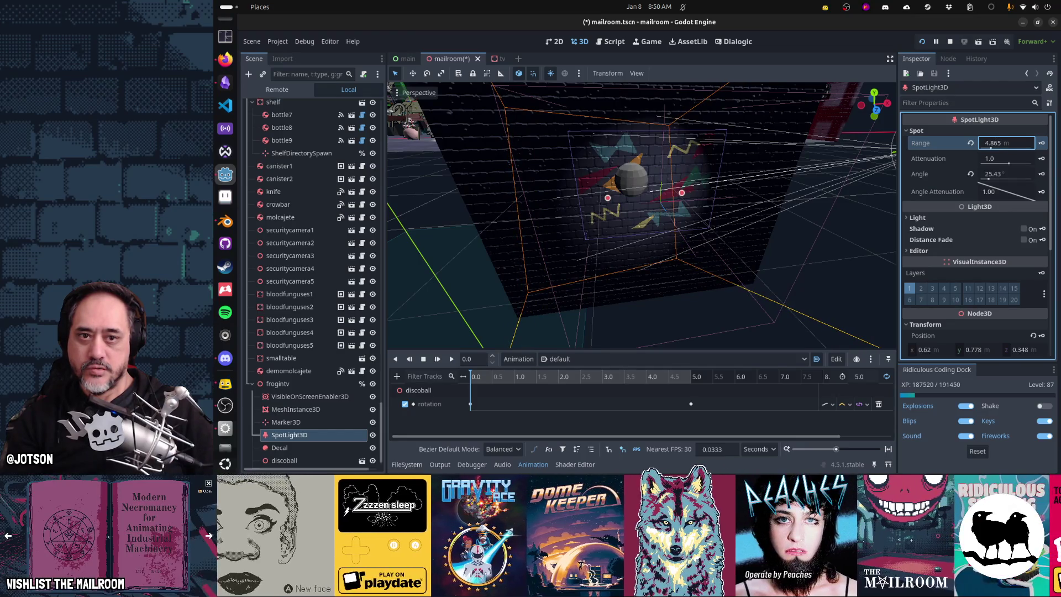
{"action": "left_click", "coordinate": [967, 217]}
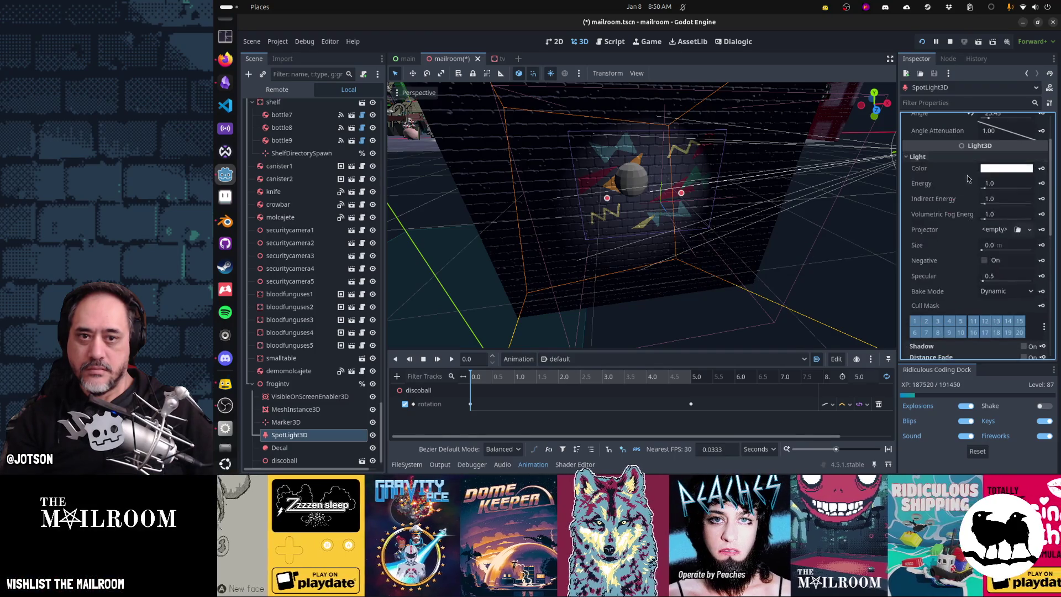
{"action": "left_click_drag", "start_coordinate": [993, 189], "coordinate": [1000, 189]}
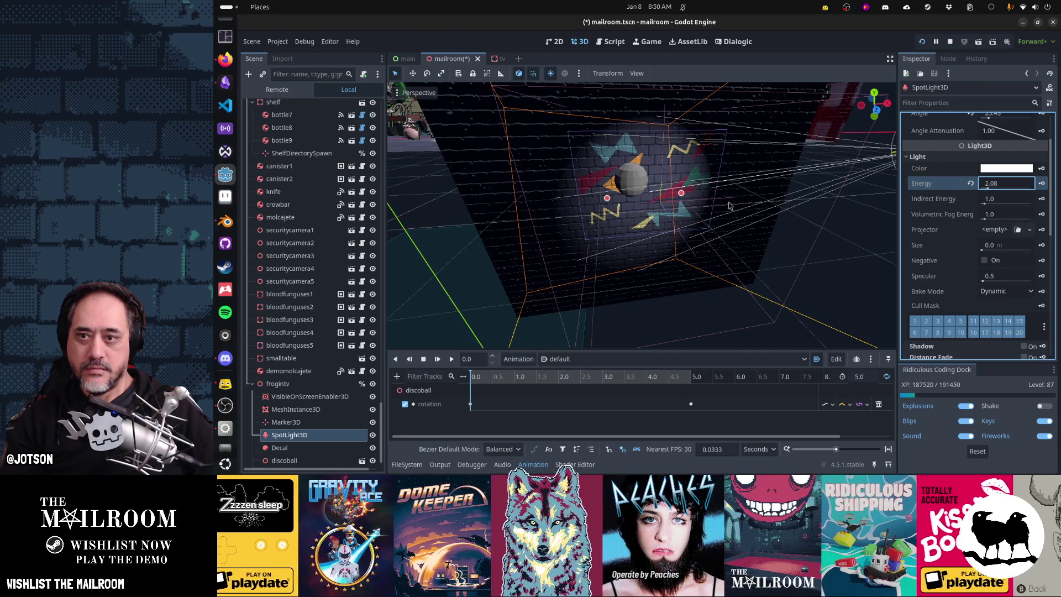
{"action": "key", "text": "alt+Tab"}
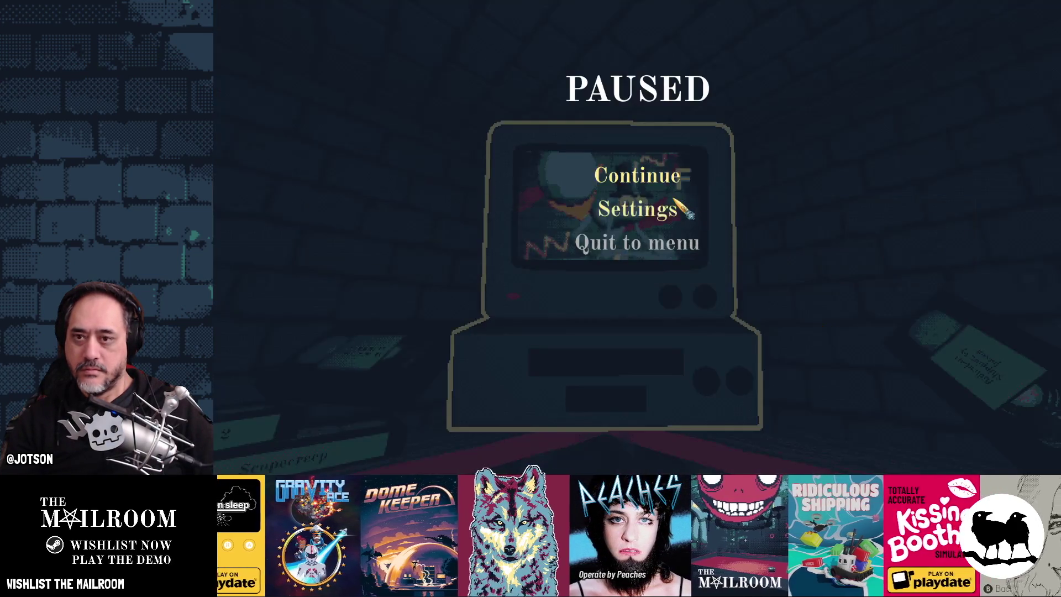
{"action": "key", "text": "Escape"}
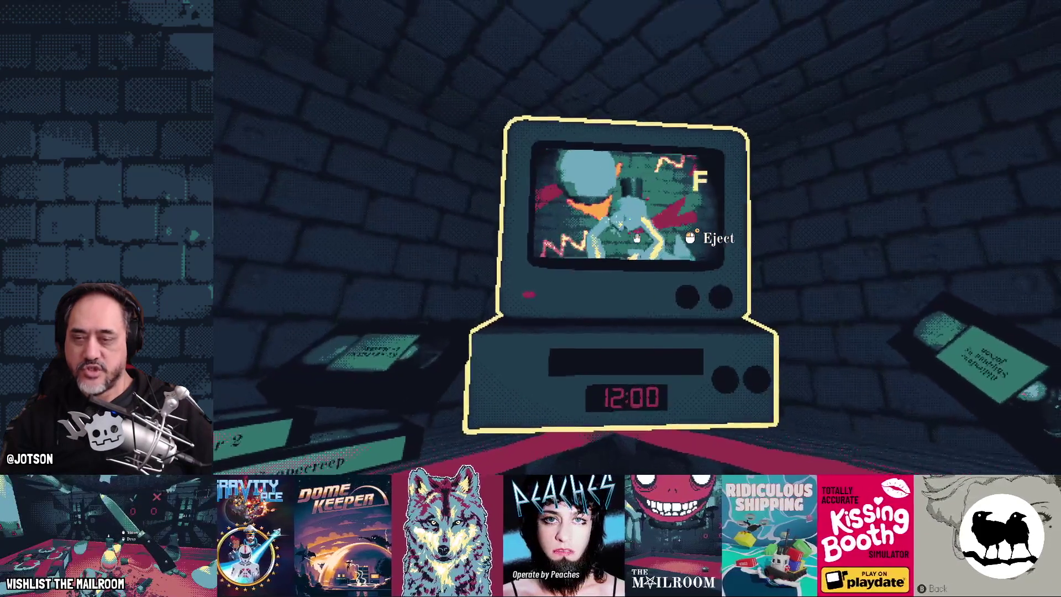
{"action": "key", "text": "alt+Tab"}
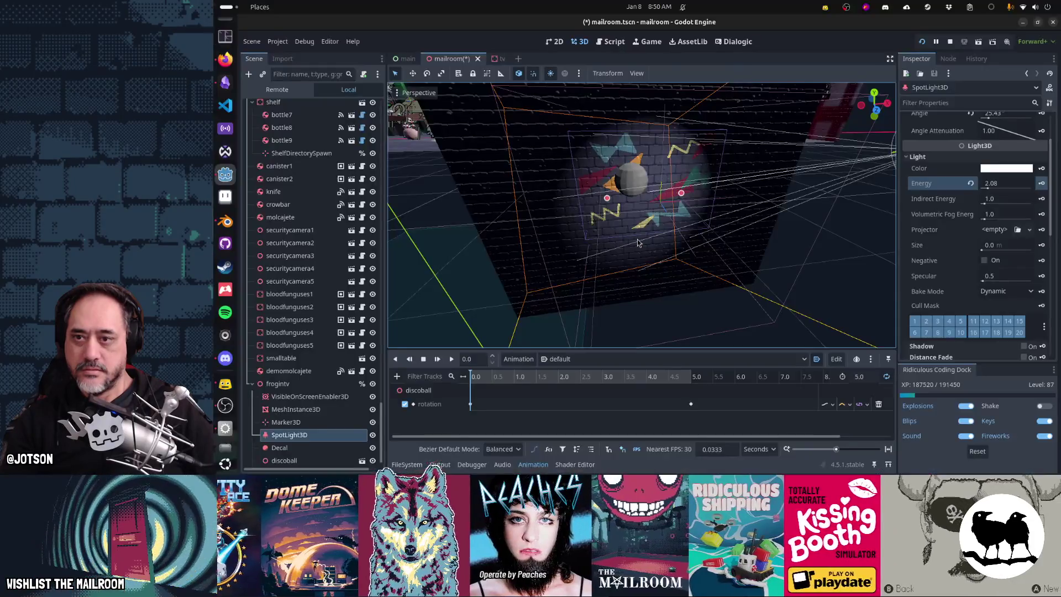
Reset the spotlight's Energy to 1 and shorten its Range to 3.605 m
{"action": "left_click", "coordinate": [984, 187]}
{"action": "type", "text": "1"}
{"action": "left_click", "coordinate": [988, 200]}
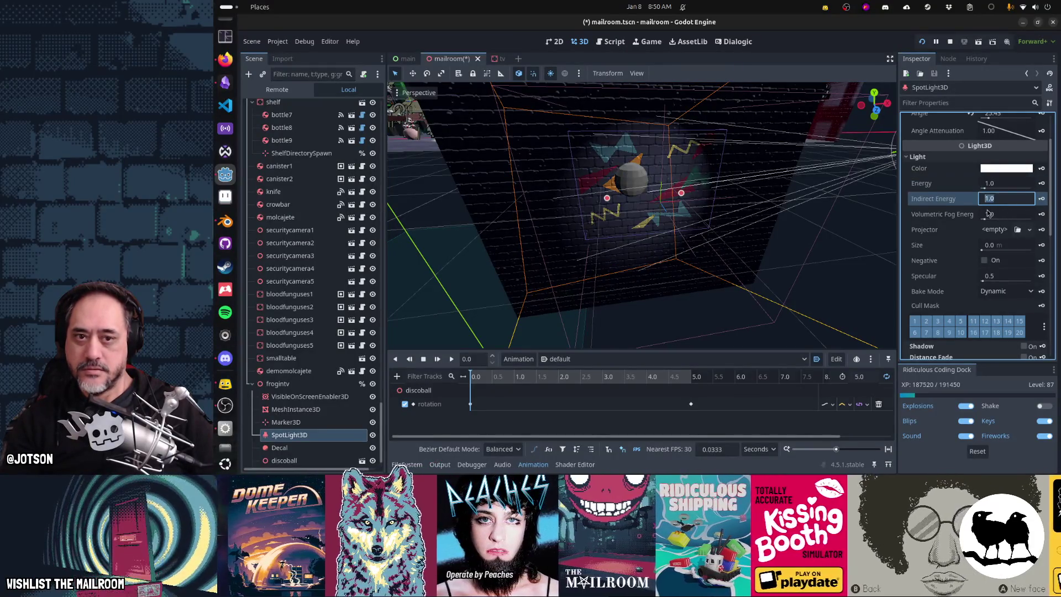
{"action": "scroll", "coordinate": [946, 188], "scroll_direction": "up", "scroll_amount": 3}
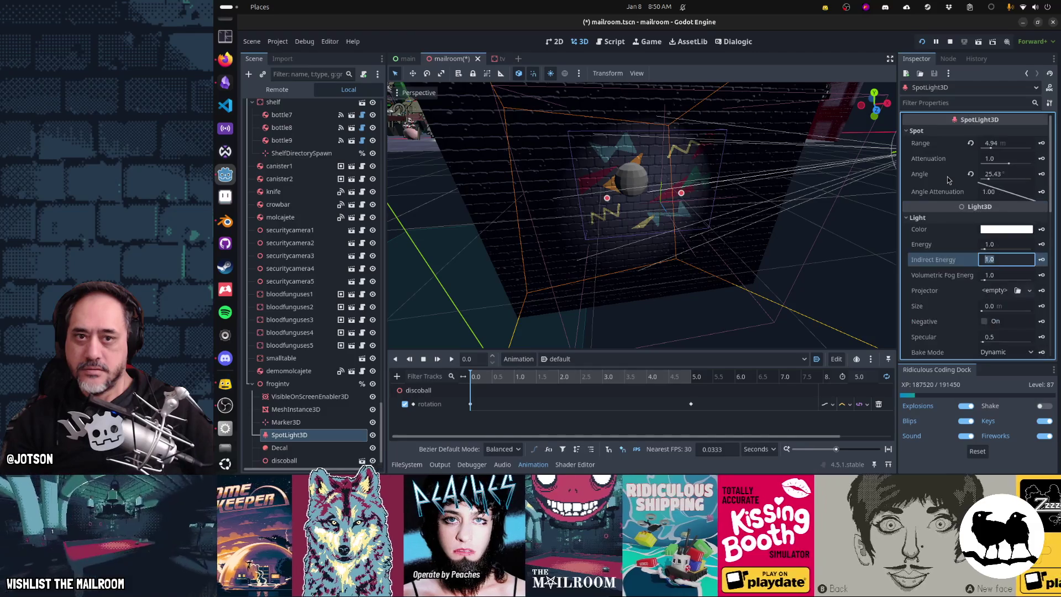
{"action": "key", "text": "BackSpace"}
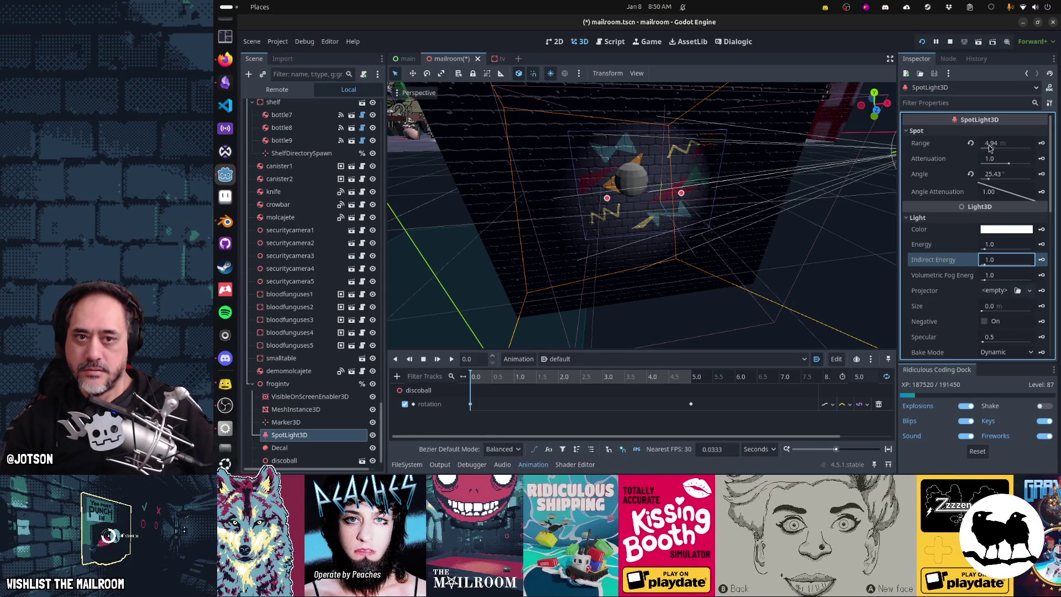
{"action": "mouse_move", "coordinate": [994, 142]}
{"action": "left_mouse_down"}
{"action": "mouse_move", "coordinate": [967, 142]}
{"action": "mouse_move", "coordinate": [978, 143]}
{"action": "left_mouse_up"}
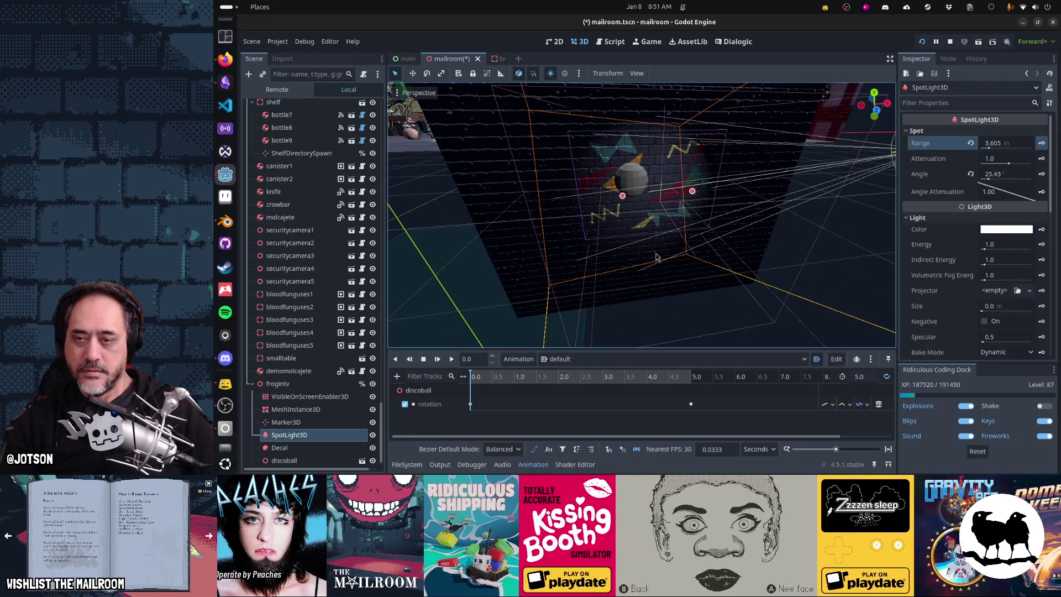
{"action": "left_click_drag", "start_coordinate": [641, 237], "coordinate": [674, 256]}
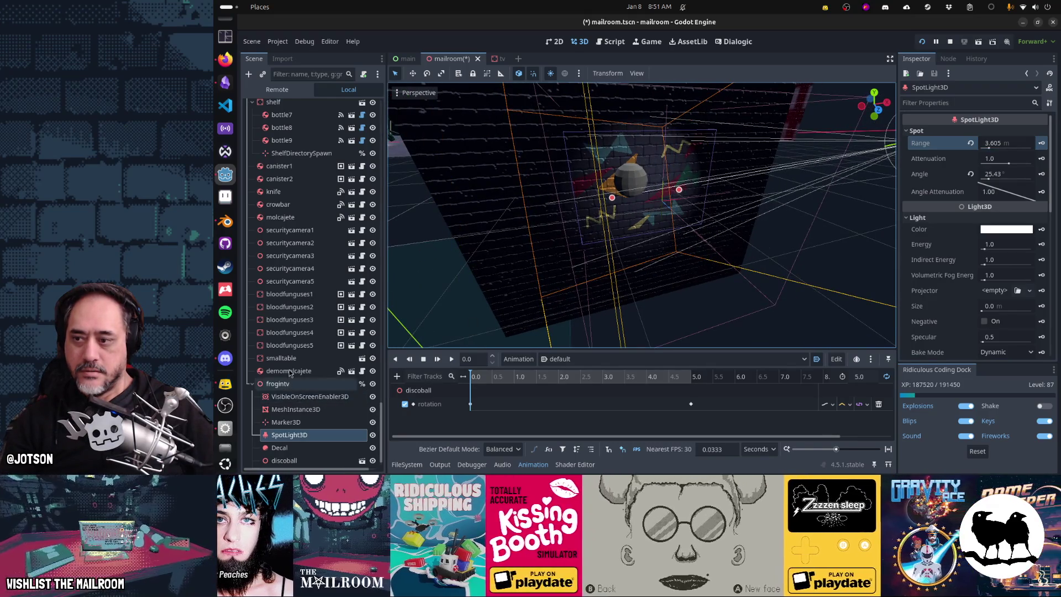
Add an OmniLight3D under frogintv with Range 1.0 and Specular 3.0
{"action": "left_click", "coordinate": [293, 383]}
{"action": "left_click", "coordinate": [250, 74]}
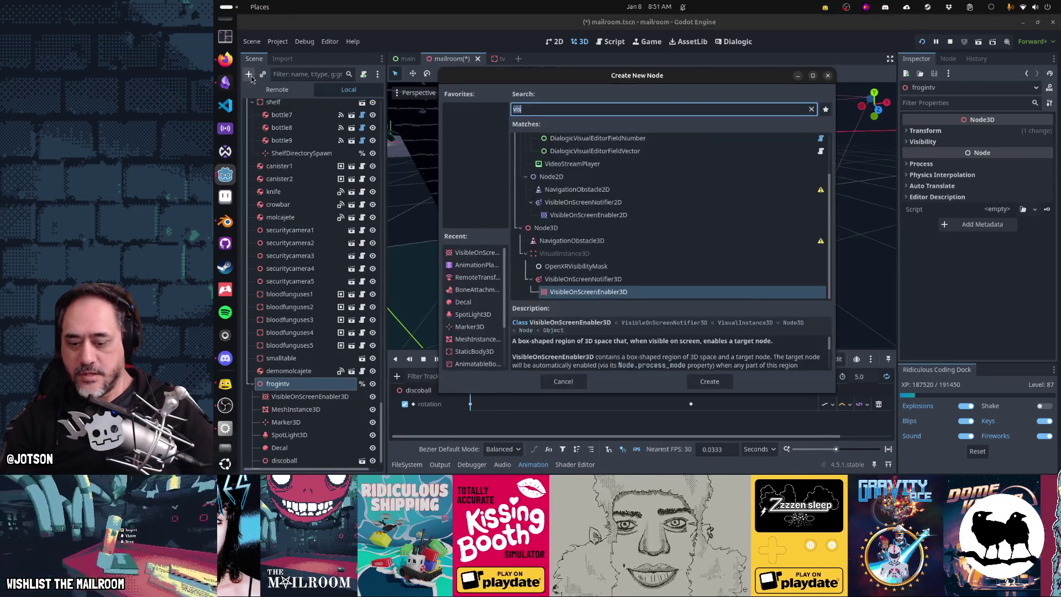
{"action": "type", "text": "omni"}
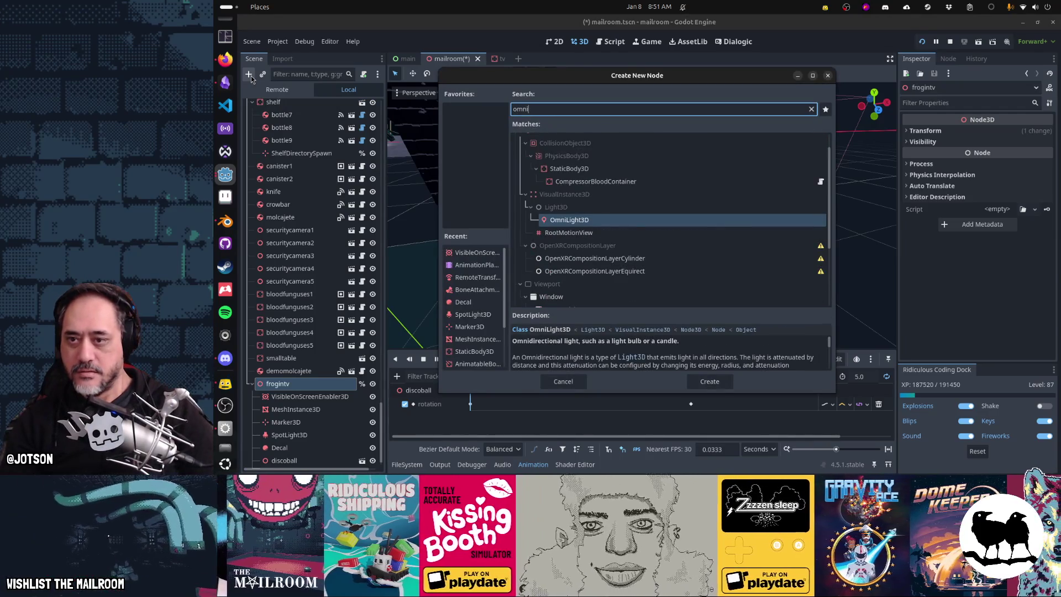
{"action": "key", "text": "Return"}
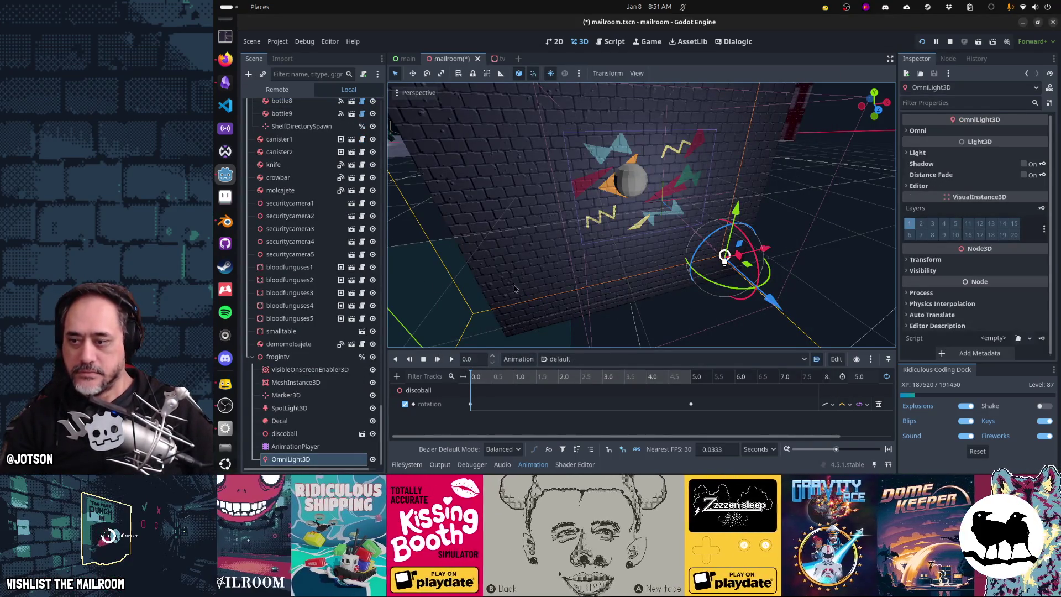
{"action": "left_click", "coordinate": [930, 132]}
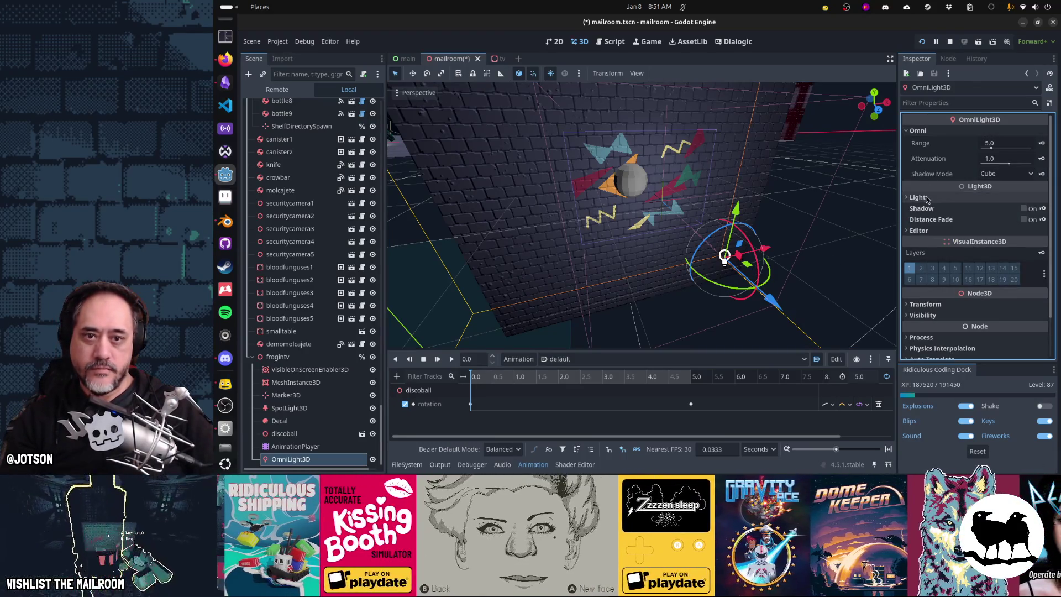
{"action": "left_click", "coordinate": [926, 198]}
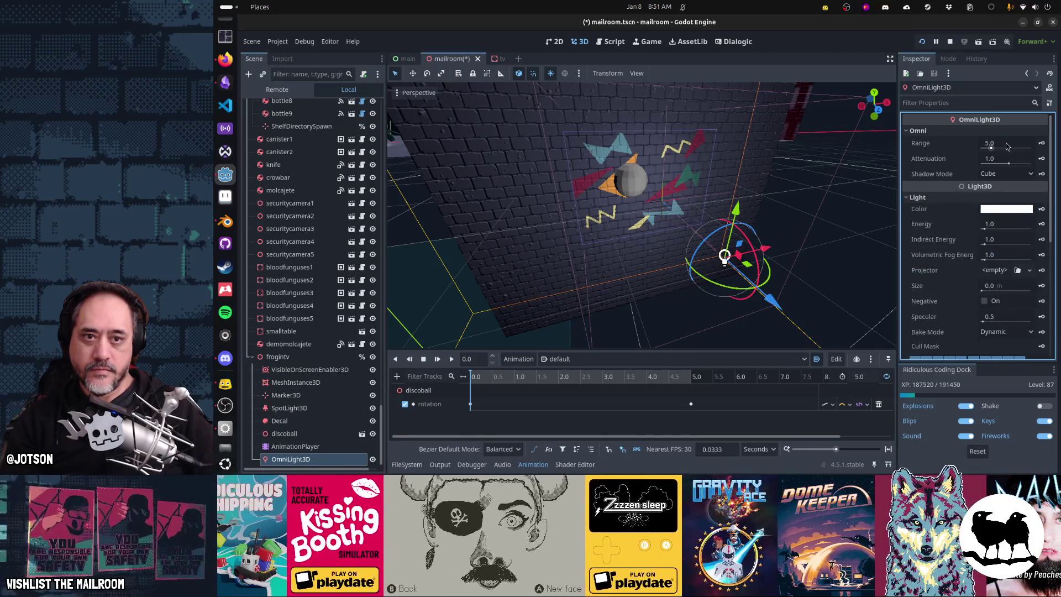
{"action": "type", "text": "1"}
{"action": "key", "text": "Tab"}
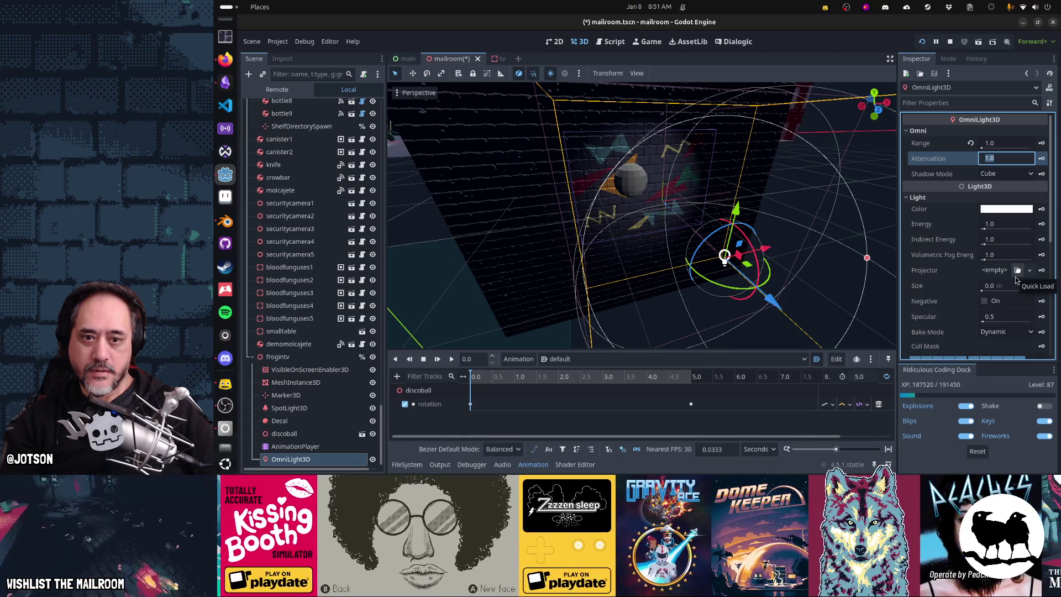
{"action": "key", "text": "Tab"}
Move the omni light up and to the left, next to the disco ball
{"action": "left_click_drag", "start_coordinate": [736, 175], "coordinate": [738, 101]}
{"action": "mouse_move", "coordinate": [788, 175]}
{"action": "left_mouse_down"}
{"action": "mouse_move", "coordinate": [718, 192]}
{"action": "mouse_move", "coordinate": [839, 241]}
{"action": "mouse_move", "coordinate": [701, 219]}
{"action": "left_mouse_up"}
{"action": "mouse_move", "coordinate": [685, 265]}
{"action": "left_mouse_down"}
{"action": "mouse_move", "coordinate": [652, 136]}
{"action": "mouse_move", "coordinate": [680, 173]}
{"action": "mouse_move", "coordinate": [670, 176]}
{"action": "left_mouse_up"}
{"action": "key", "text": "alt+Tab"}
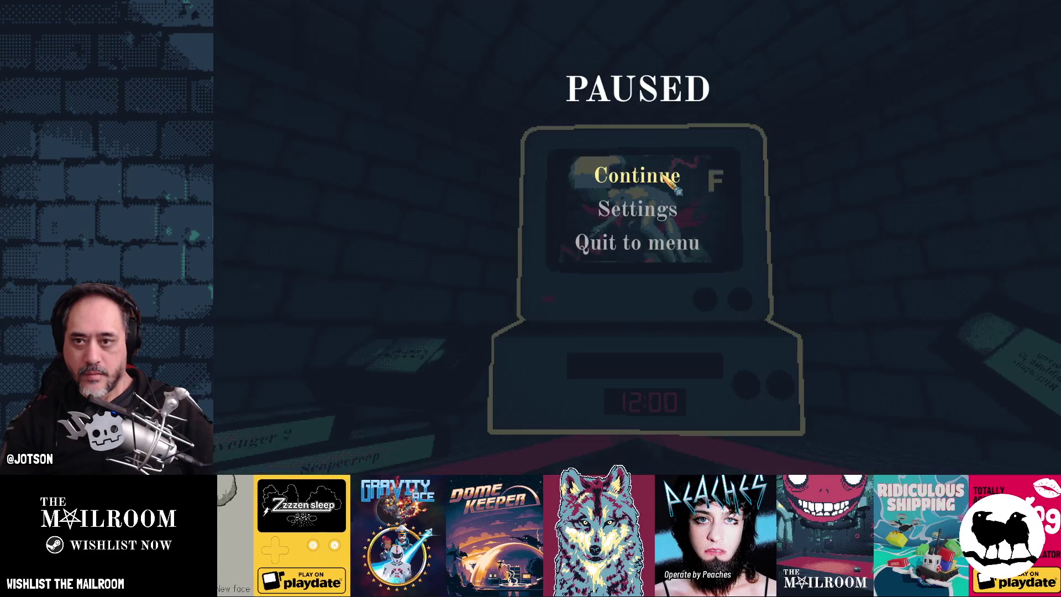
Resume the game, watch the disco lighting on the TV, and return to the editor with F8
{"action": "left_click", "coordinate": [671, 184]}
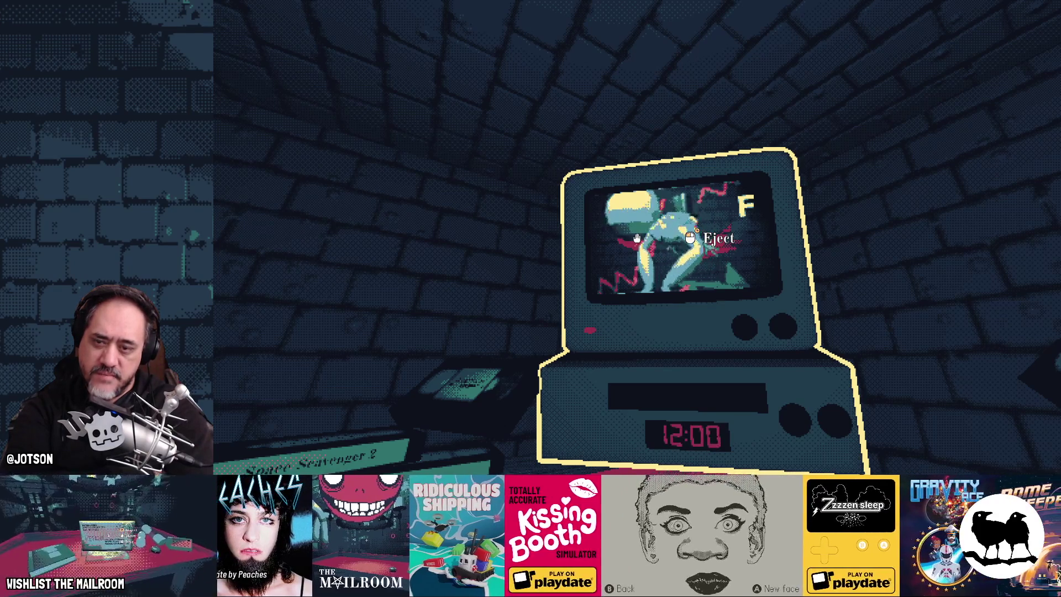
{"action": "key", "text": "F8"}
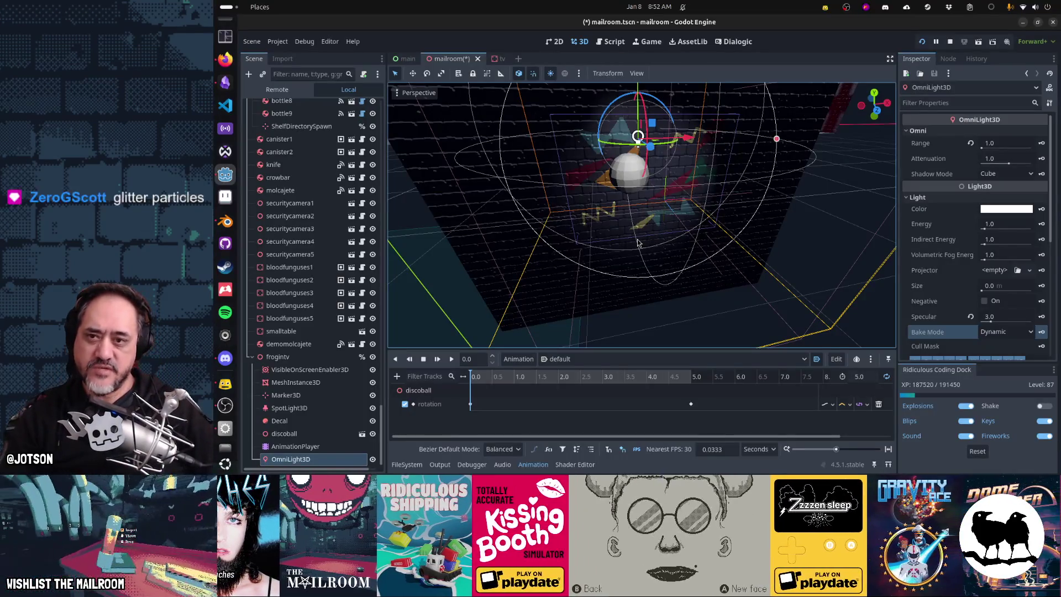
Select the OmniLight3D and shift it 0.4 along Z, away from the disco ball
{"action": "left_click", "coordinate": [635, 179]}
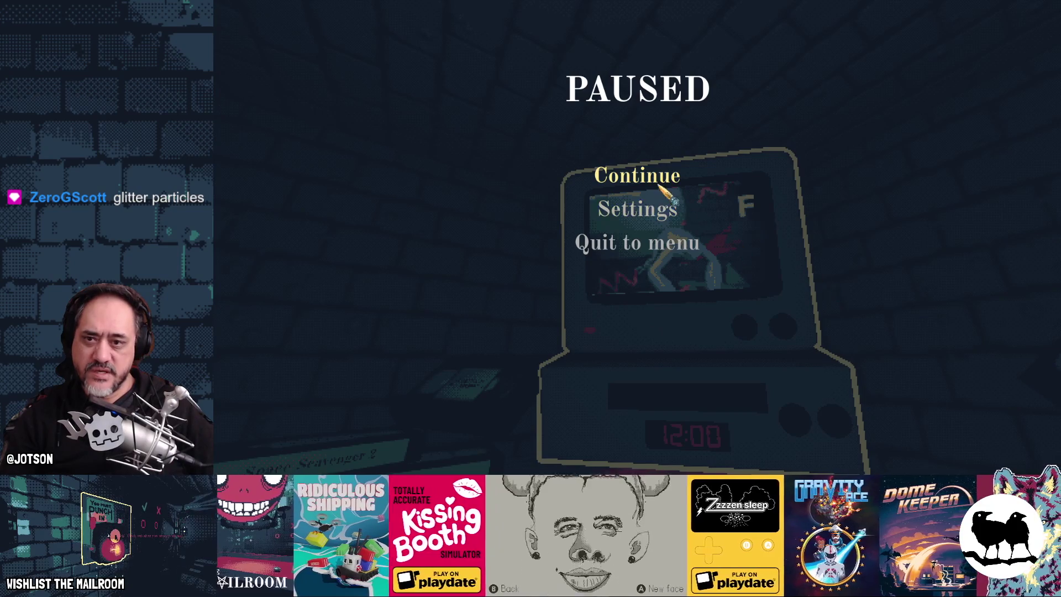
{"action": "left_click", "coordinate": [659, 182]}
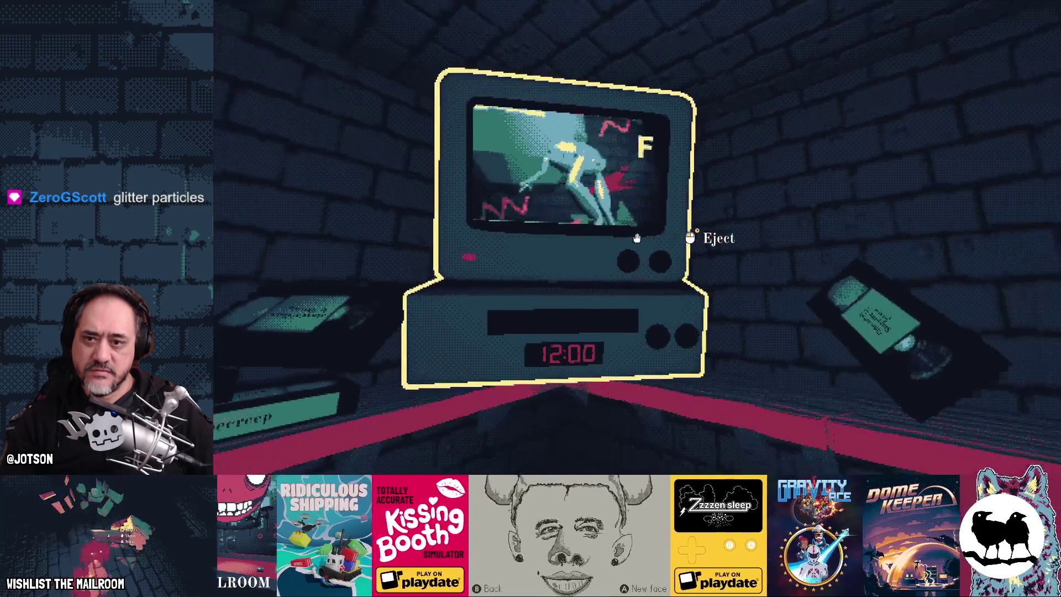
{"action": "key", "text": "alt+Tab"}
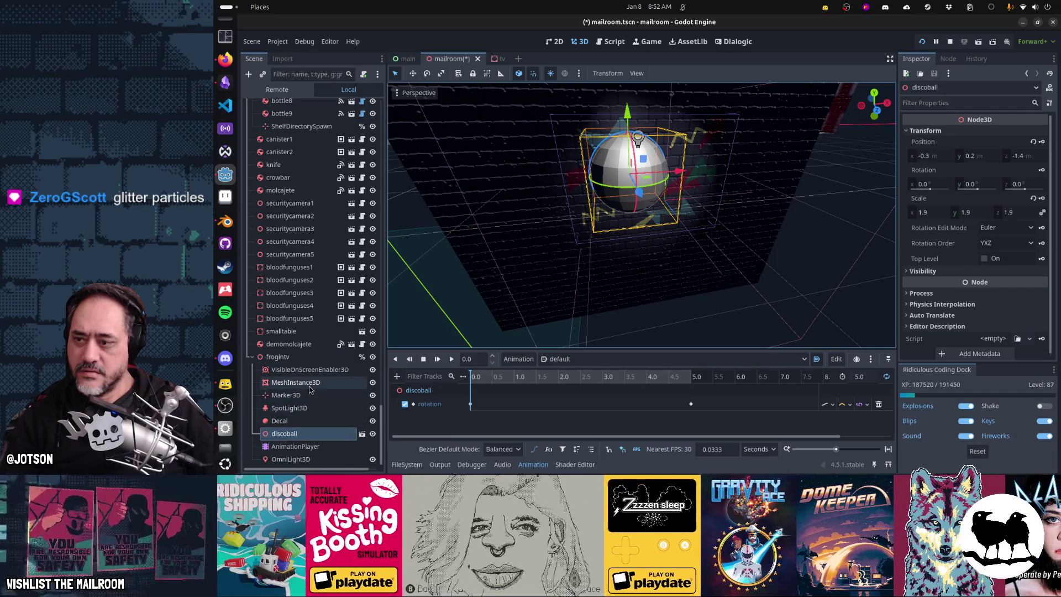
{"action": "left_click", "coordinate": [316, 460]}
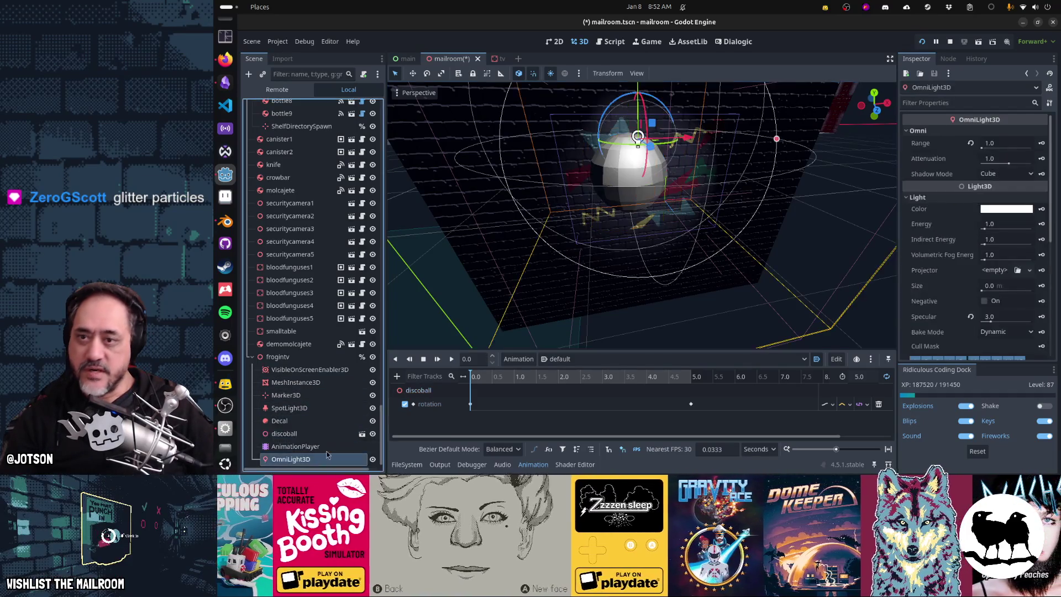
{"action": "left_click_drag", "start_coordinate": [663, 249], "coordinate": [758, 214]}
{"action": "mouse_move", "coordinate": [745, 146]}
{"action": "left_mouse_down"}
{"action": "mouse_move", "coordinate": [808, 158]}
{"action": "mouse_move", "coordinate": [740, 119]}
{"action": "mouse_move", "coordinate": [737, 150]}
{"action": "mouse_move", "coordinate": [739, 136]}
{"action": "left_mouse_up"}
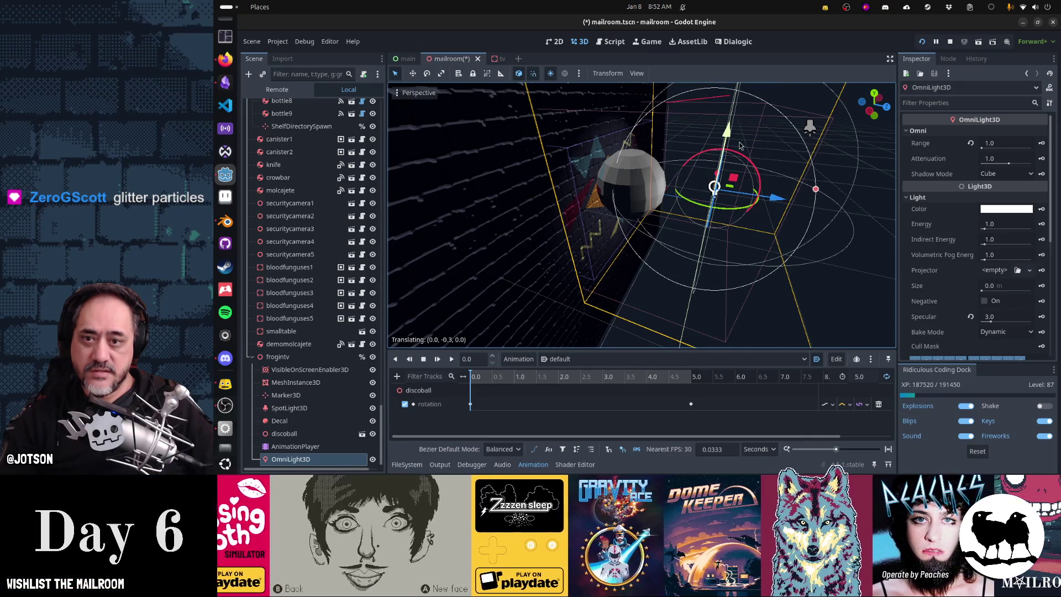
Preview the shifted light in the running game, then select the disco ball in the editor
{"action": "key", "text": "alt+Tab"}
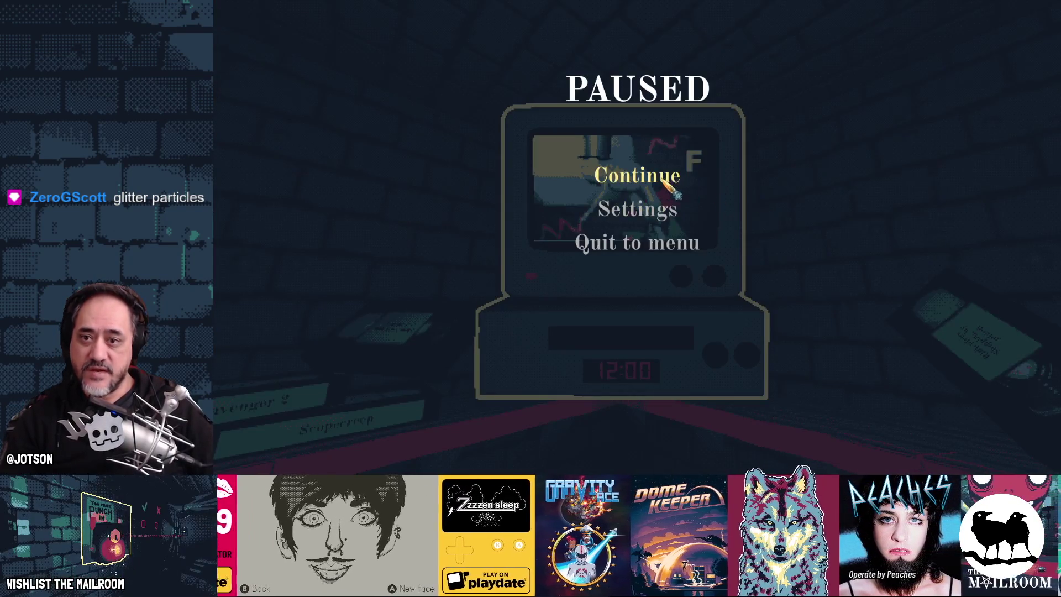
{"action": "left_click", "coordinate": [673, 187]}
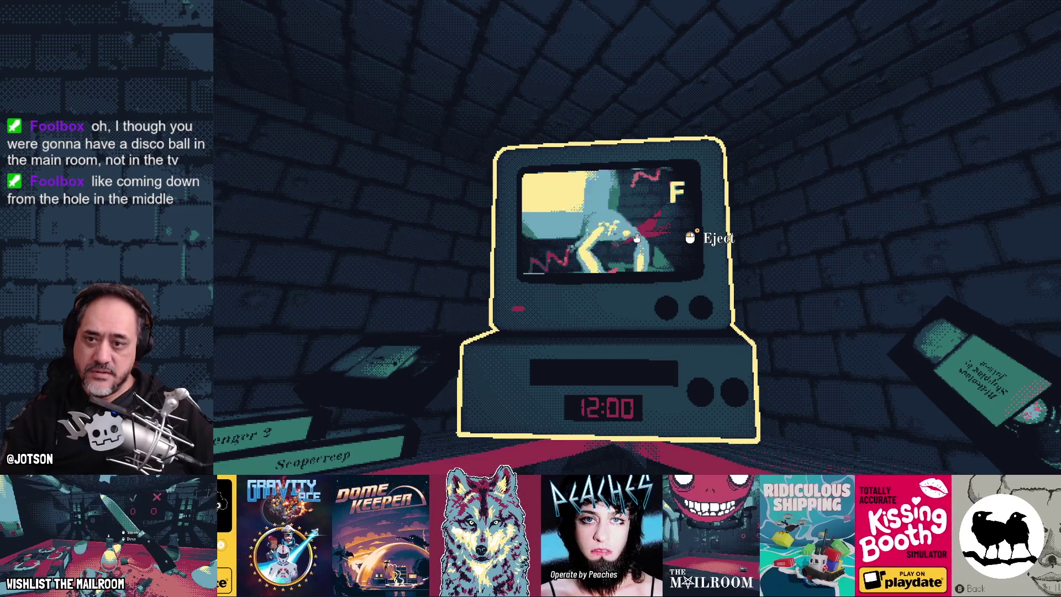
{"action": "key", "text": "F8"}
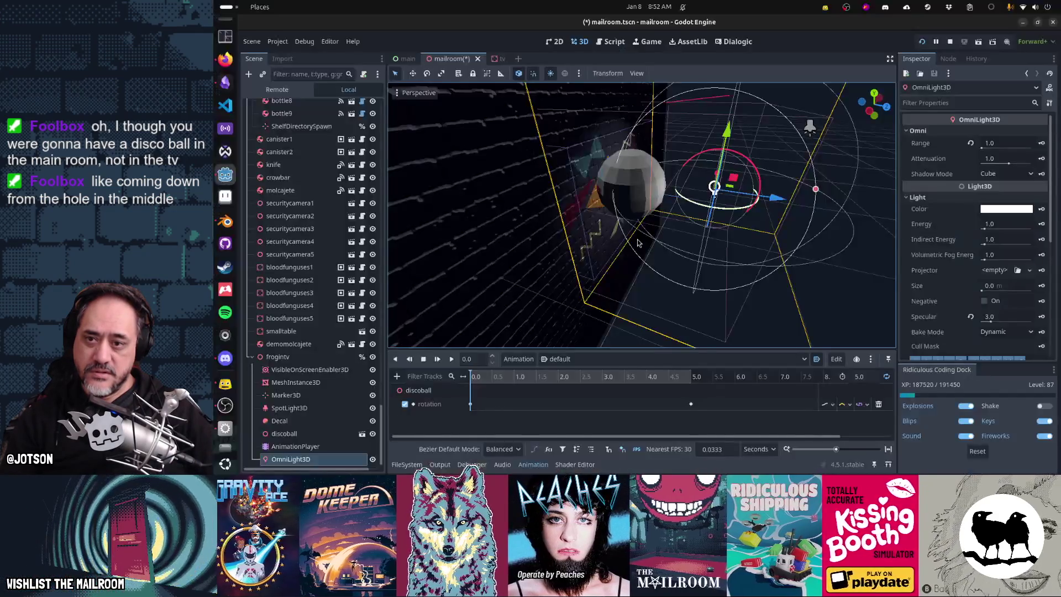
{"action": "left_click", "coordinate": [284, 433]}
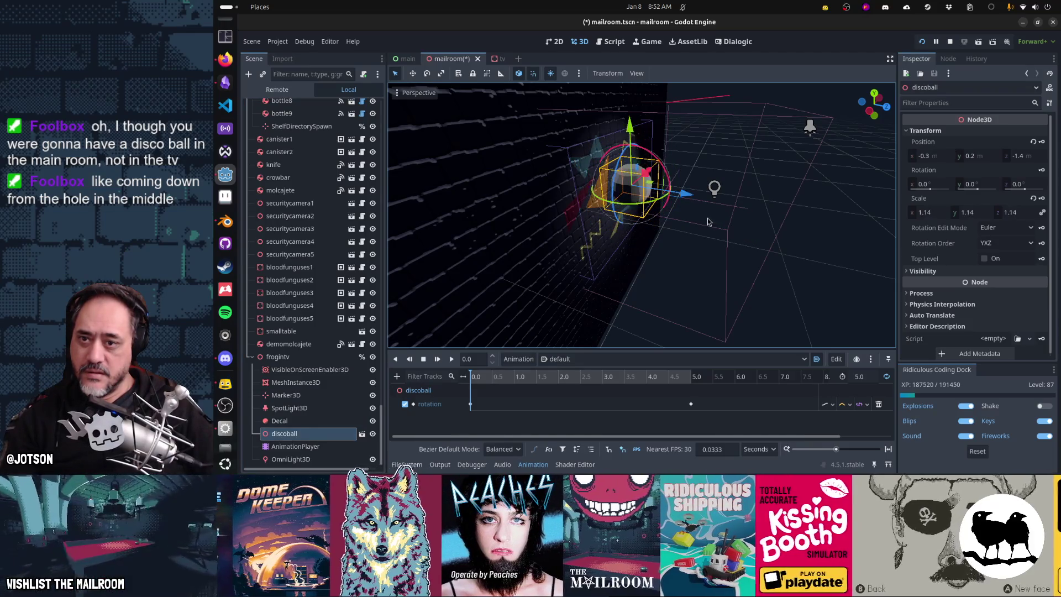
Drag the omni light -0.6 along Z, back in front of the disco ball, and preview it in game
{"action": "key", "text": "alt+Tab"}
{"action": "key", "text": "Escape"}
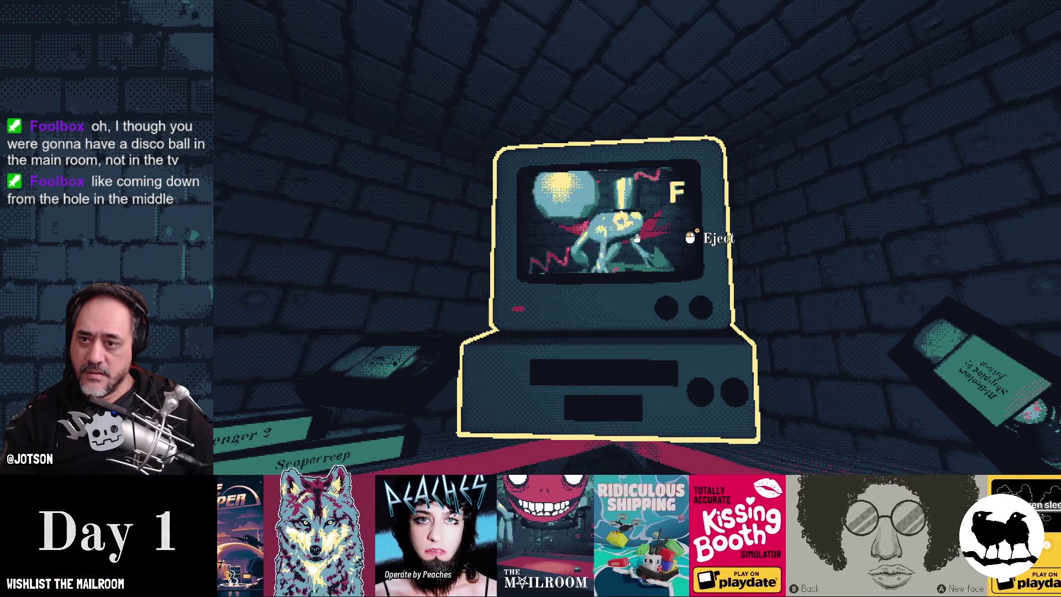
{"action": "key", "text": "alt+Tab"}
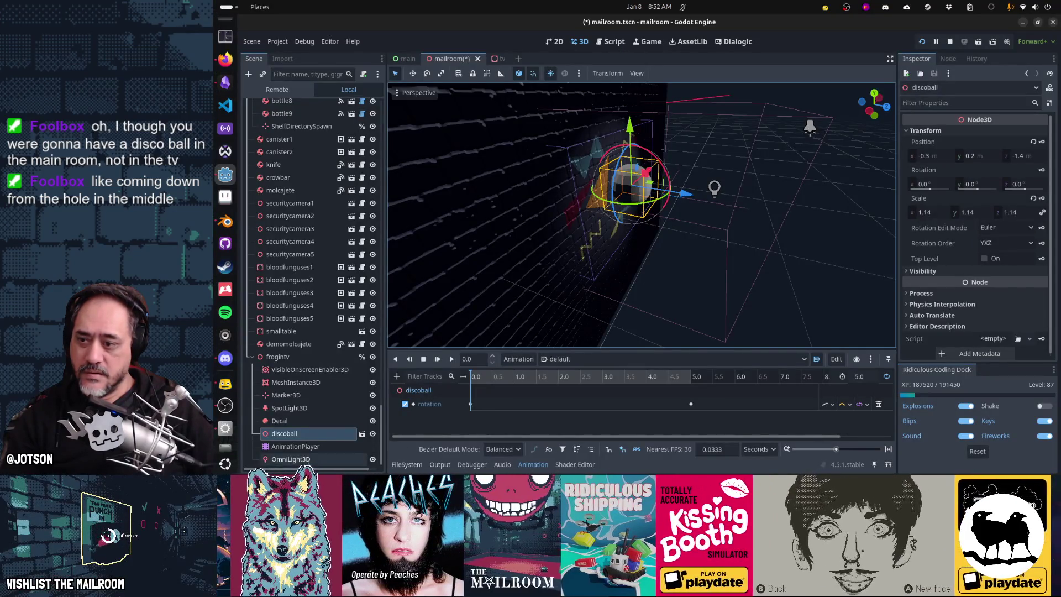
{"action": "left_click", "coordinate": [714, 188]}
{"action": "left_click_drag", "start_coordinate": [774, 208], "coordinate": [709, 196]}
{"action": "key", "text": "alt+Tab"}
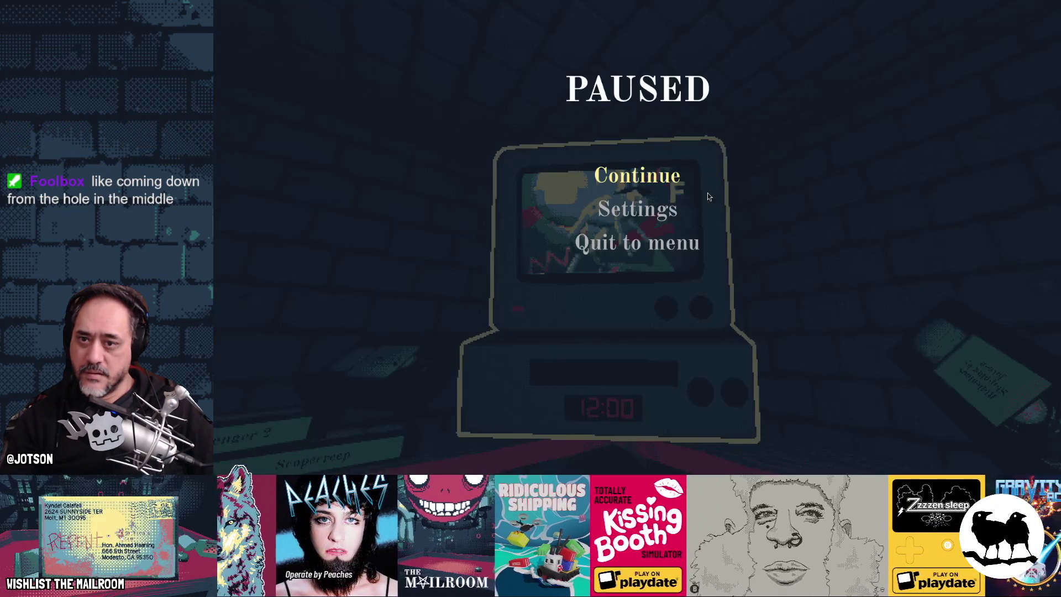
{"action": "left_click", "coordinate": [675, 182]}
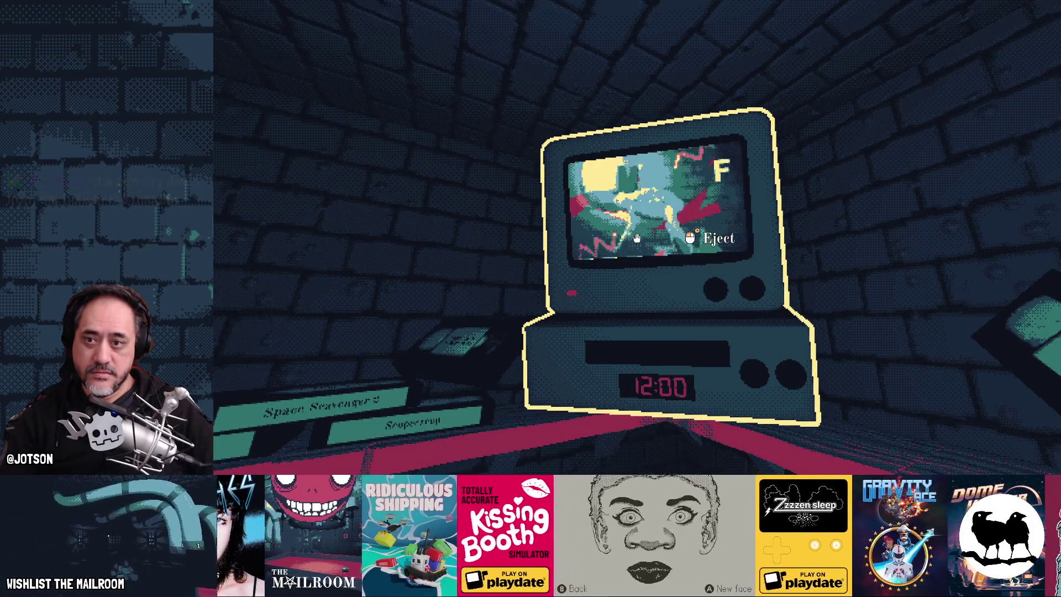
{"action": "key", "text": "alt+Tab"}
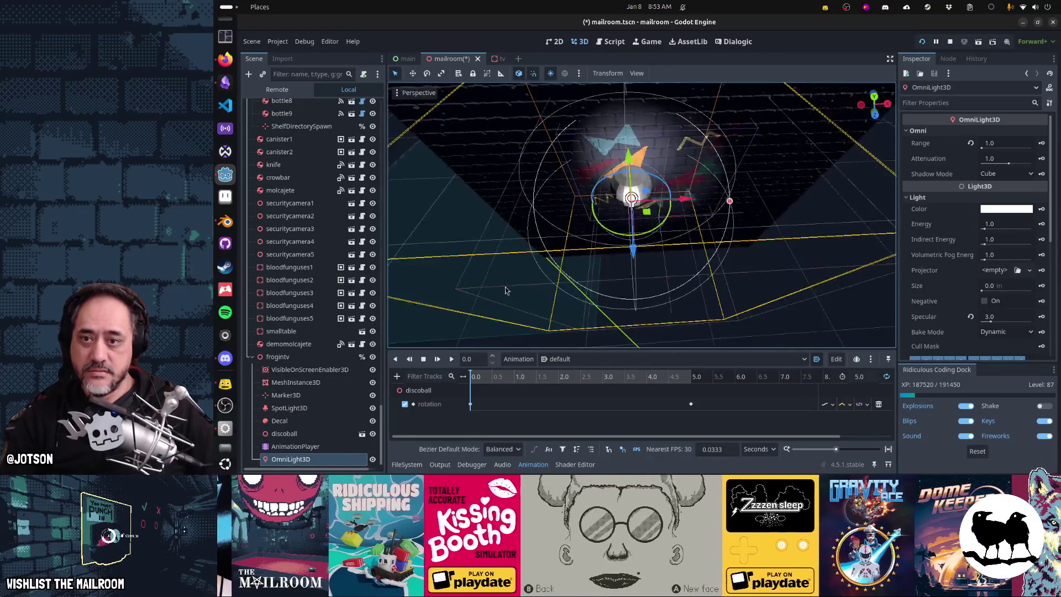
Nudge the omni light slightly along X and check the result in the game
{"action": "left_click_drag", "start_coordinate": [694, 207], "coordinate": [700, 215]}
{"action": "key", "text": "alt+Tab"}
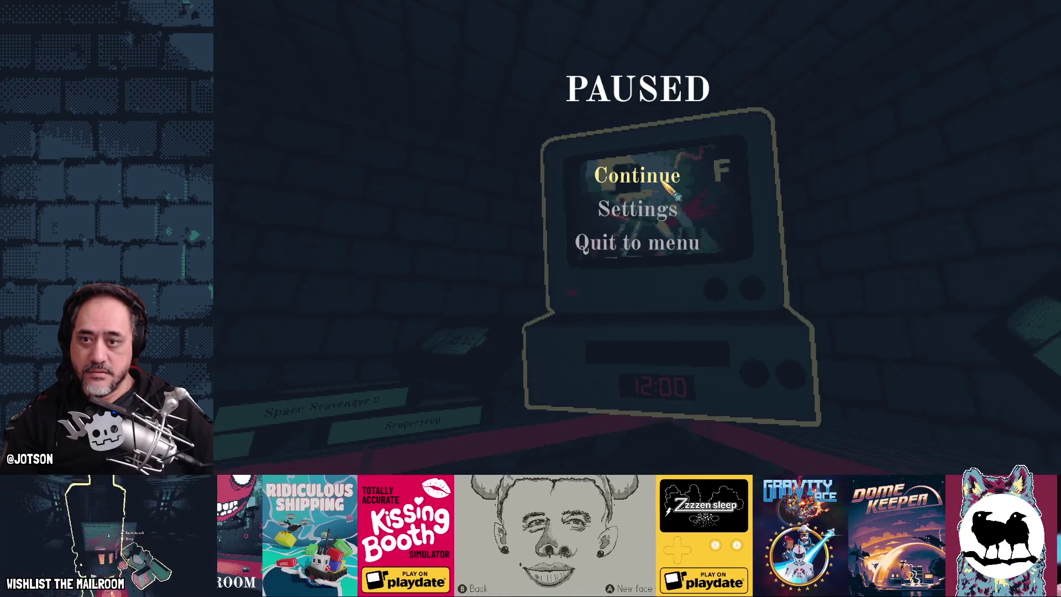
{"action": "left_click", "coordinate": [663, 181]}
{"action": "key", "text": "alt+Tab"}
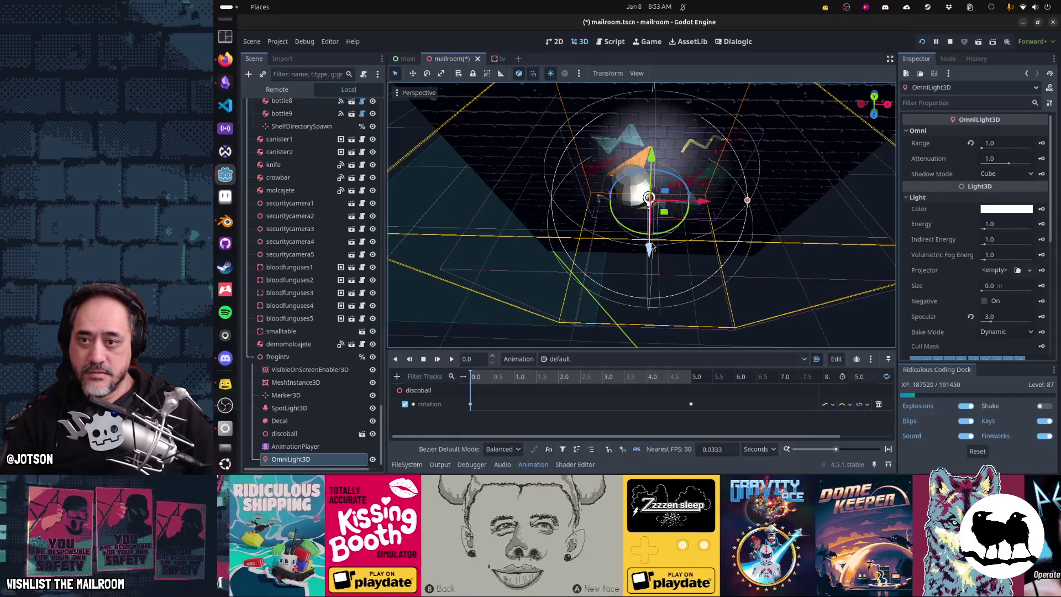
Nudge the light closer under the disco ball and view it up close in game
{"action": "scroll", "coordinate": [672, 256], "scroll_direction": "up", "scroll_amount": 5}
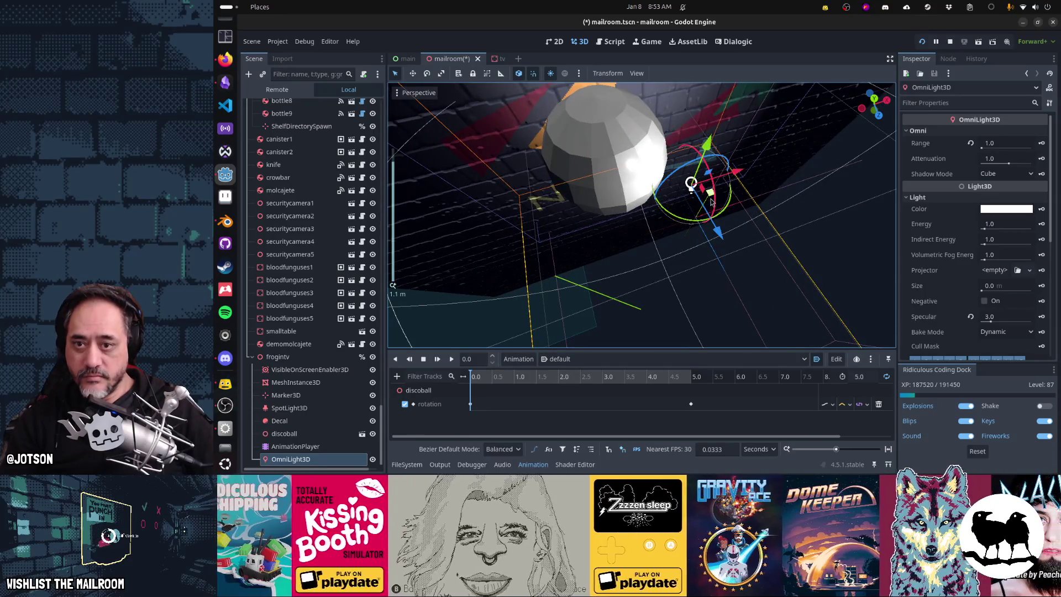
{"action": "left_click_drag", "start_coordinate": [709, 197], "coordinate": [692, 190]}
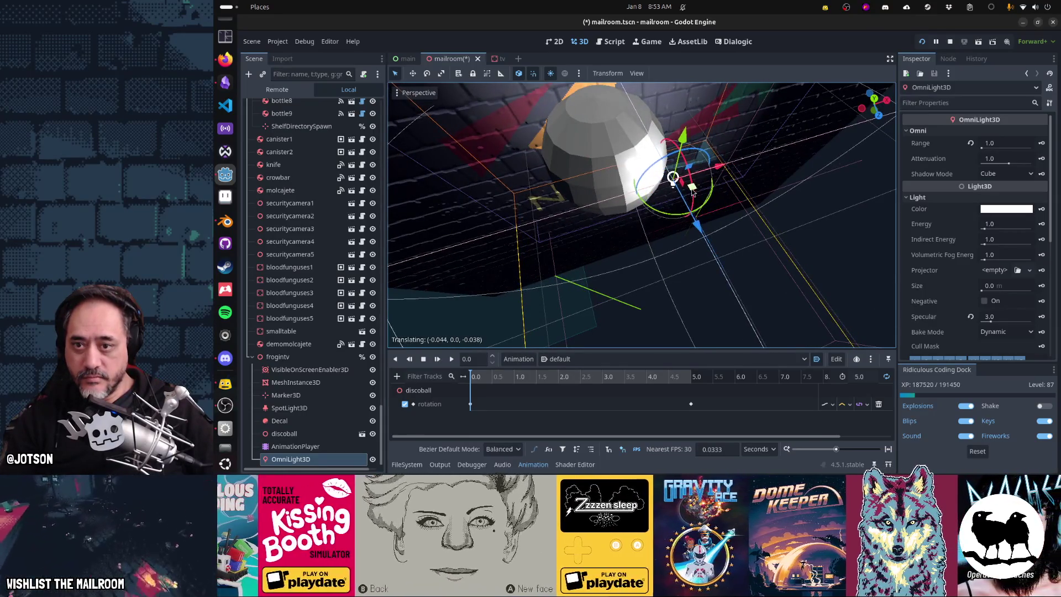
{"action": "key", "text": "alt+Tab"}
{"action": "key", "text": "Escape"}
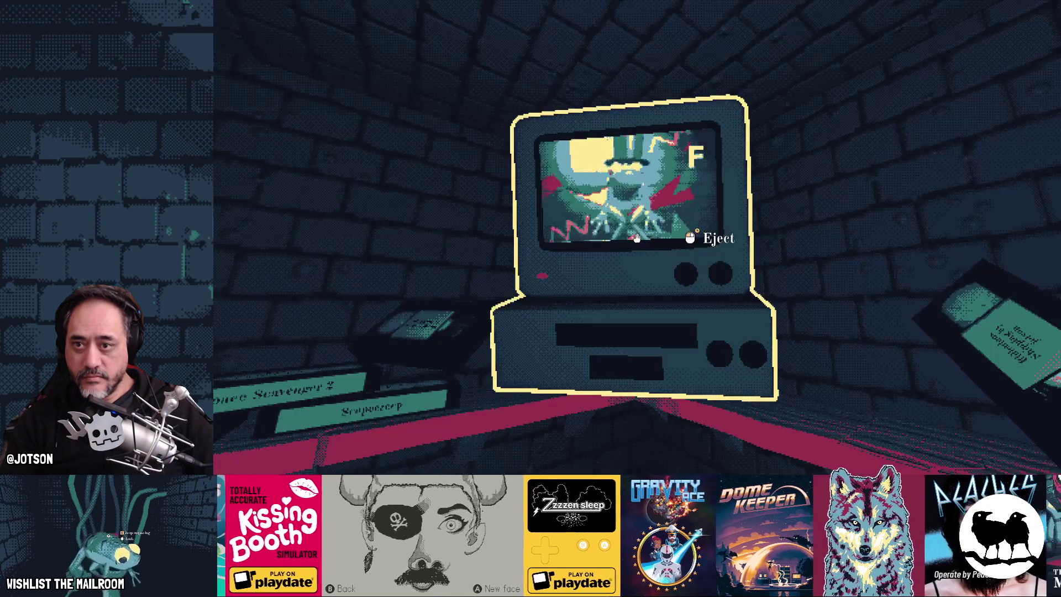
{"action": "key", "text": "w"}
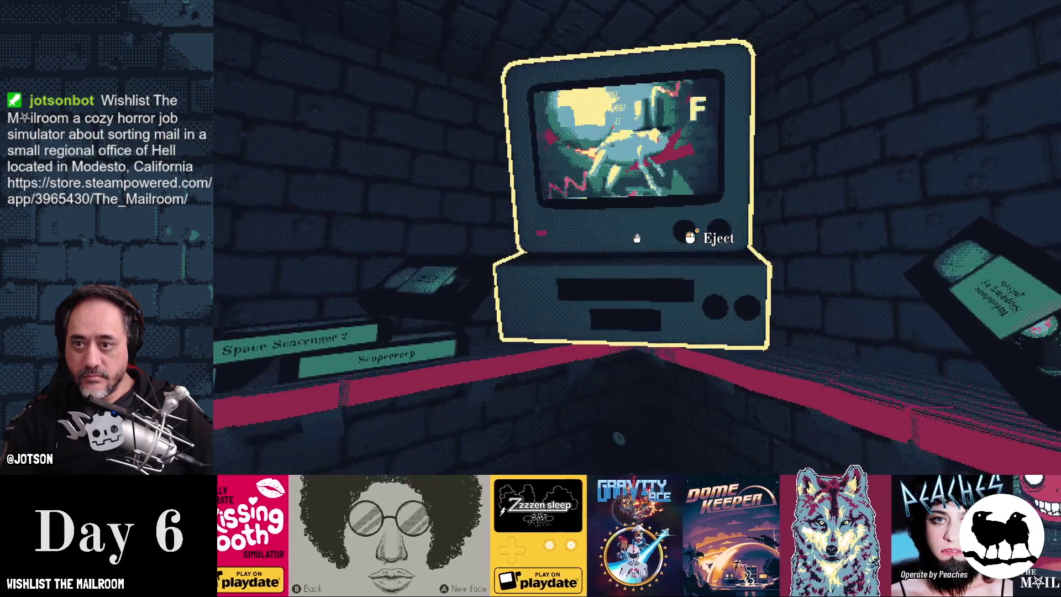
{"action": "key", "text": "s"}
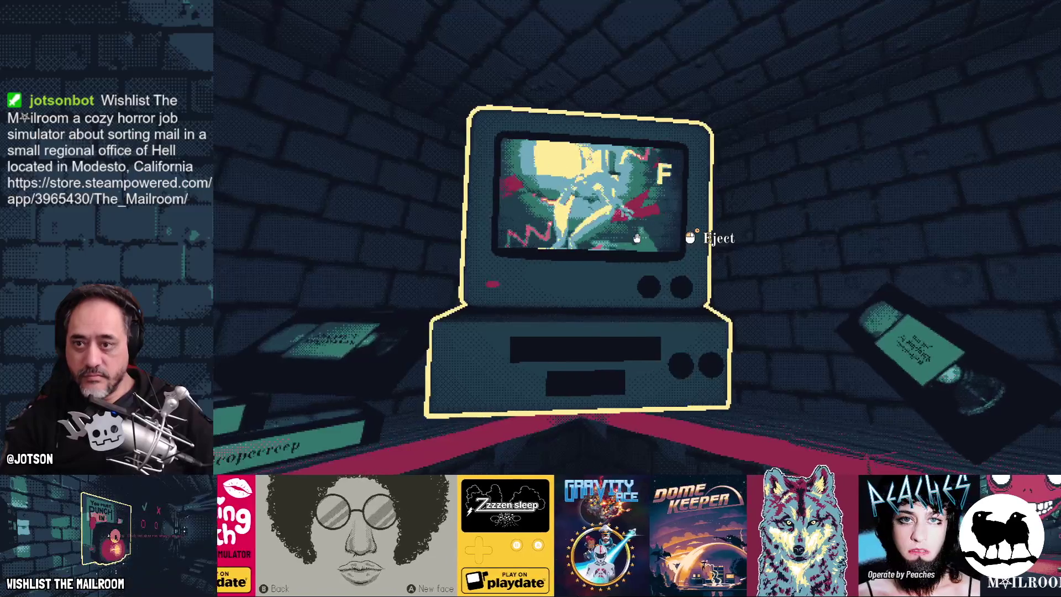
{"action": "key", "text": "alt+Tab"}
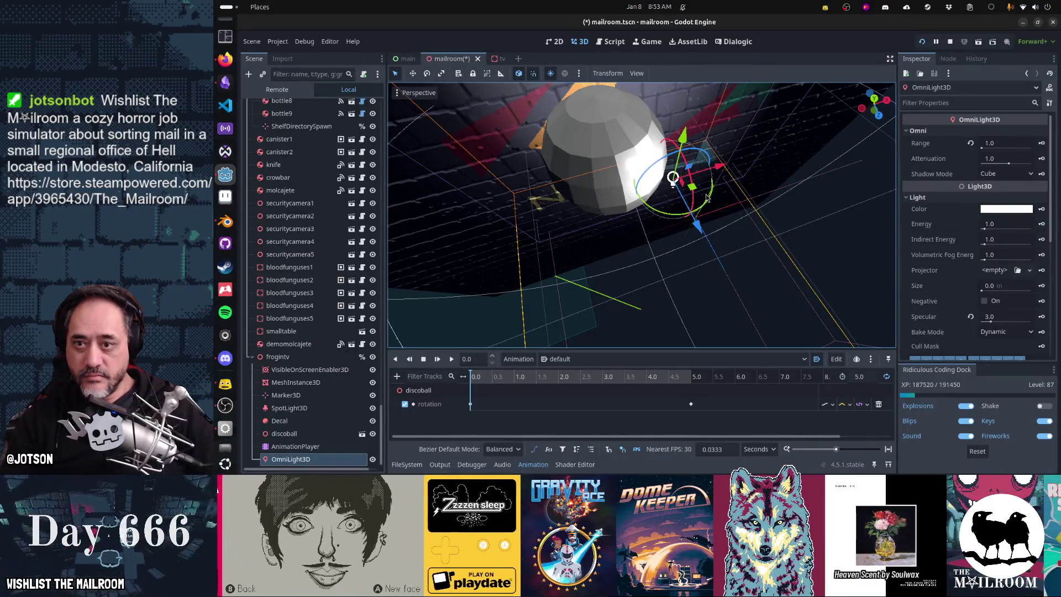
Shrink the light's range to 0.4 and nudge it up-left beside the ball, then resume the game
{"action": "scroll", "coordinate": [681, 202], "scroll_direction": "down", "scroll_amount": 3}
{"action": "left_click_drag", "start_coordinate": [804, 200], "coordinate": [687, 189]}
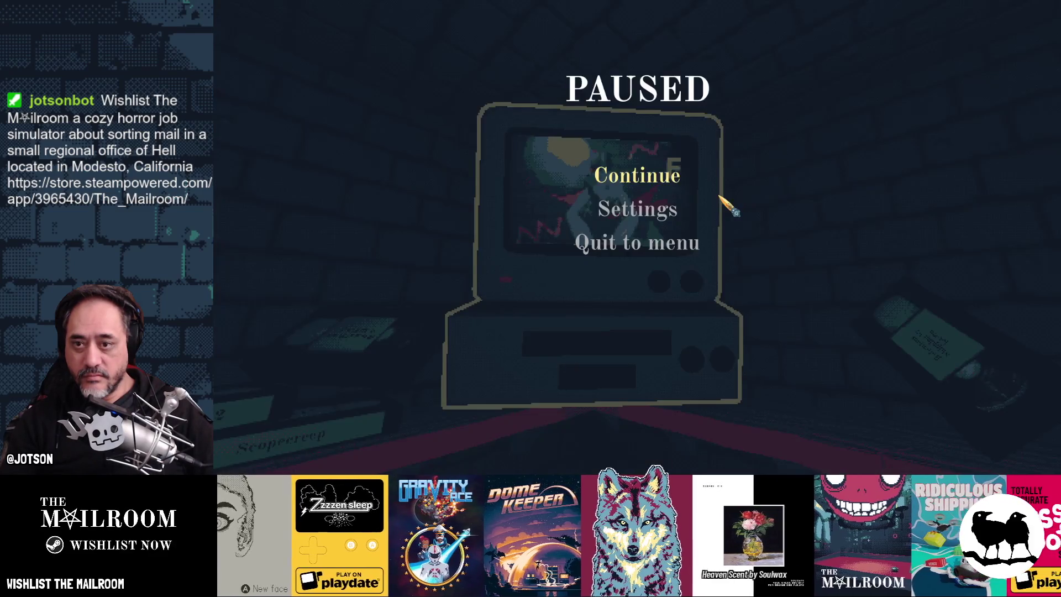
{"action": "left_click", "coordinate": [661, 183]}
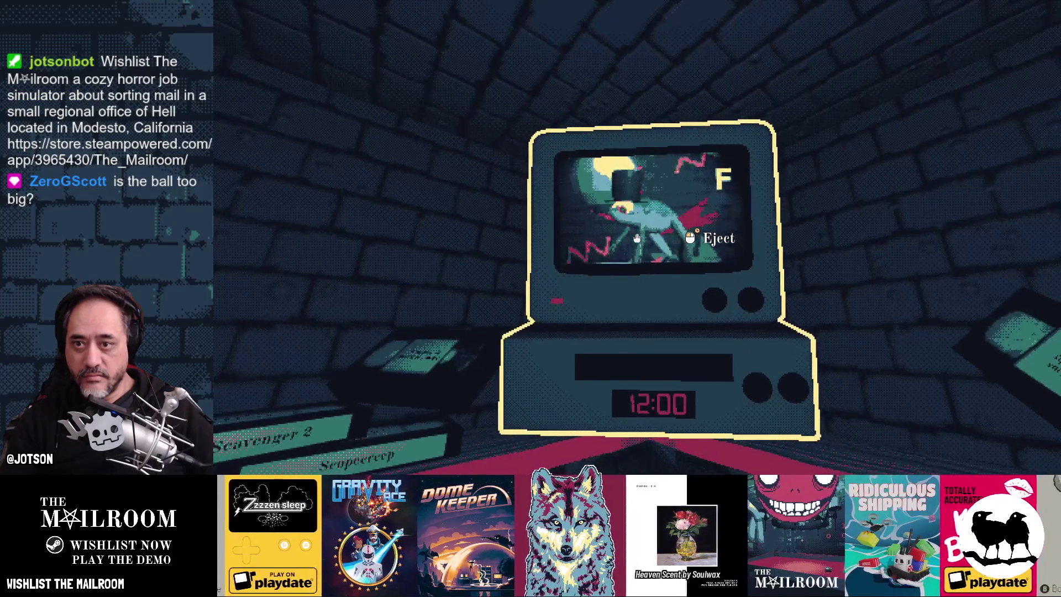
{"action": "key", "text": "alt+Tab"}
{"action": "scroll", "coordinate": [687, 218], "scroll_direction": "up", "scroll_amount": 5}
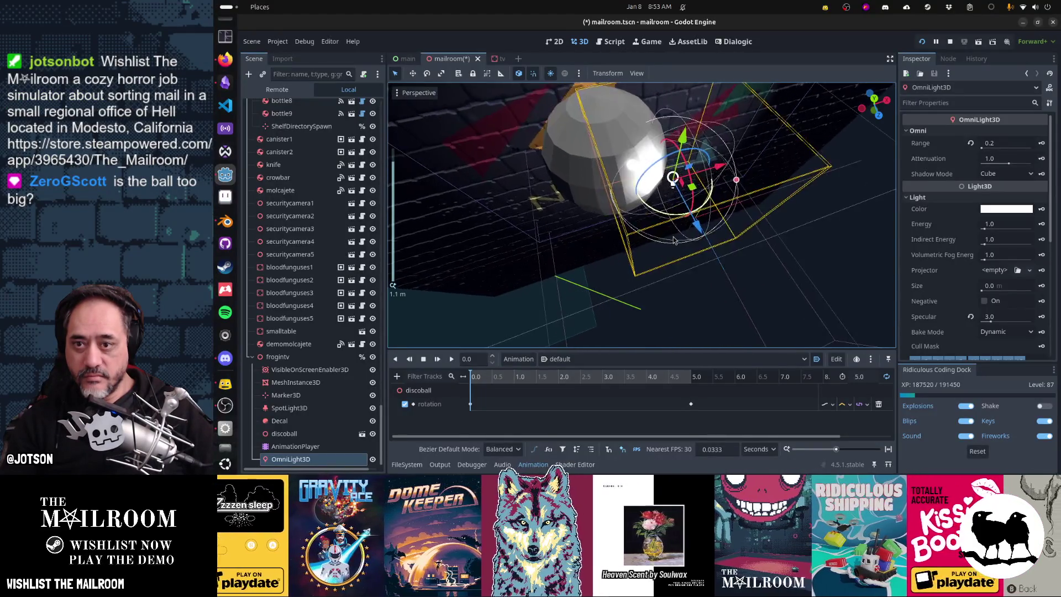
{"action": "scroll", "coordinate": [725, 175], "scroll_direction": "down", "scroll_amount": 5}
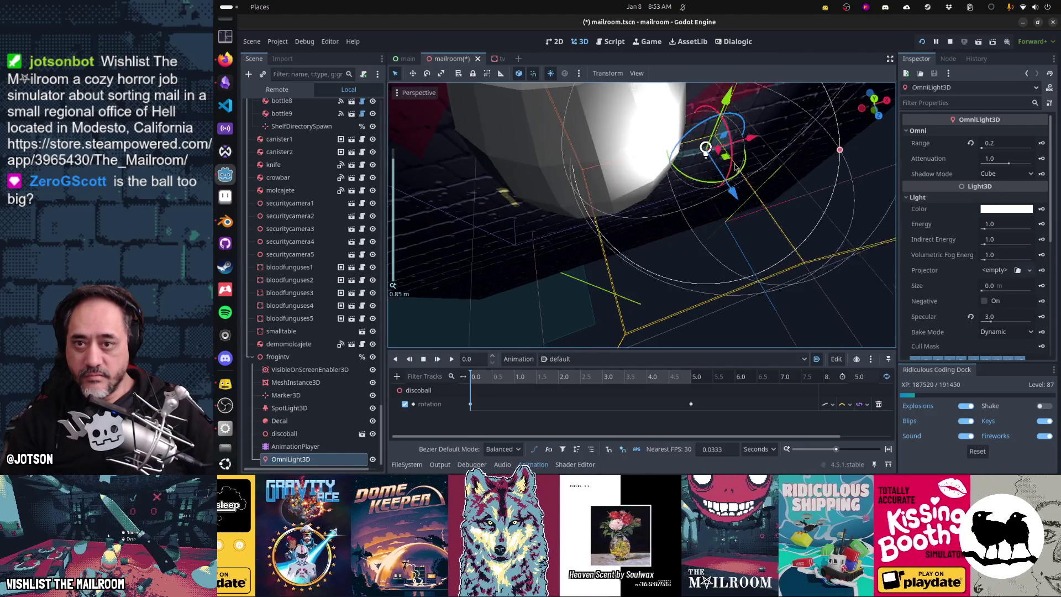
{"action": "left_click_drag", "start_coordinate": [717, 229], "coordinate": [701, 216]}
{"action": "key", "text": "alt+Tab"}
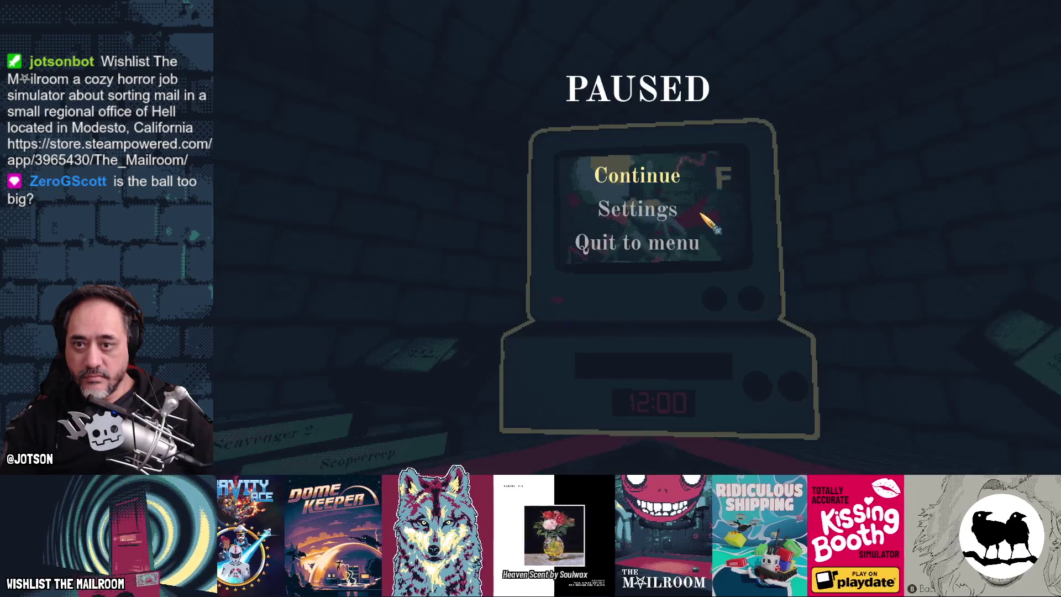
{"action": "left_click", "coordinate": [670, 171]}
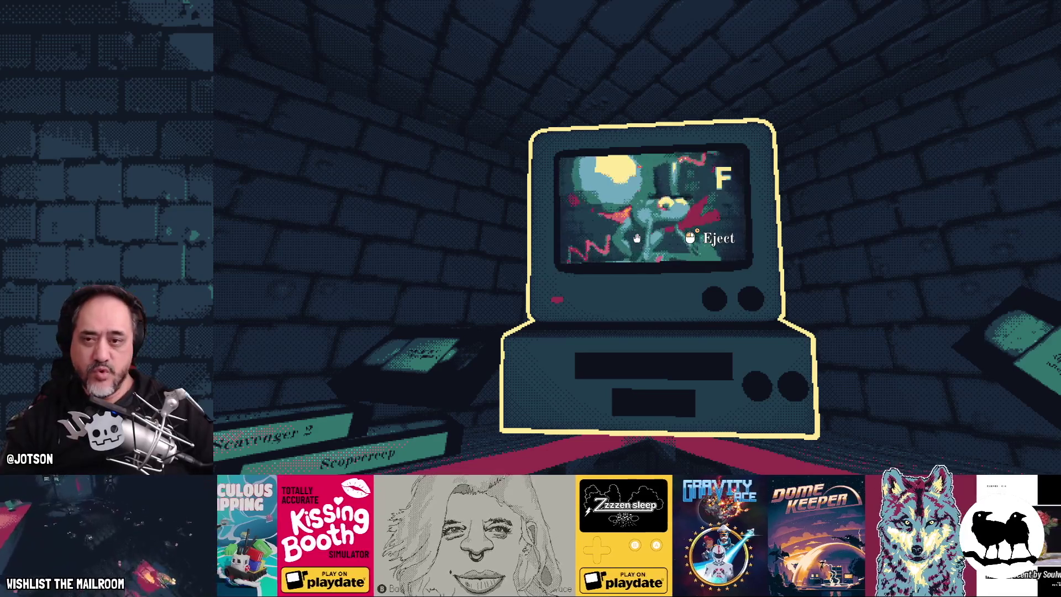
Look around the disco-lit room, then close the debug game with F8
{"action": "key", "text": "F8"}
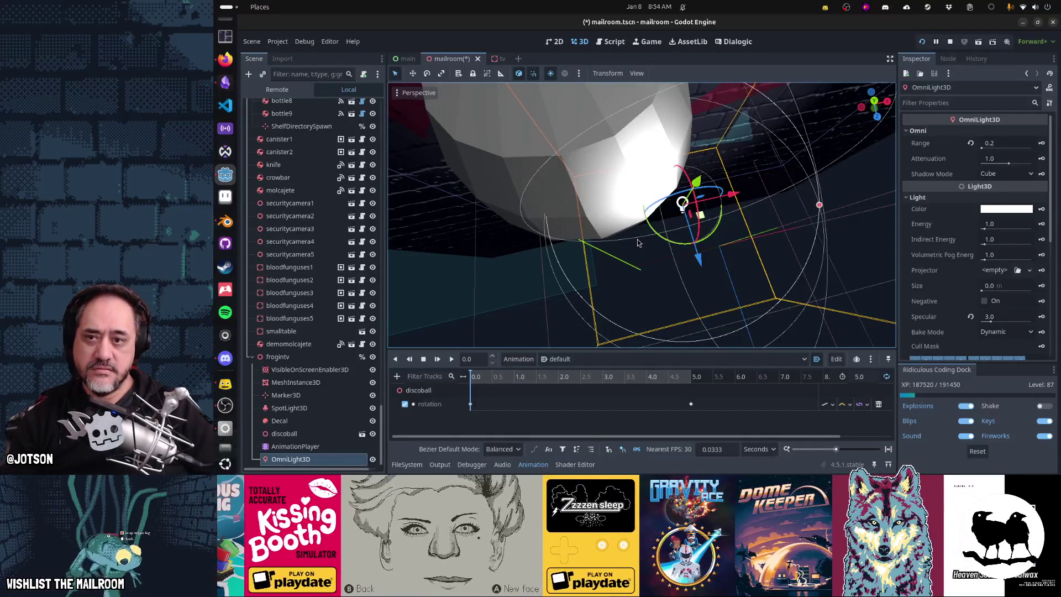
Orbit around the disco ball model in Blender, then return to Godot
{"action": "key", "text": "alt+Tab"}
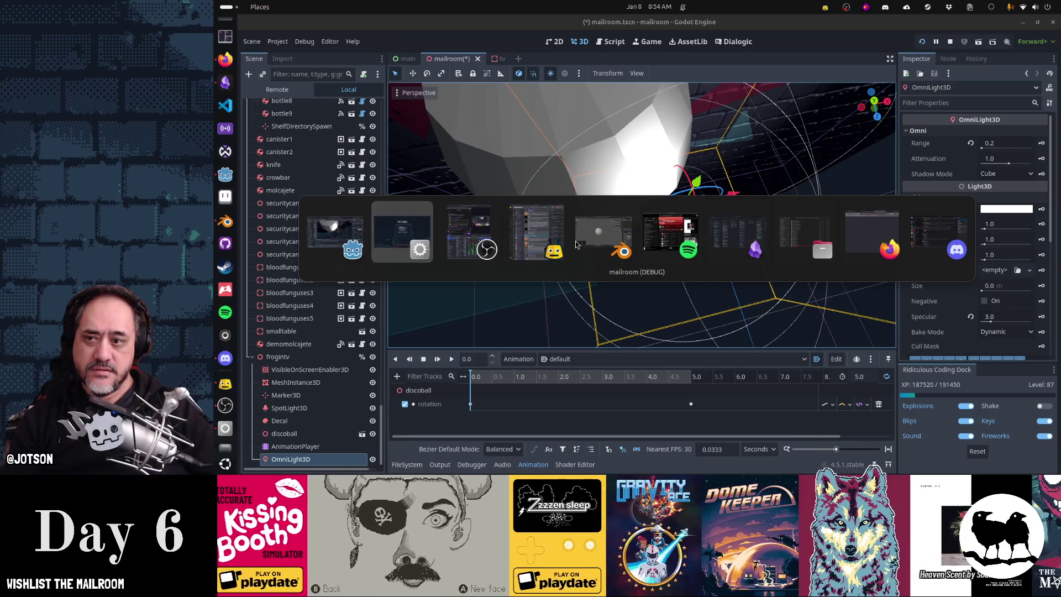
{"action": "key", "text": "alt+Tab"}
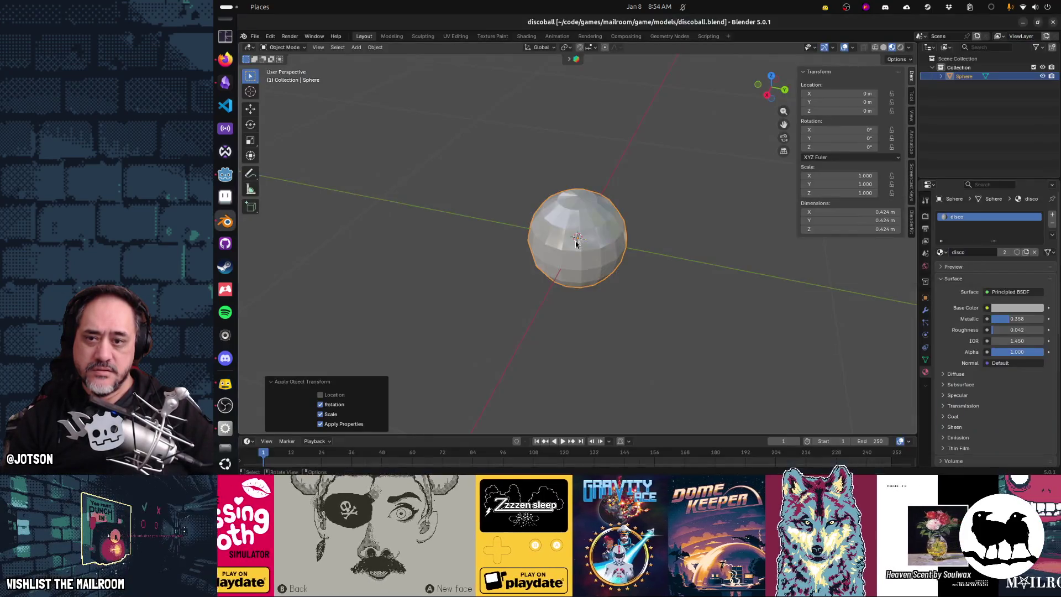
{"action": "left_click", "coordinate": [582, 262]}
{"action": "mouse_move", "coordinate": [582, 261]}
{"action": "left_mouse_down"}
{"action": "mouse_move", "coordinate": [569, 207]}
{"action": "mouse_move", "coordinate": [381, 237]}
{"action": "mouse_move", "coordinate": [551, 244]}
{"action": "left_mouse_up"}
{"action": "key", "text": "alt+Tab"}
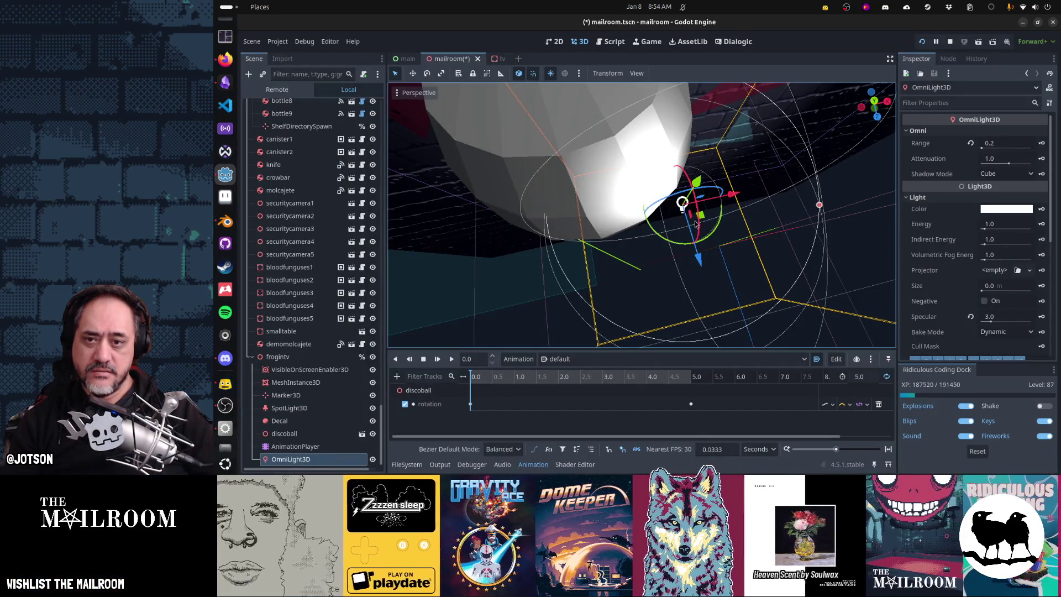
Duplicate the omni light with Ctrl+D and place the copy left of the ball, lower toward the wall
{"action": "key", "text": "ctrl+d"}
{"action": "left_click_drag", "start_coordinate": [701, 222], "coordinate": [506, 260]}
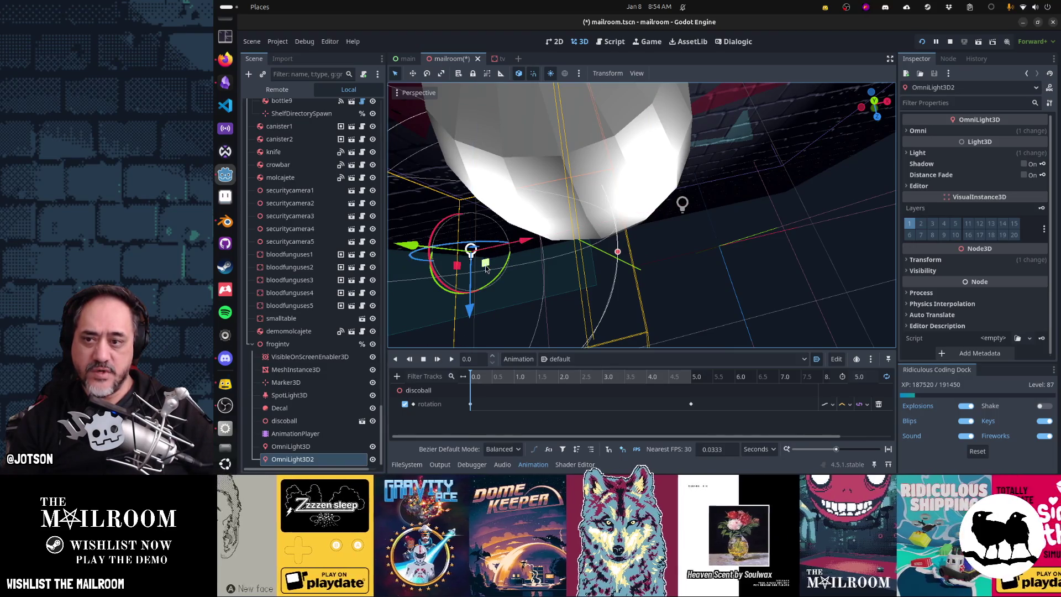
{"action": "mouse_move", "coordinate": [487, 263]}
{"action": "left_mouse_down"}
{"action": "mouse_move", "coordinate": [483, 243]}
{"action": "mouse_move", "coordinate": [485, 255]}
{"action": "left_mouse_up"}
{"action": "scroll", "coordinate": [539, 126], "scroll_direction": "down", "scroll_amount": 5}
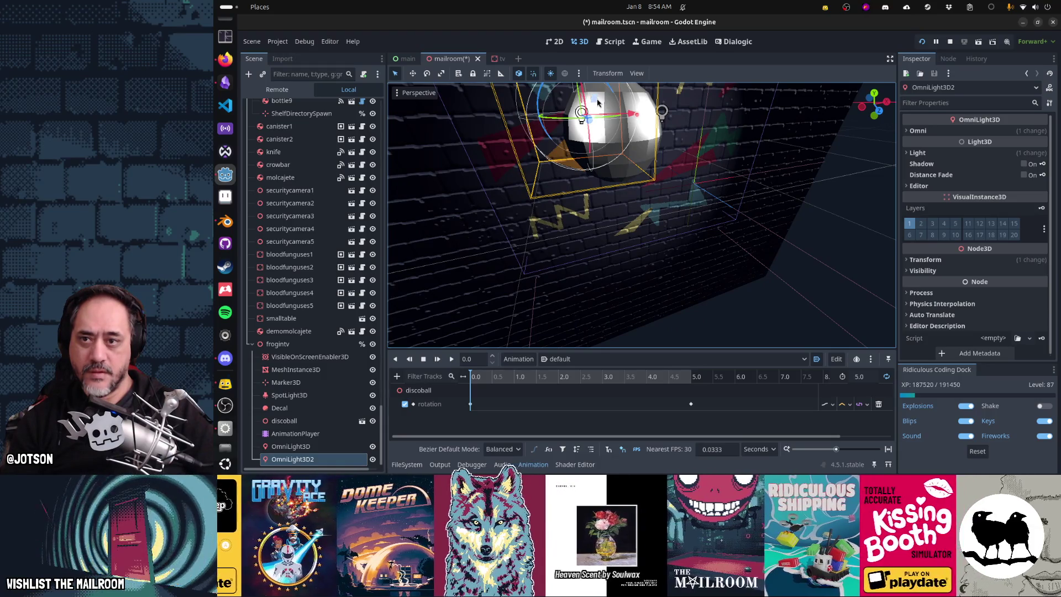
{"action": "left_click_drag", "start_coordinate": [598, 103], "coordinate": [600, 153]}
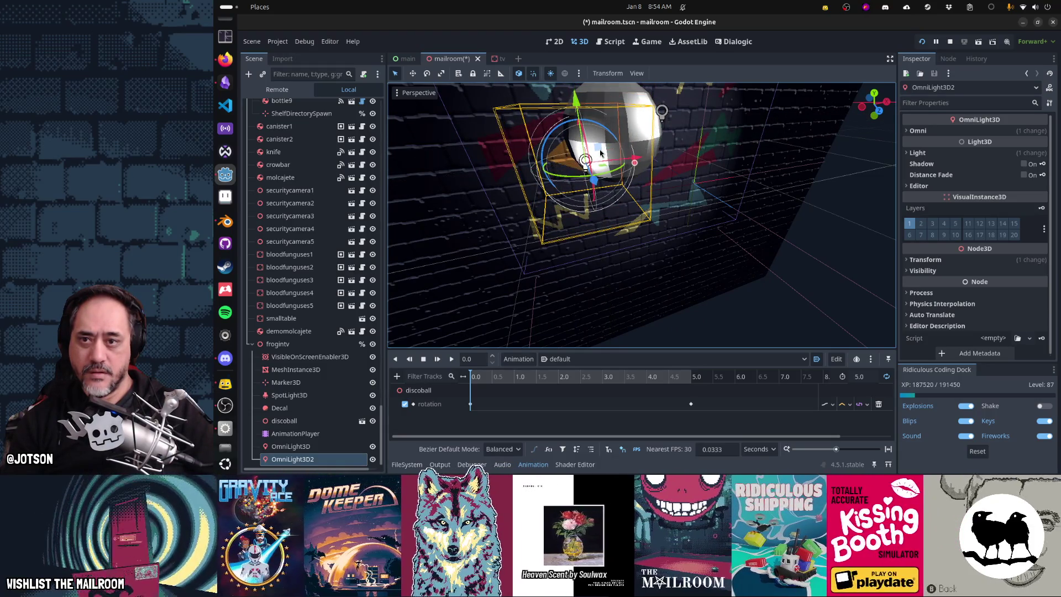
Check the second light's effect in the running game
{"action": "key", "text": "alt+Tab"}
{"action": "key", "text": "alt+Tab"}
{"action": "key", "text": "Tab"}
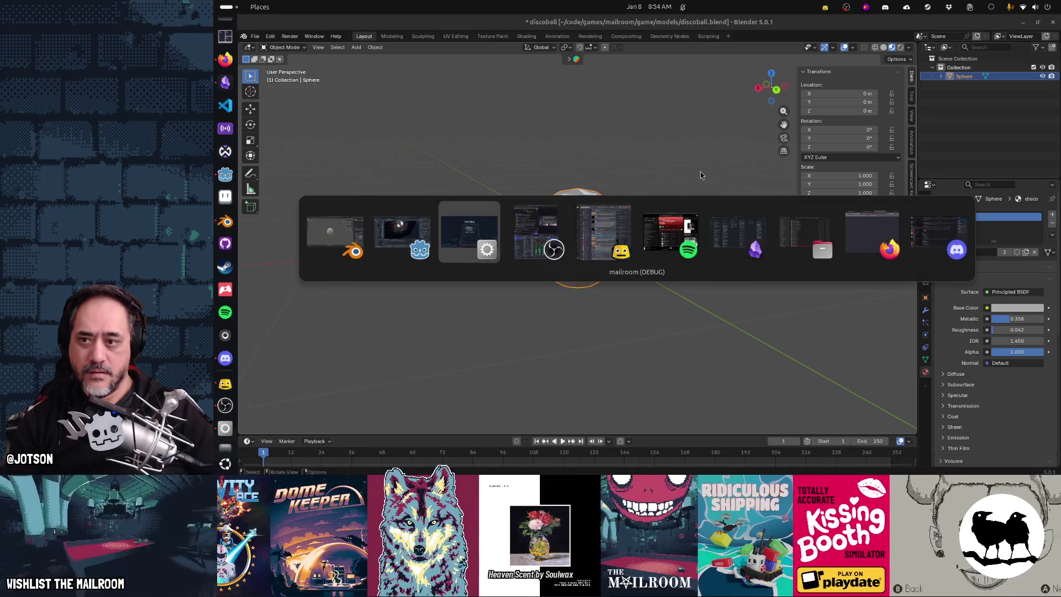
{"action": "key", "text": "Escape"}
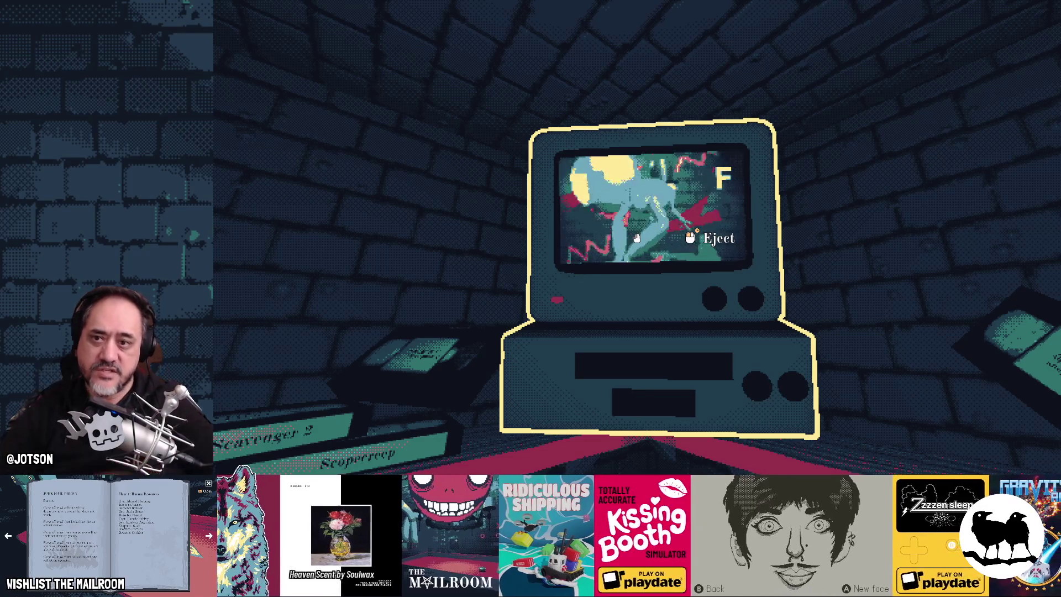
{"action": "key", "text": "alt+Tab"}
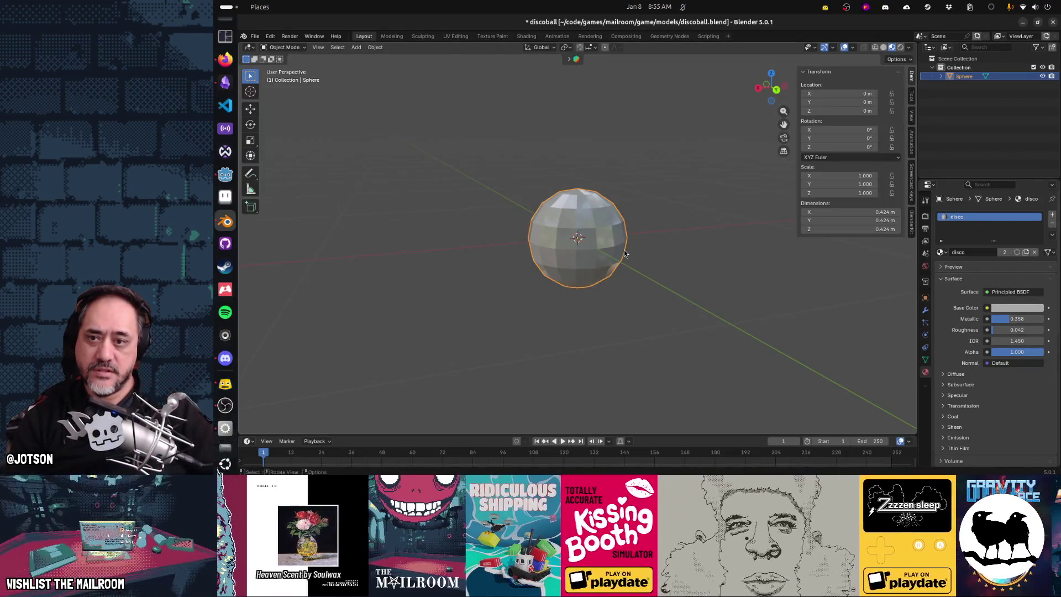
{"action": "key", "text": "alt+Tab"}
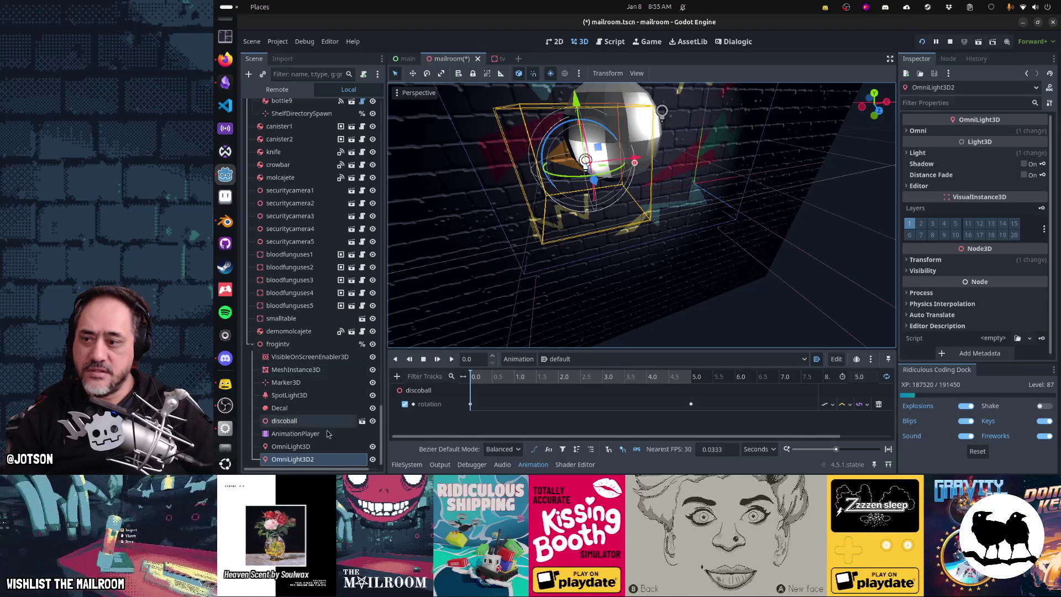
Delete the duplicate OmniLight3D2 and bring the paused game back to the front
{"action": "left_click", "coordinate": [329, 463]}
{"action": "key", "text": "Delete"}
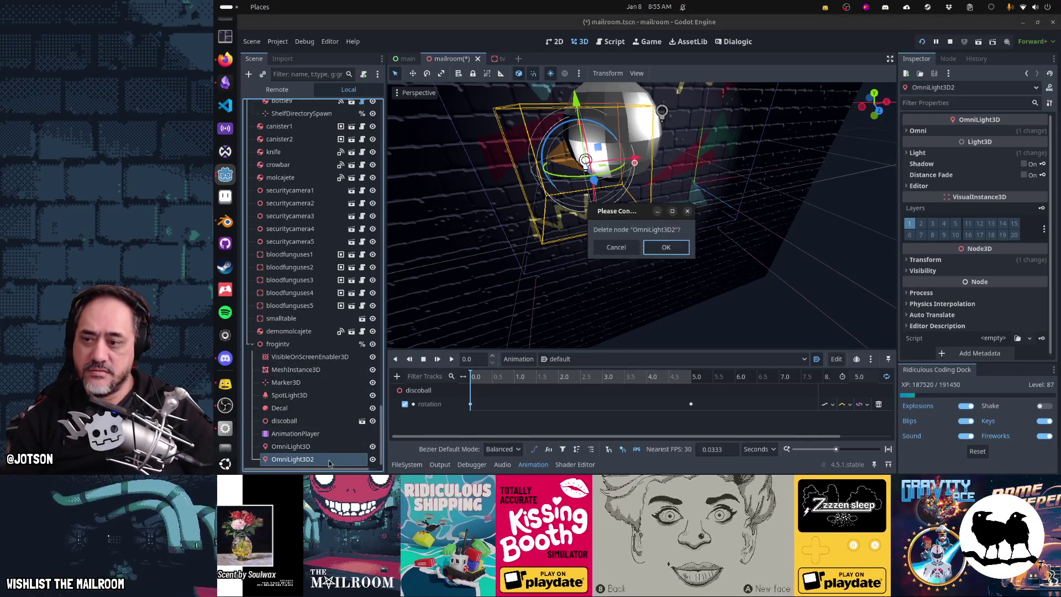
{"action": "key", "text": "Return"}
{"action": "key", "text": "alt+Tab"}
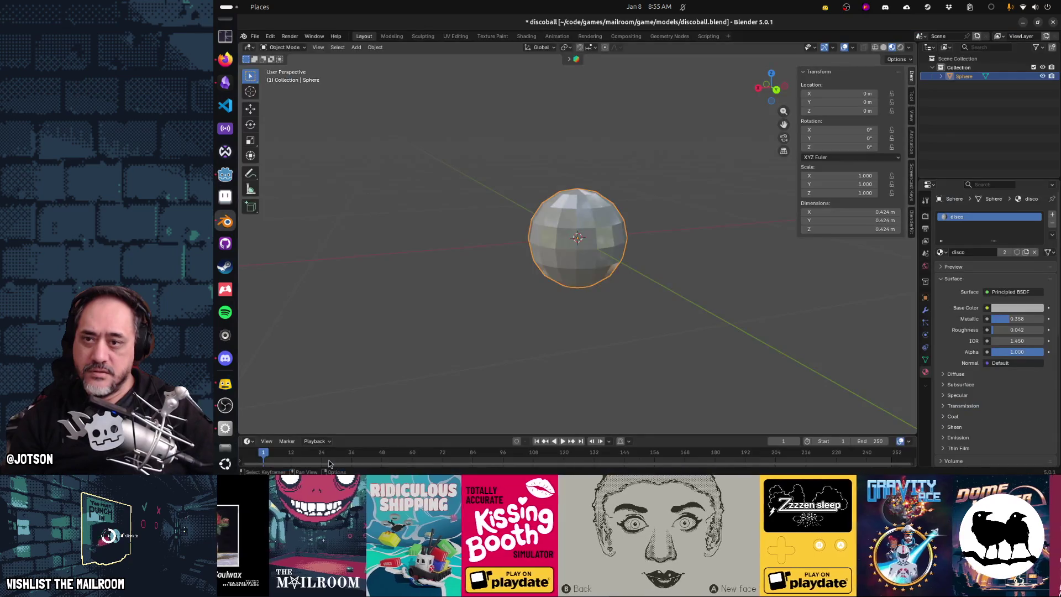
{"action": "key", "text": "alt+Tab"}
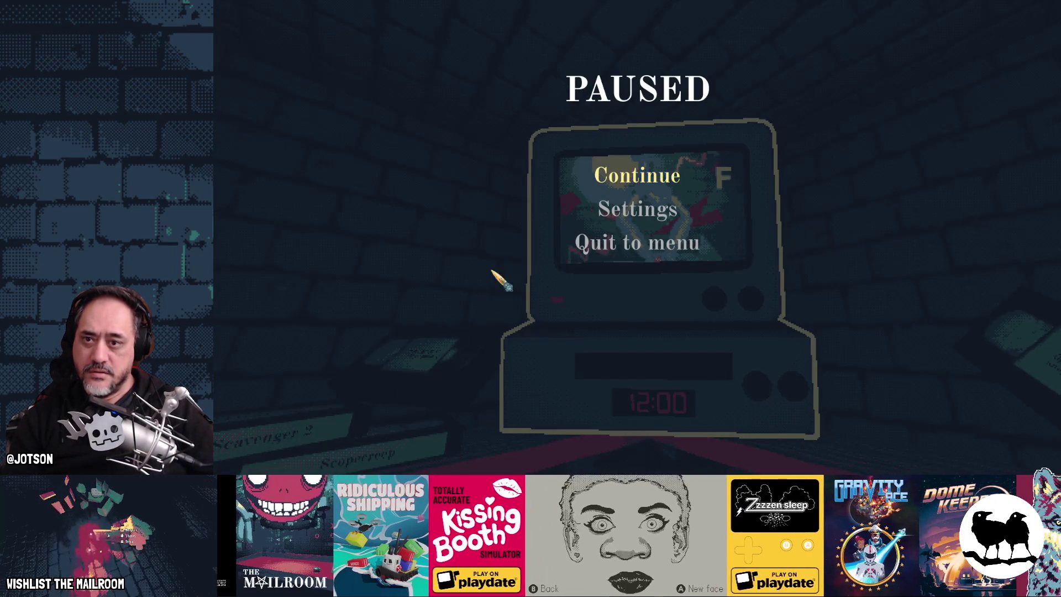
Resume the running game, return to Blender and show the Activities overview of open windows
{"action": "left_click", "coordinate": [638, 177]}
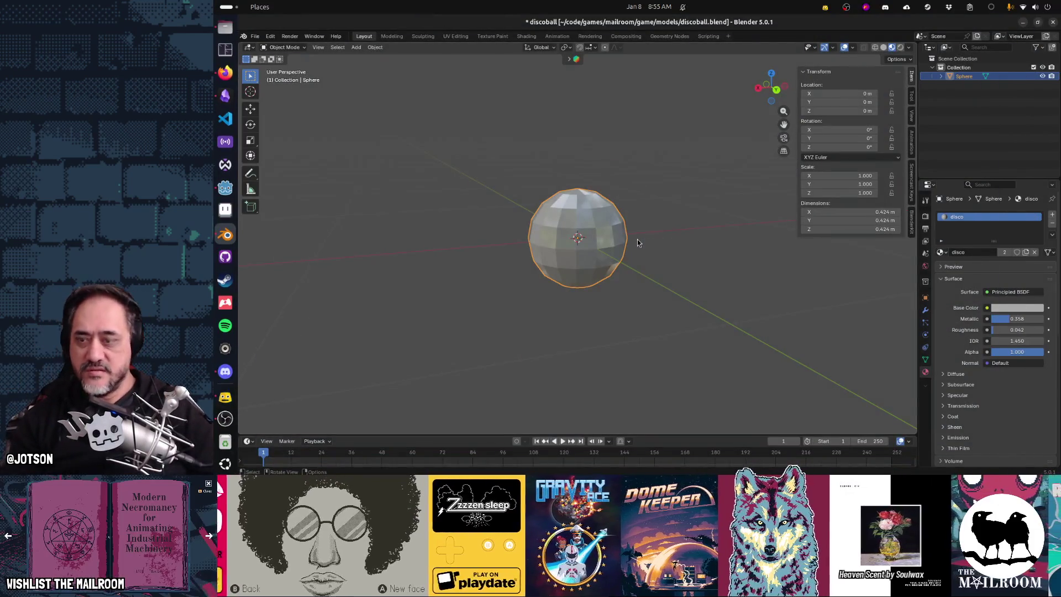
{"action": "key", "text": "alt+Tab"}
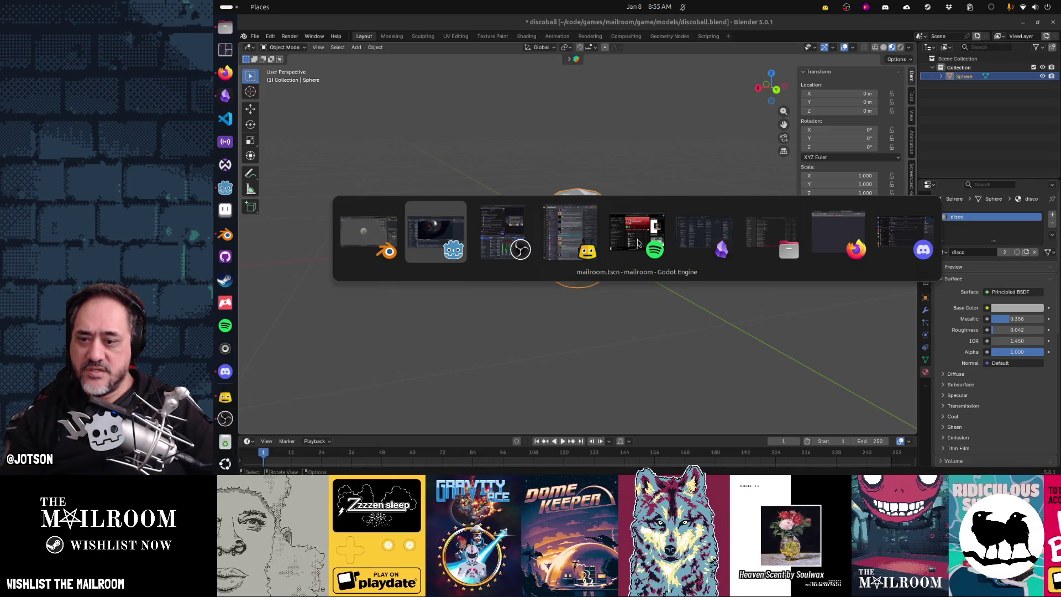
{"action": "key", "text": "Escape"}
{"action": "key", "text": "super"}
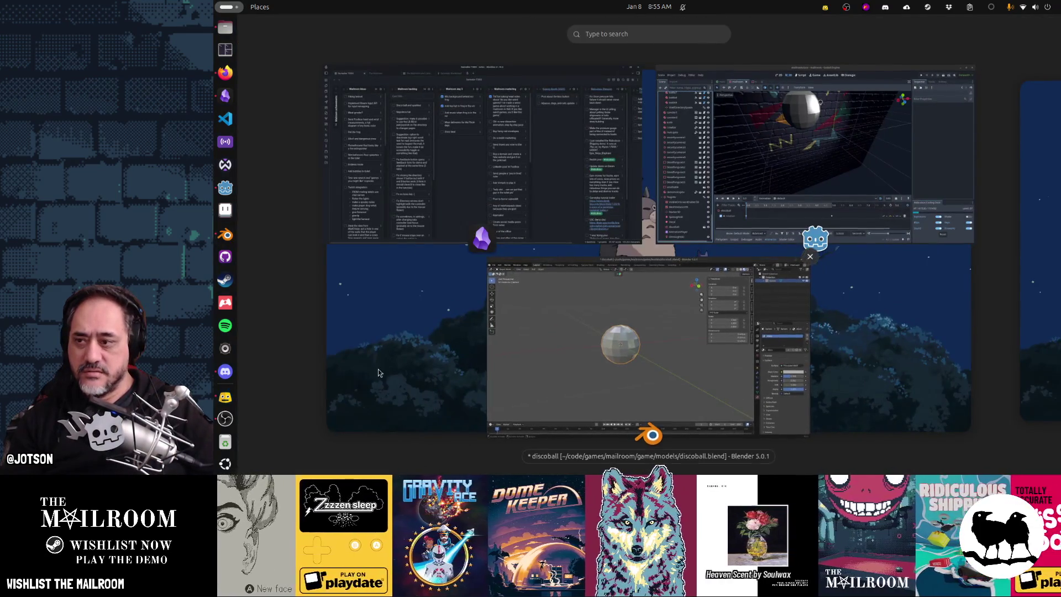
Create a new 256×256 sprite in Aseprite, drawing in white with a round brush
{"action": "left_click", "coordinate": [225, 210]}
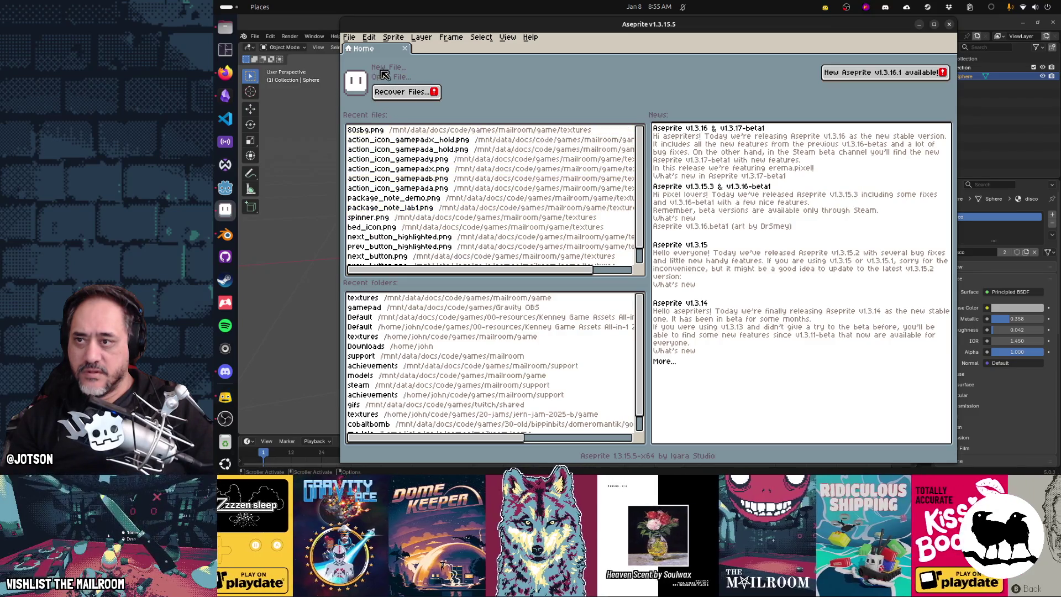
{"action": "key", "text": "ctrl+n"}
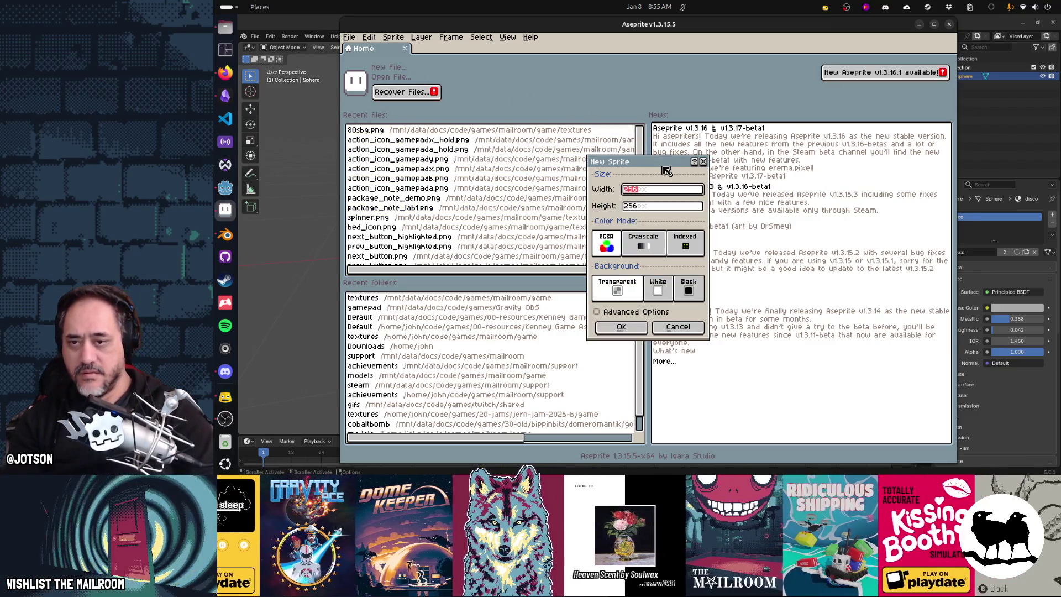
{"action": "key", "text": "Return"}
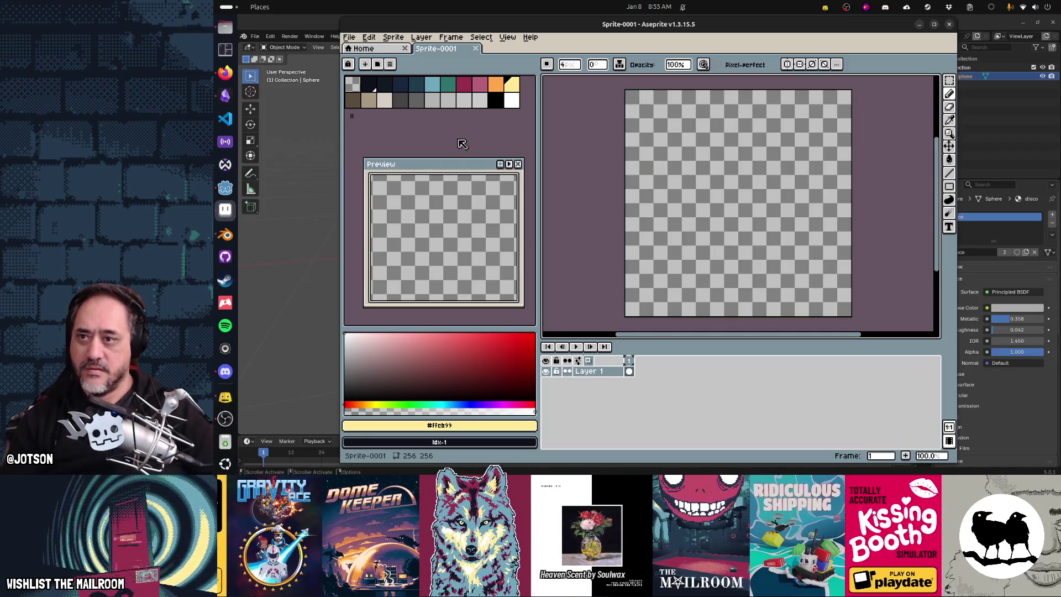
{"action": "left_click", "coordinate": [512, 100]}
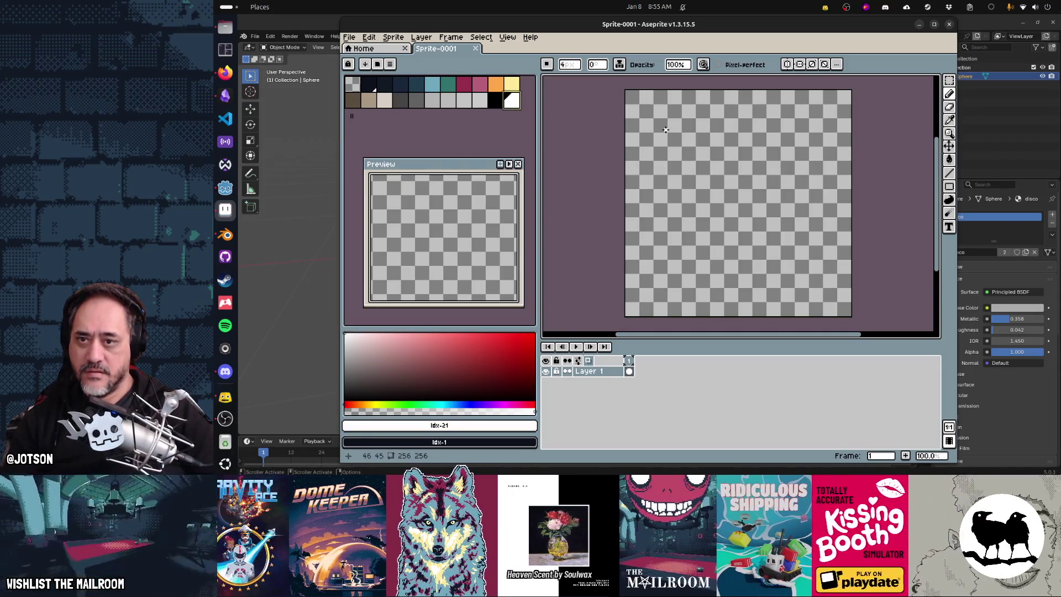
{"action": "left_click", "coordinate": [546, 64]}
{"action": "left_click", "coordinate": [549, 79]}
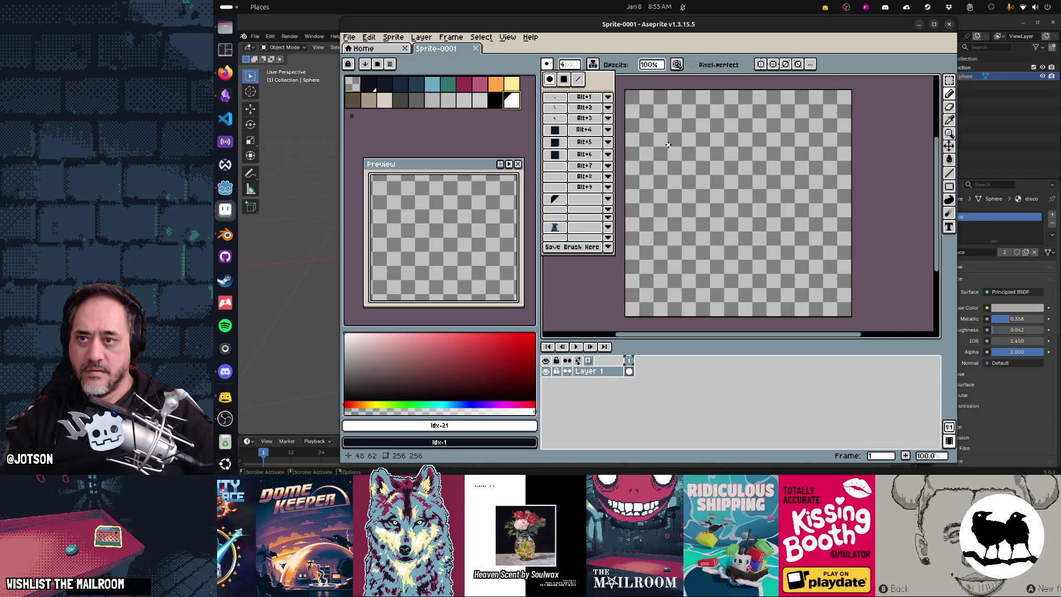
Place four scattered white dots across the canvas: top-left, upper-left, upper-right and bottom
{"action": "left_click", "coordinate": [662, 128]}
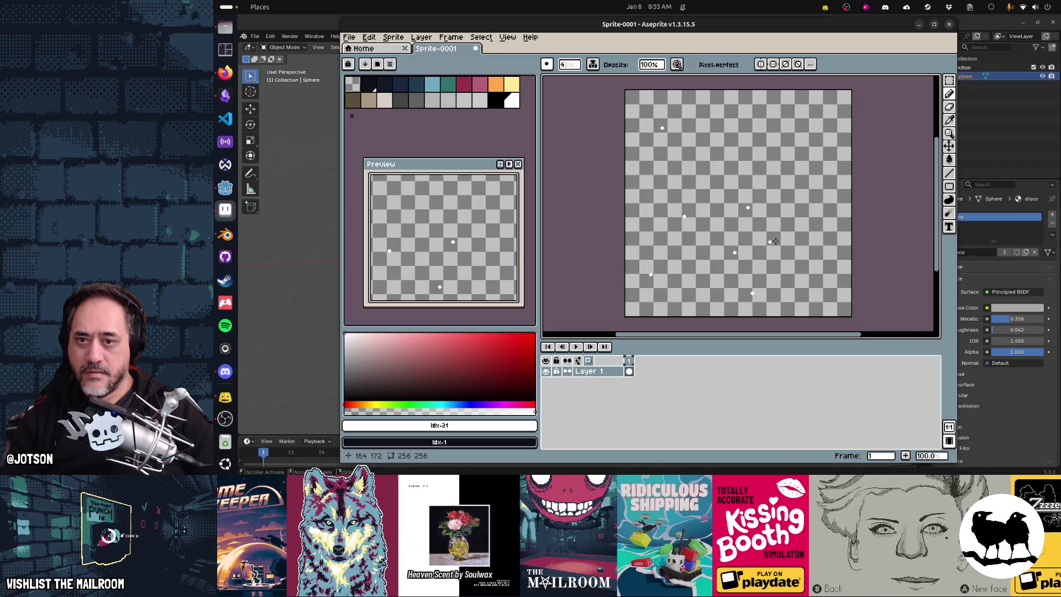
{"action": "left_click", "coordinate": [719, 173]}
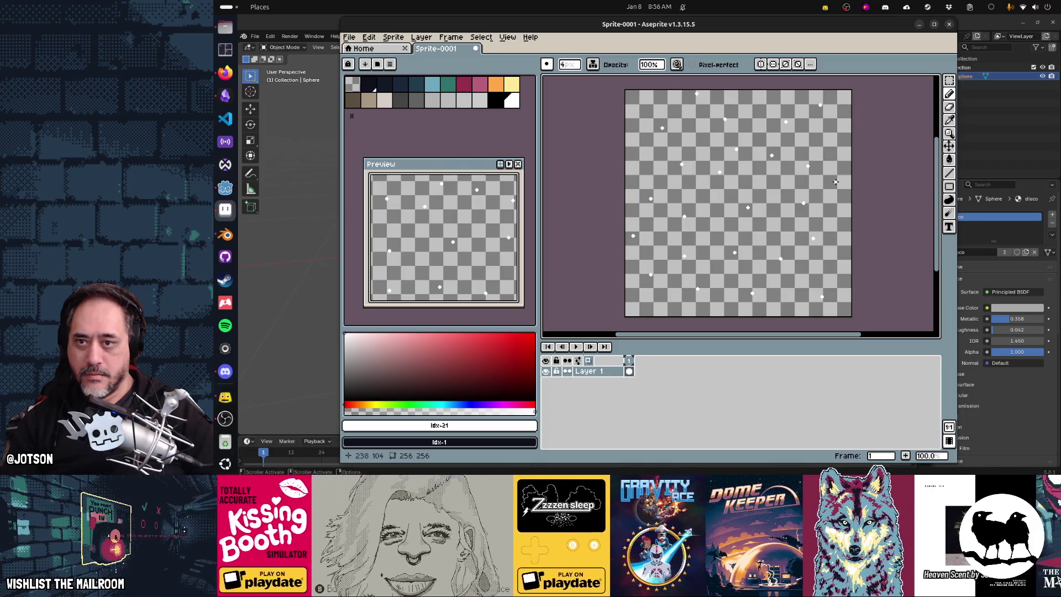
{"action": "left_click", "coordinate": [846, 150]}
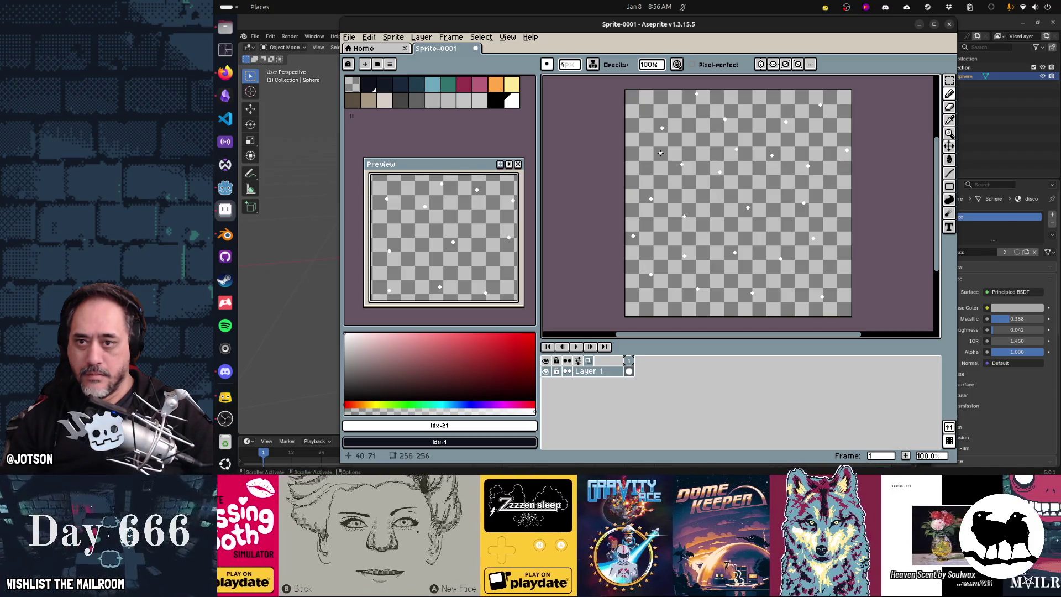
{"action": "left_click", "coordinate": [782, 308]}
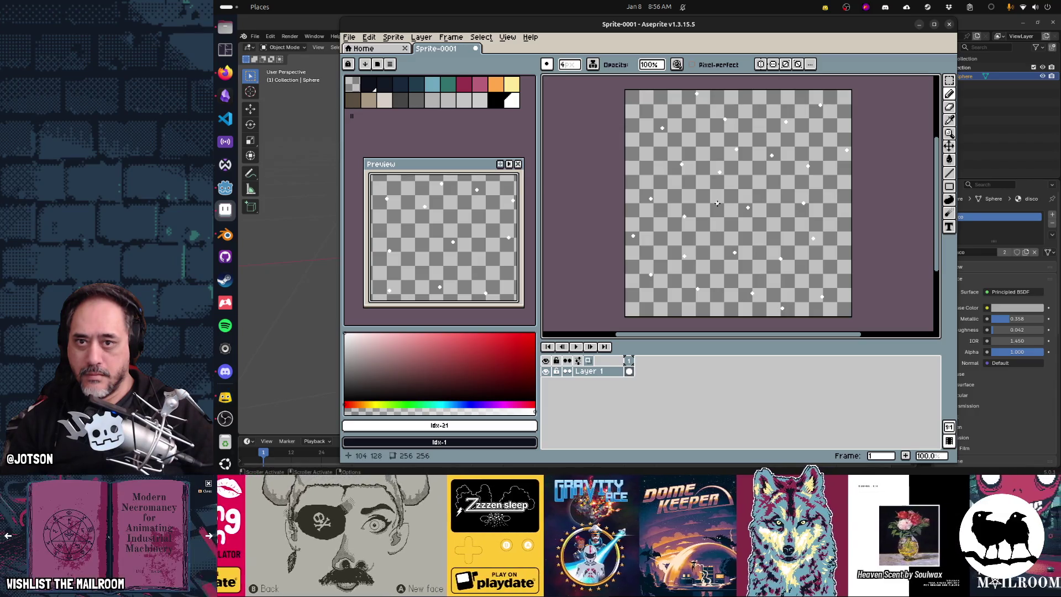
Save the sprite as discolights.png in the textures folder and switch back to Godot
{"action": "key", "text": "ctrl+s"}
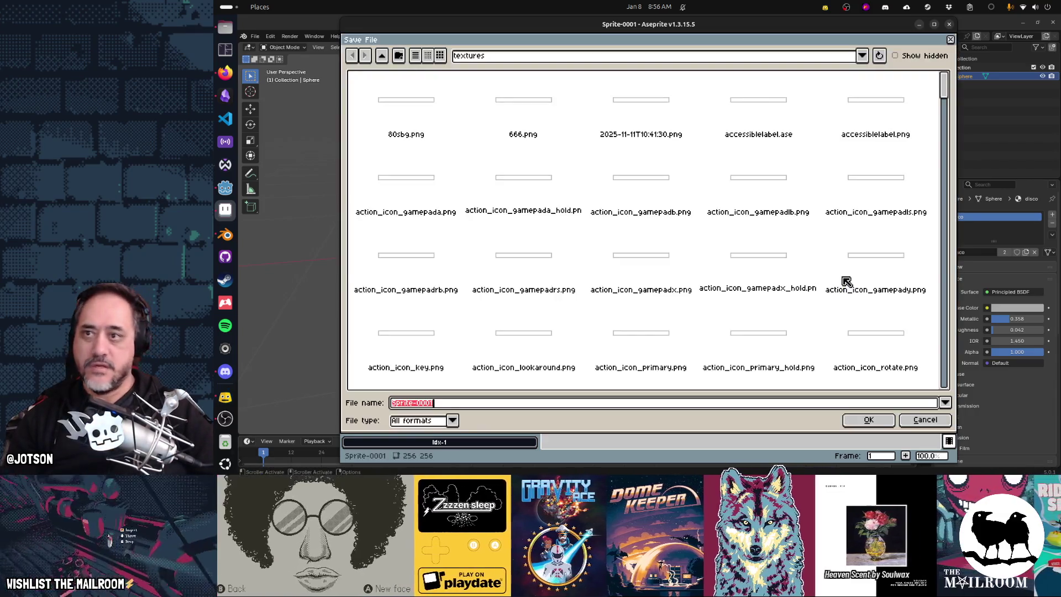
{"action": "type", "text": "disco"}
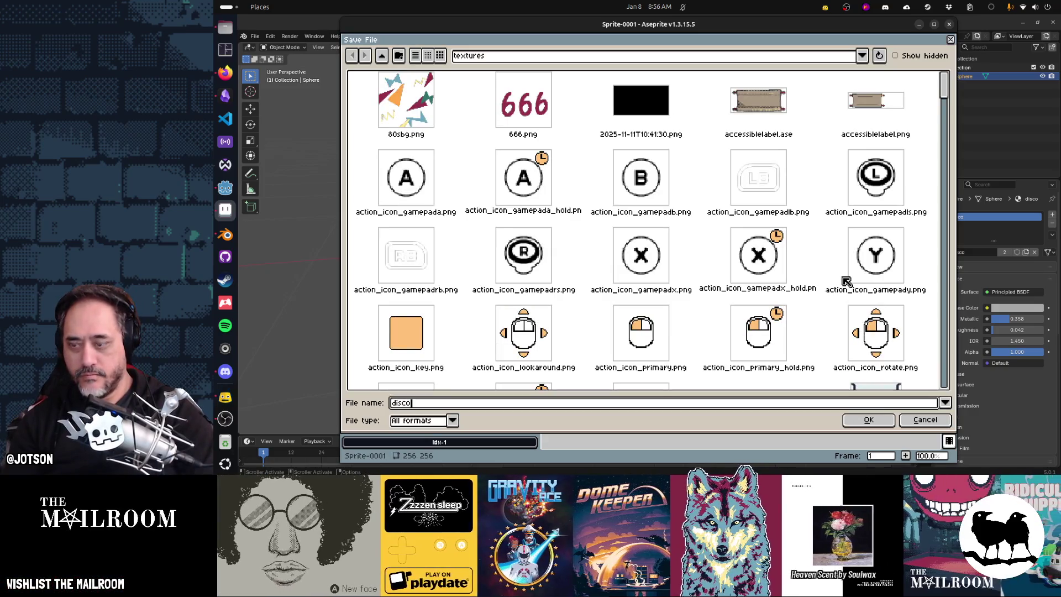
{"action": "type", "text": "lights.pn"}
{"action": "key", "text": "Return"}
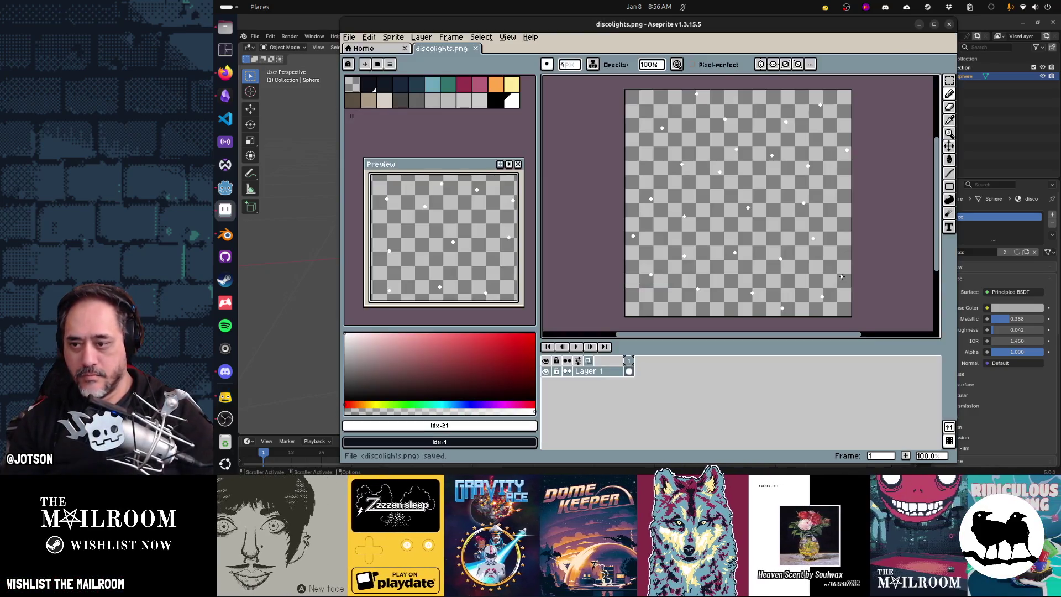
{"action": "key", "text": "alt+Tab"}
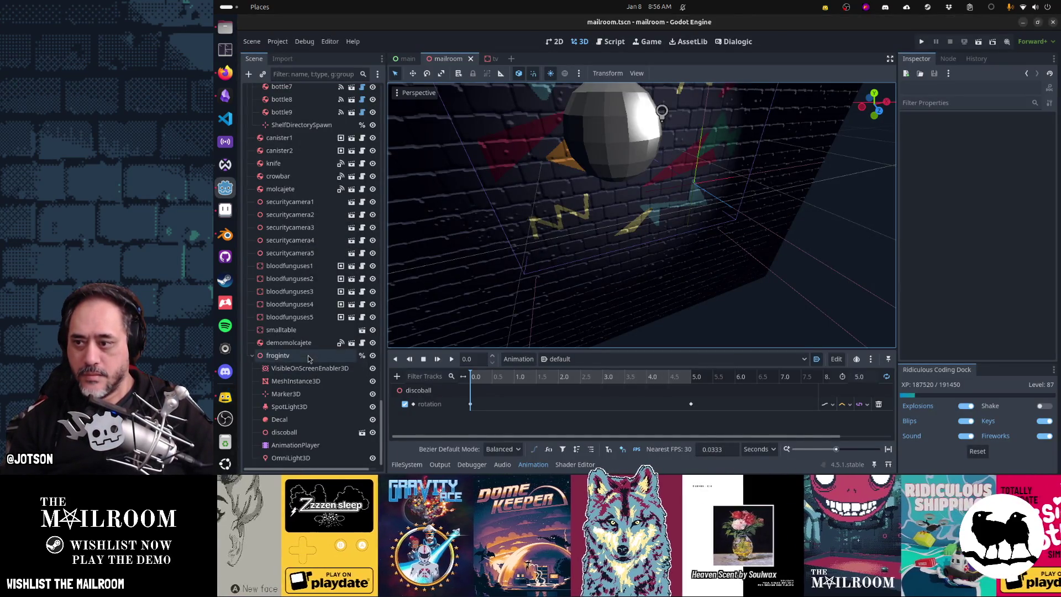
Drag frogintv up the Scene dock so it sits just after bin3
{"action": "scroll", "coordinate": [307, 359], "scroll_direction": "up", "scroll_amount": 5}
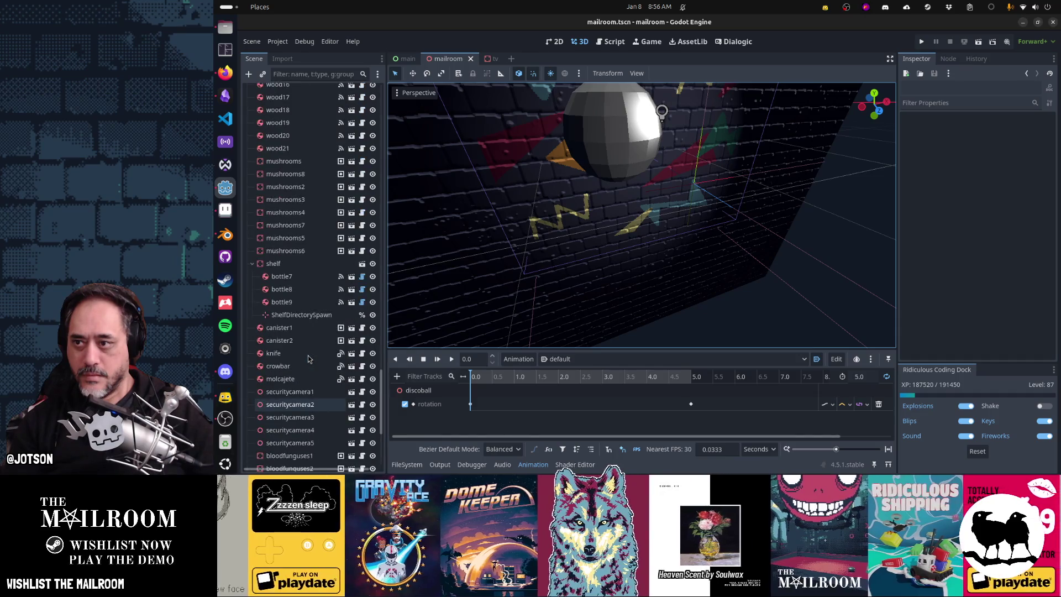
{"action": "scroll", "coordinate": [307, 359], "scroll_direction": "down", "scroll_amount": 5}
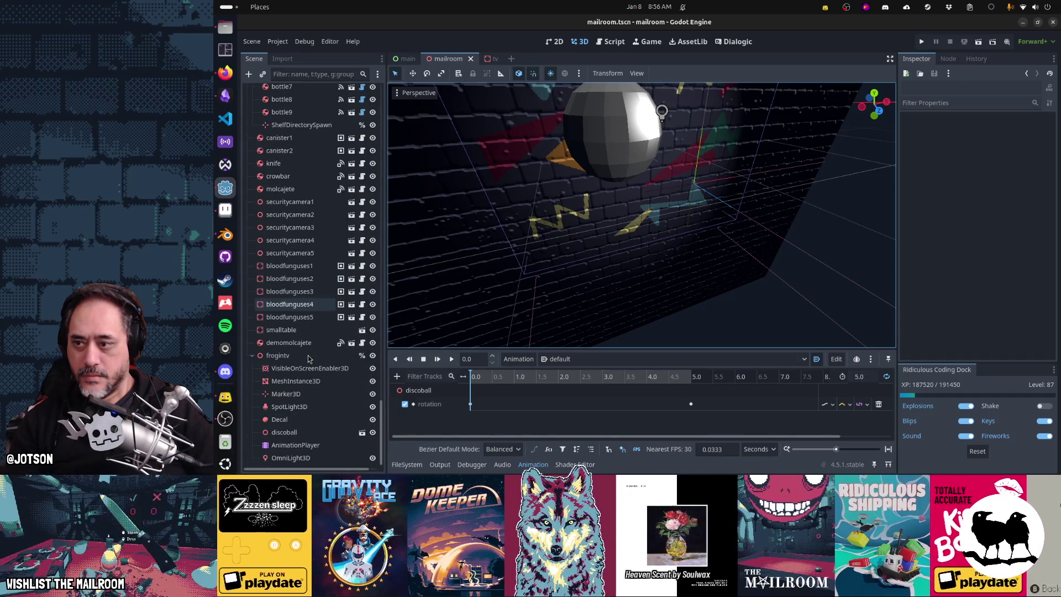
{"action": "scroll", "coordinate": [307, 359], "scroll_direction": "up", "scroll_amount": 20}
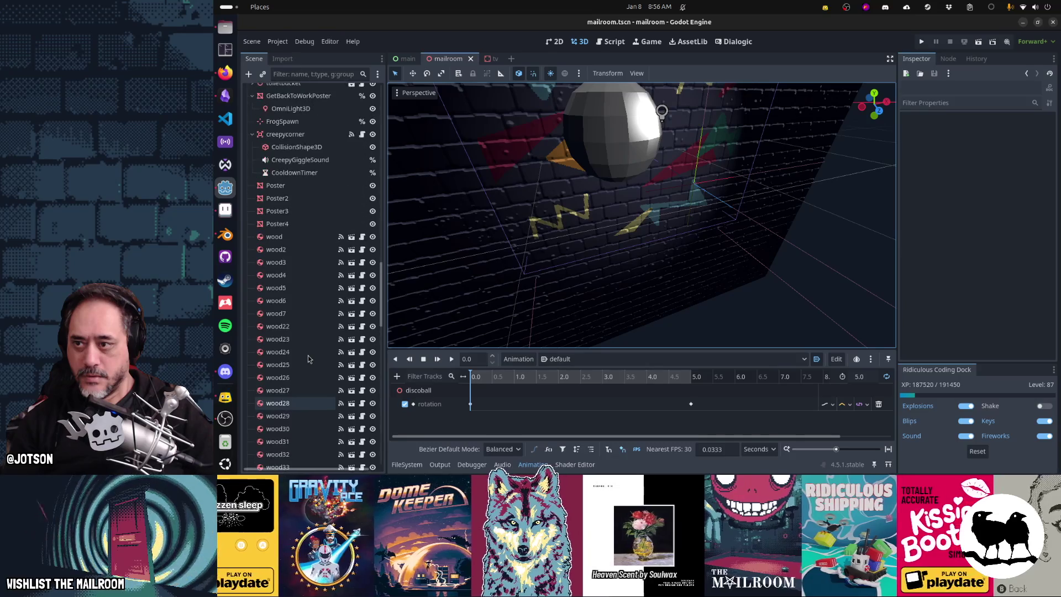
{"action": "scroll", "coordinate": [308, 359], "scroll_direction": "down", "scroll_amount": 20}
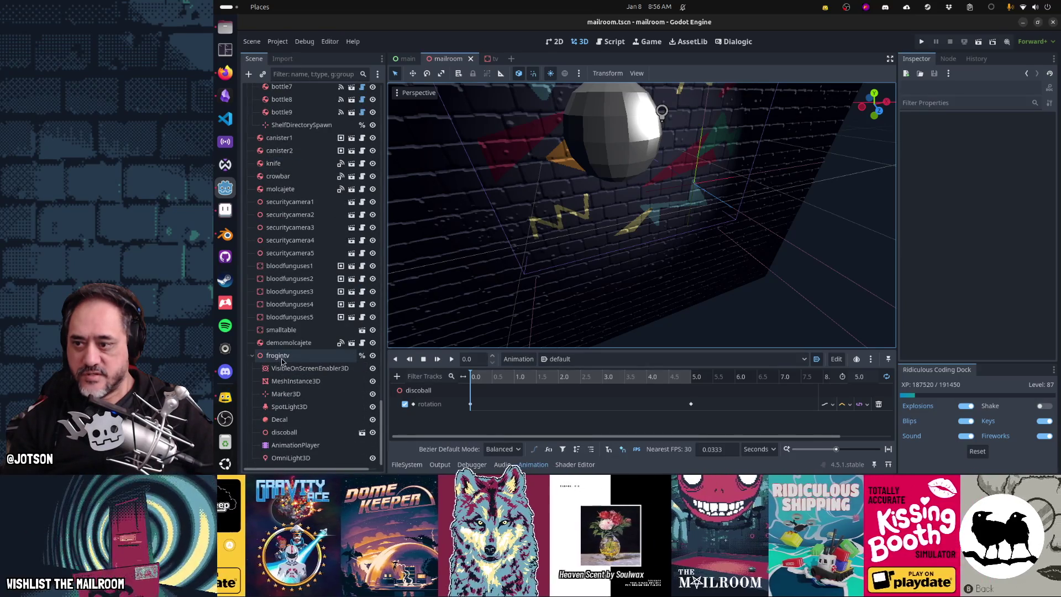
{"action": "left_click_drag", "start_coordinate": [282, 361], "coordinate": [293, 89]}
{"action": "left_click_drag", "start_coordinate": [294, 192], "coordinate": [295, 155]}
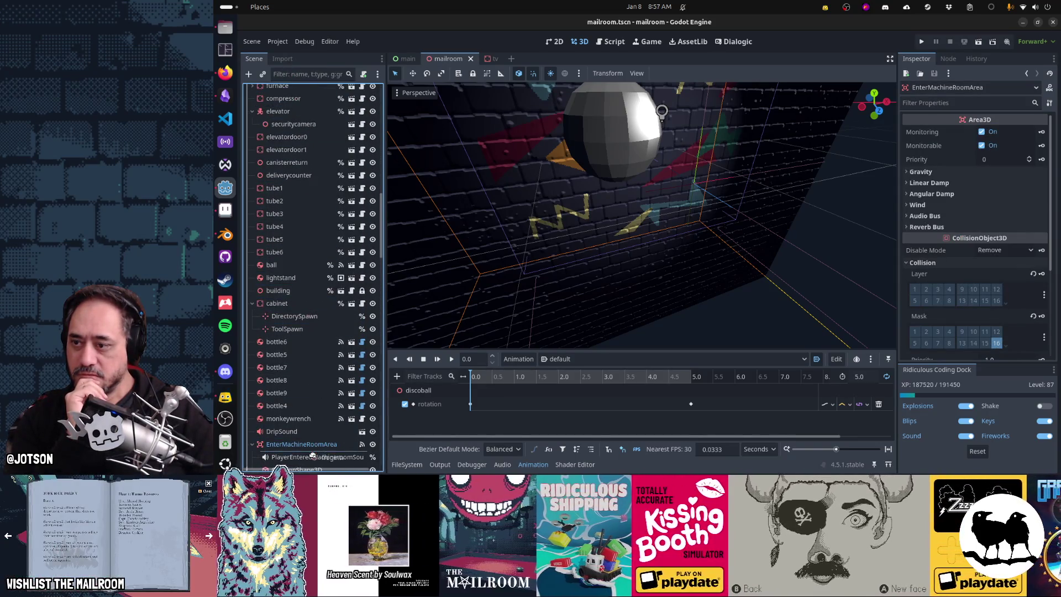
{"action": "mouse_move", "coordinate": [313, 457]}
{"action": "left_mouse_down"}
{"action": "mouse_move", "coordinate": [313, 466]}
{"action": "mouse_move", "coordinate": [281, 119]}
{"action": "left_mouse_up"}
{"action": "left_click_drag", "start_coordinate": [284, 76], "coordinate": [287, 156]}
{"action": "mouse_move", "coordinate": [290, 192]}
{"action": "left_mouse_down"}
{"action": "mouse_move", "coordinate": [293, 379]}
{"action": "mouse_move", "coordinate": [308, 450]}
{"action": "left_mouse_up"}
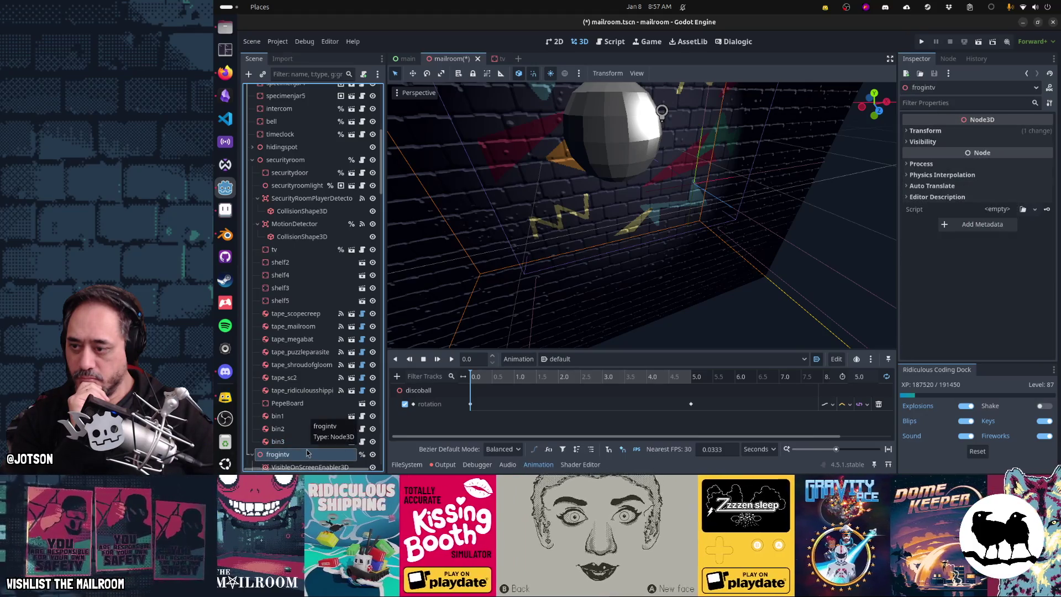
Collapse the security room detector nodes and select the securityroom node
{"action": "scroll", "coordinate": [308, 441], "scroll_direction": "down", "scroll_amount": 5}
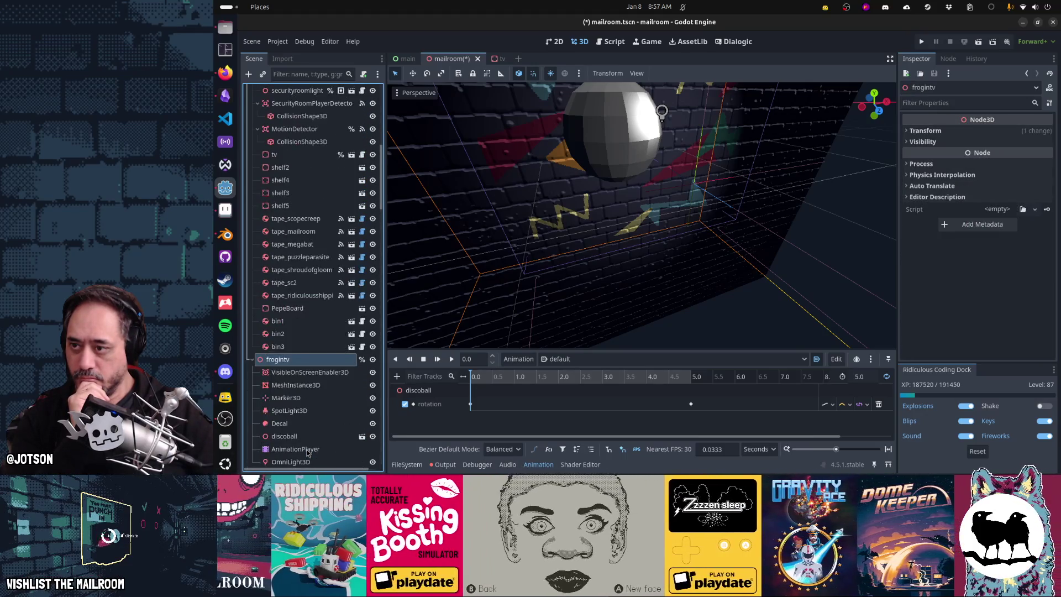
{"action": "scroll", "coordinate": [265, 193], "scroll_direction": "up", "scroll_amount": 5}
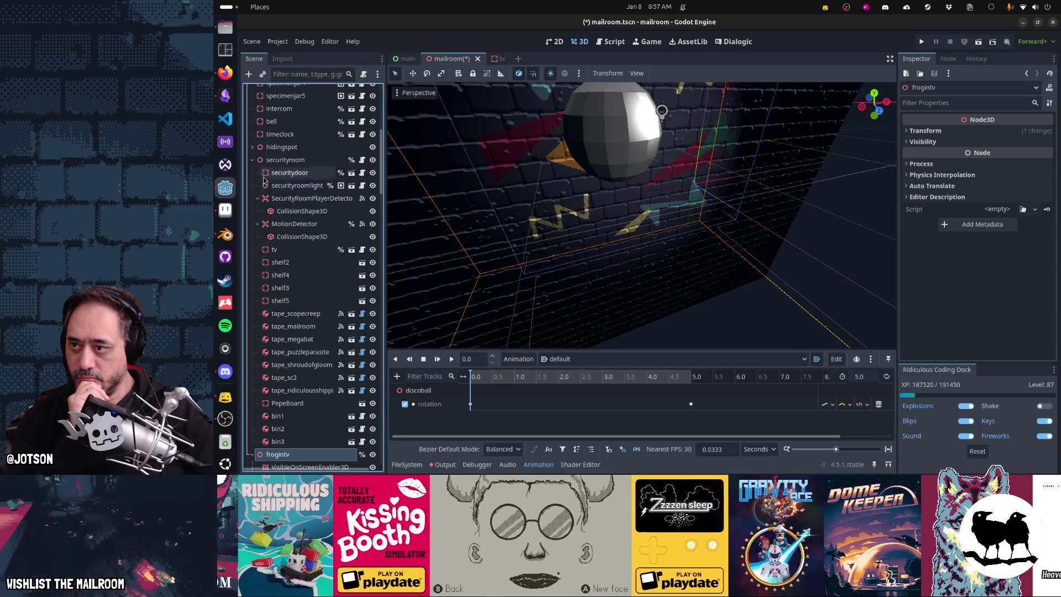
{"action": "left_click", "coordinate": [257, 198]}
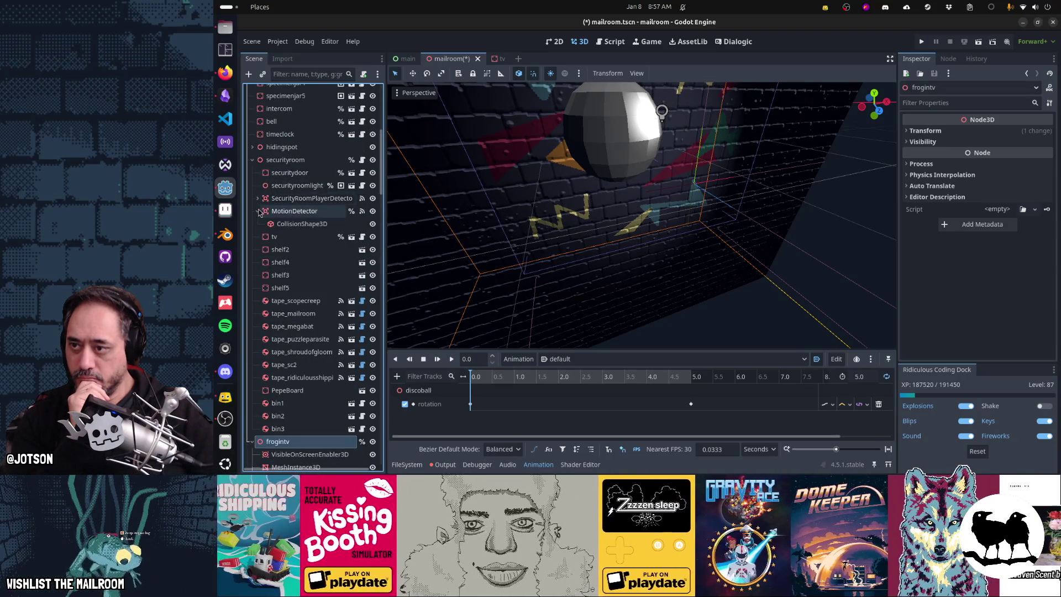
{"action": "left_click", "coordinate": [258, 210]}
{"action": "left_click", "coordinate": [283, 160]}
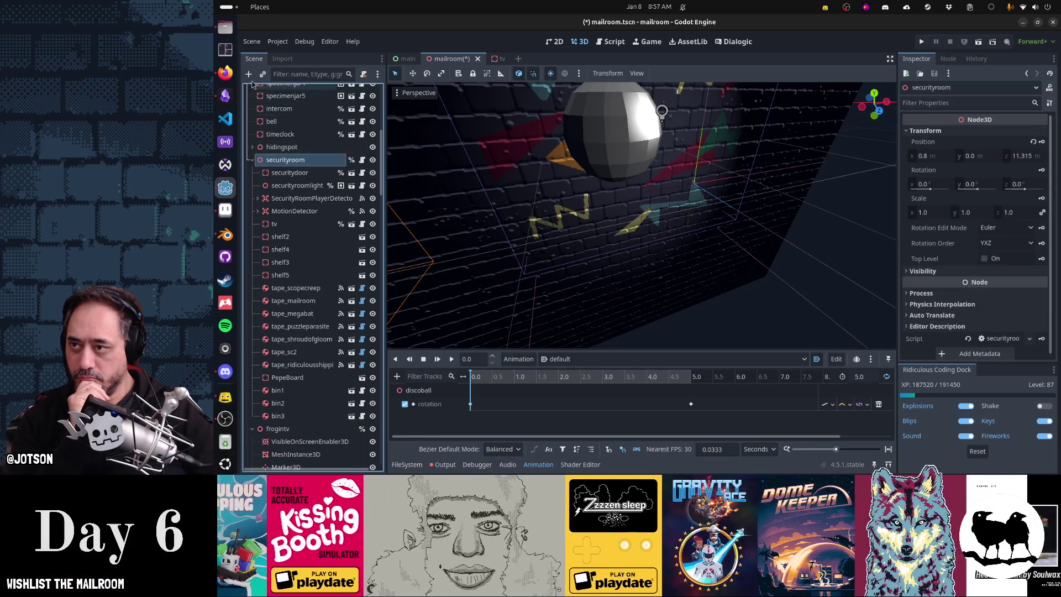
{"action": "left_click", "coordinate": [249, 74]}
Add a Decal named DiscoDecal1 and a plain Node3D as children of securityroom
{"action": "type", "text": "decal"}
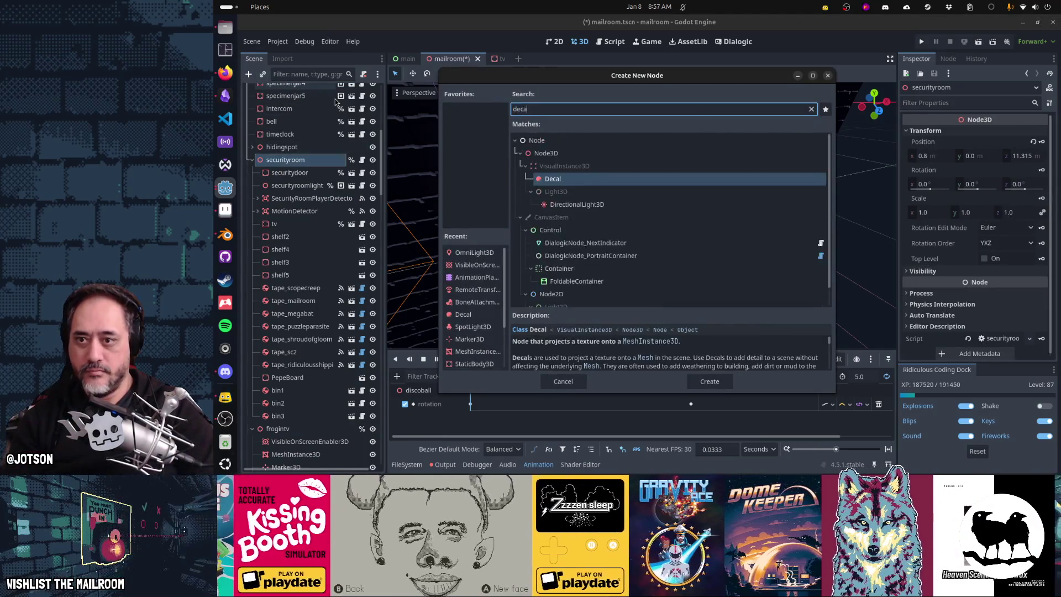
{"action": "key", "text": "Return"}
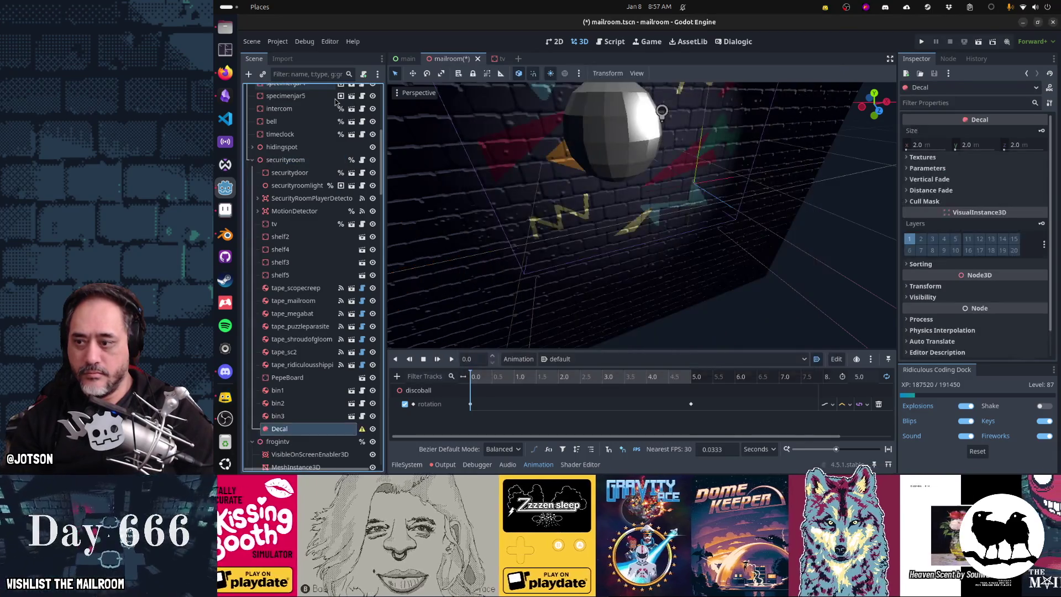
{"action": "type", "text": "DiscoDecal1"}
{"action": "key", "text": "Return"}
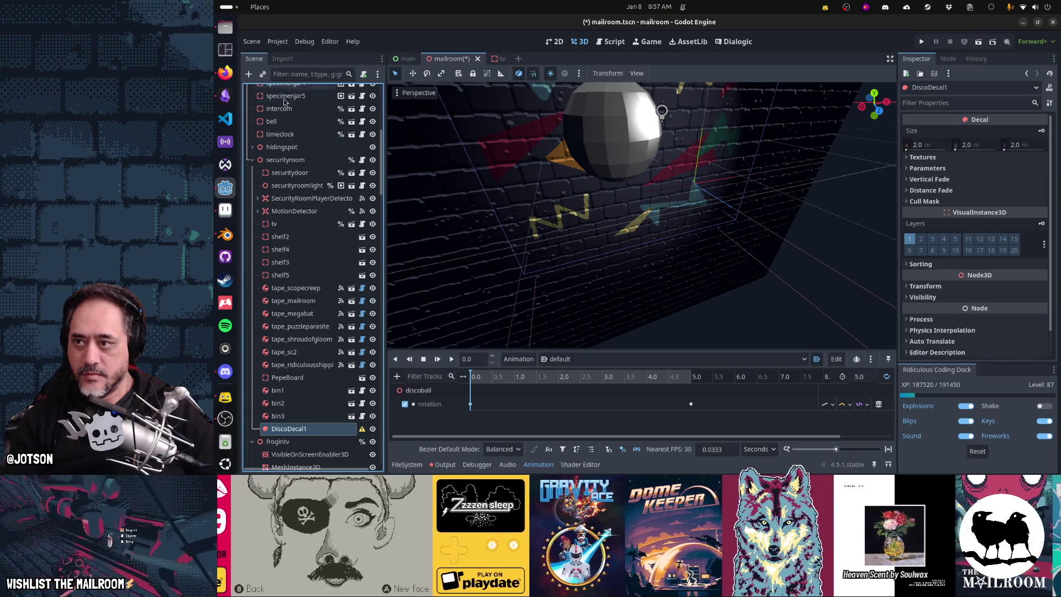
{"action": "left_click", "coordinate": [293, 160]}
{"action": "left_click", "coordinate": [251, 75]}
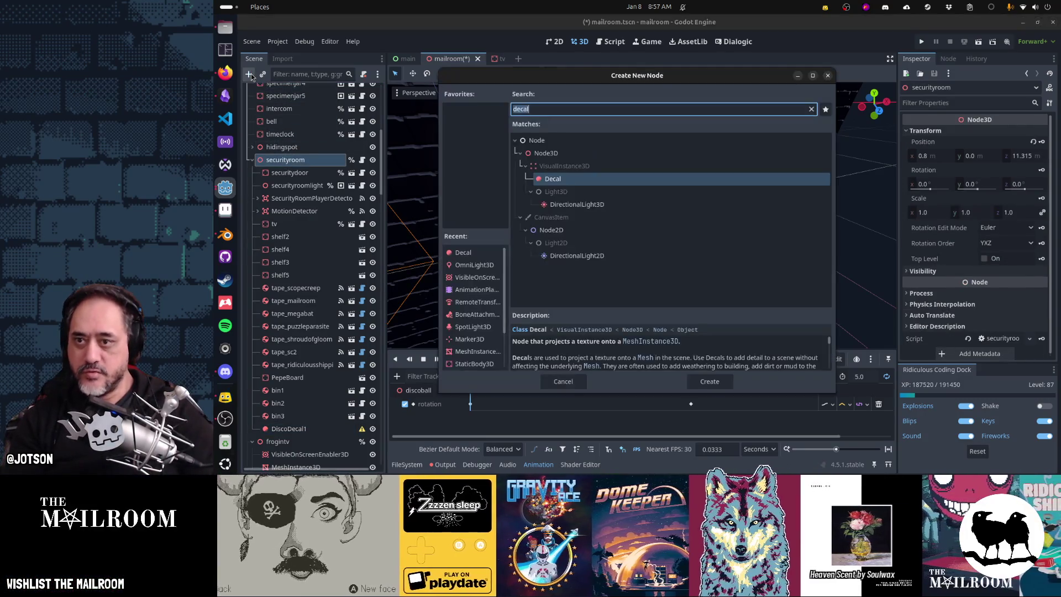
{"action": "key", "text": "Up"}
{"action": "key", "text": "Return"}
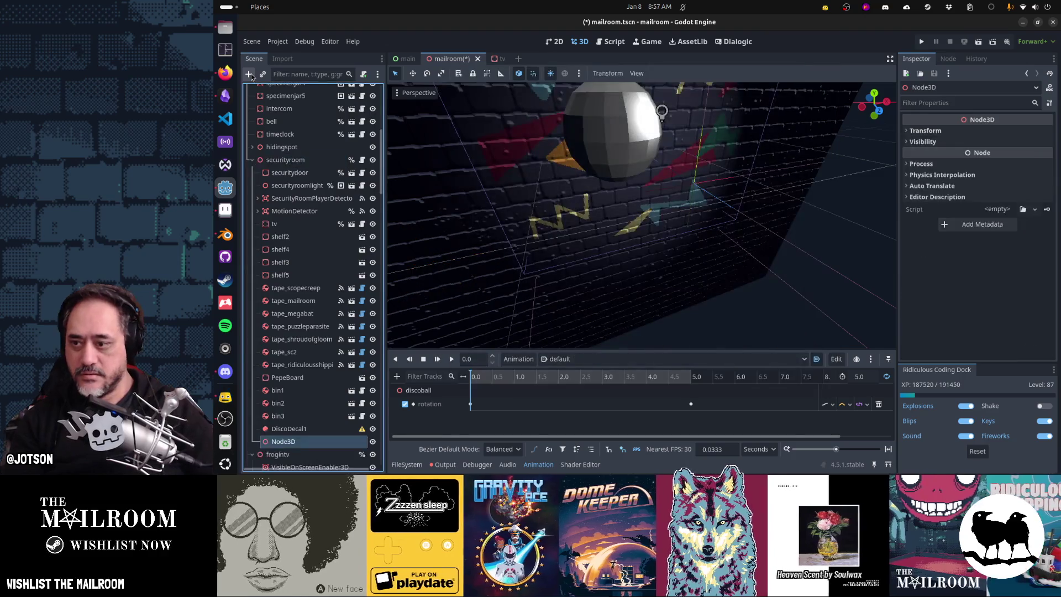
{"action": "left_click_drag", "start_coordinate": [297, 425], "coordinate": [297, 424]}
Rename the decal Decal1 and the Node3D DiscoDecals, then parent Decal1 under DiscoDecals
{"action": "double_click", "coordinate": [308, 441]}
{"action": "type", "text": "Deca"}
{"action": "key", "text": "Return"}
{"action": "key", "text": "Up"}
{"action": "key", "text": "F2"}
{"action": "type", "text": "scoDec"}
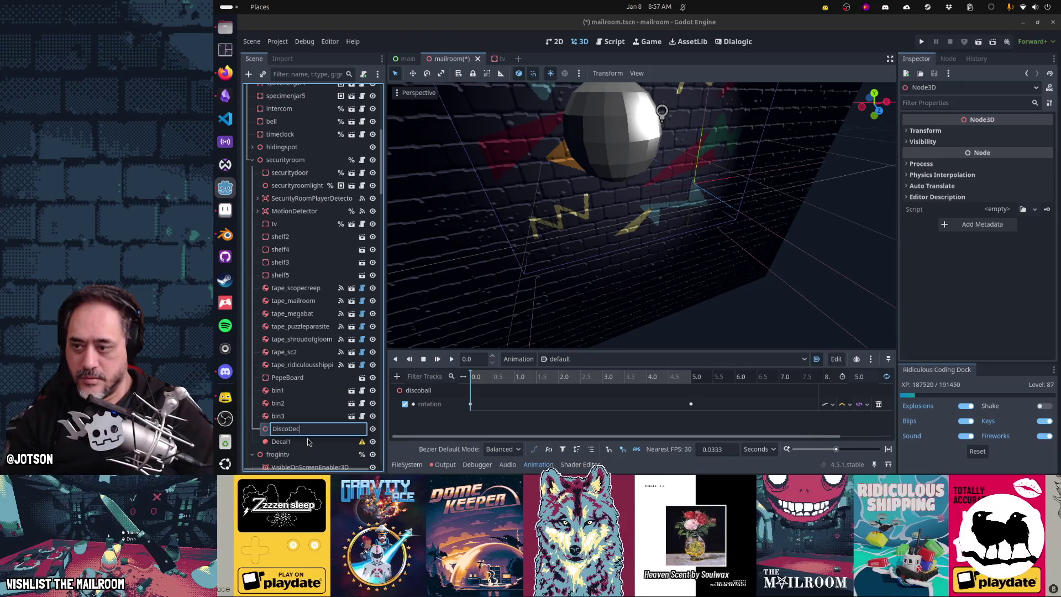
{"action": "type", "text": "als"}
{"action": "key", "text": "Return"}
{"action": "left_click_drag", "start_coordinate": [307, 432], "coordinate": [308, 430]}
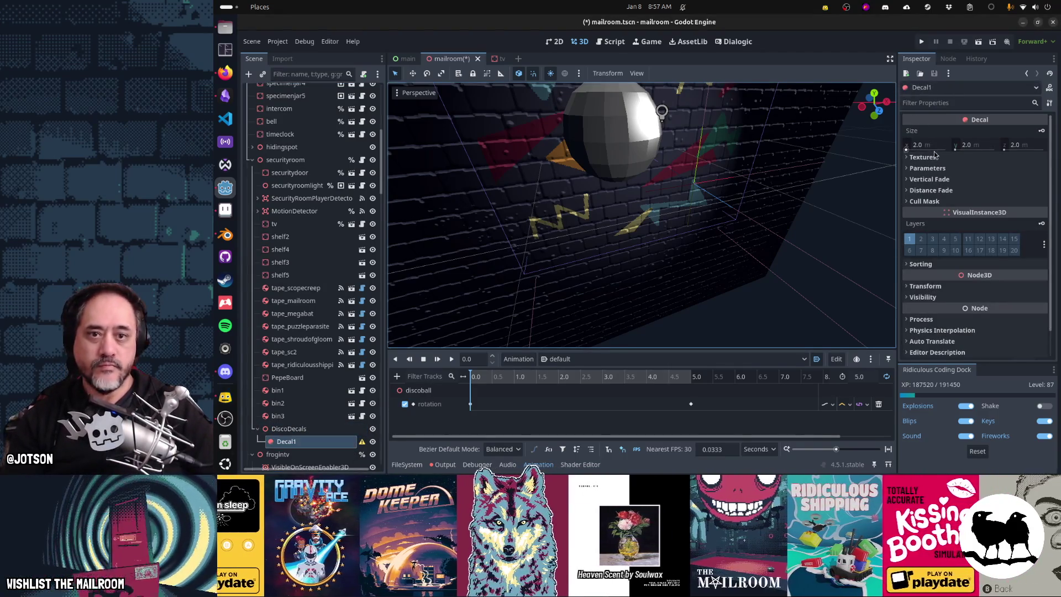
Load discolights.png into Decal1's Emission texture slot and frame DiscoDecals in view
{"action": "left_click", "coordinate": [955, 158]}
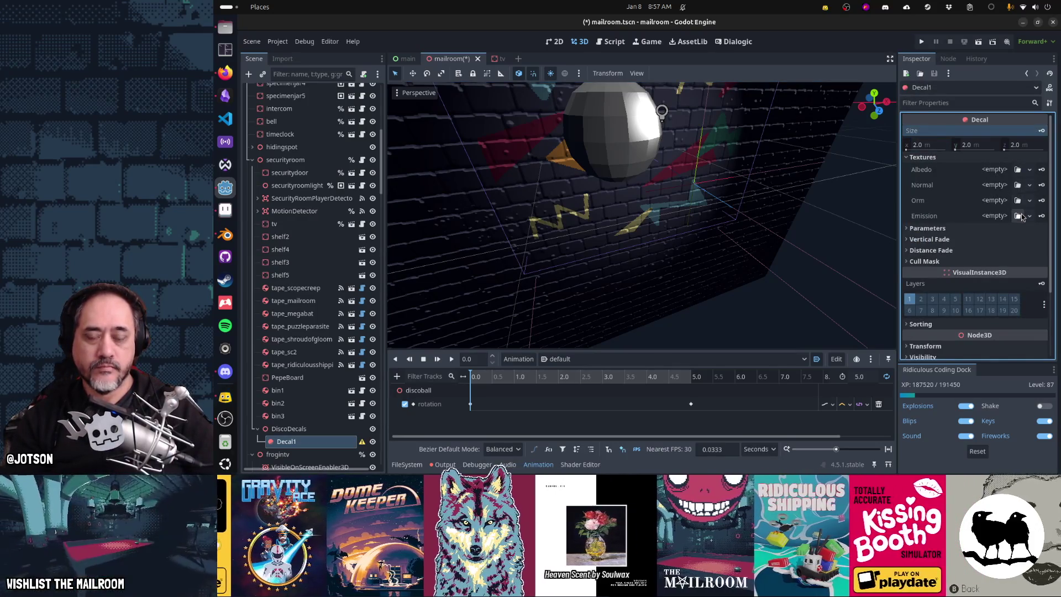
{"action": "left_click", "coordinate": [1020, 217]}
{"action": "type", "text": "disco"}
{"action": "key", "text": "Return"}
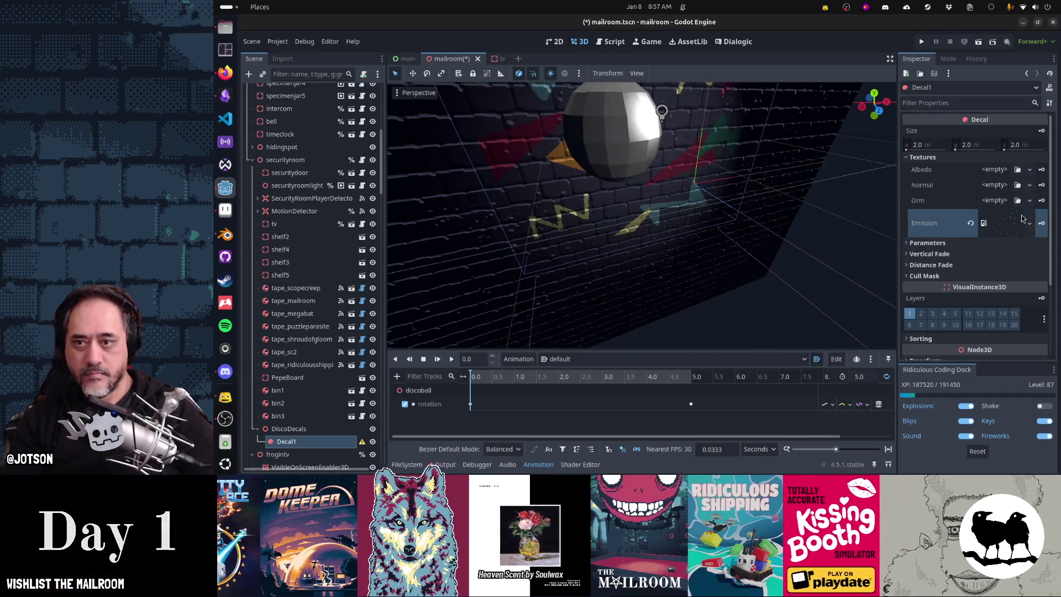
{"action": "double_click", "coordinate": [286, 430]}
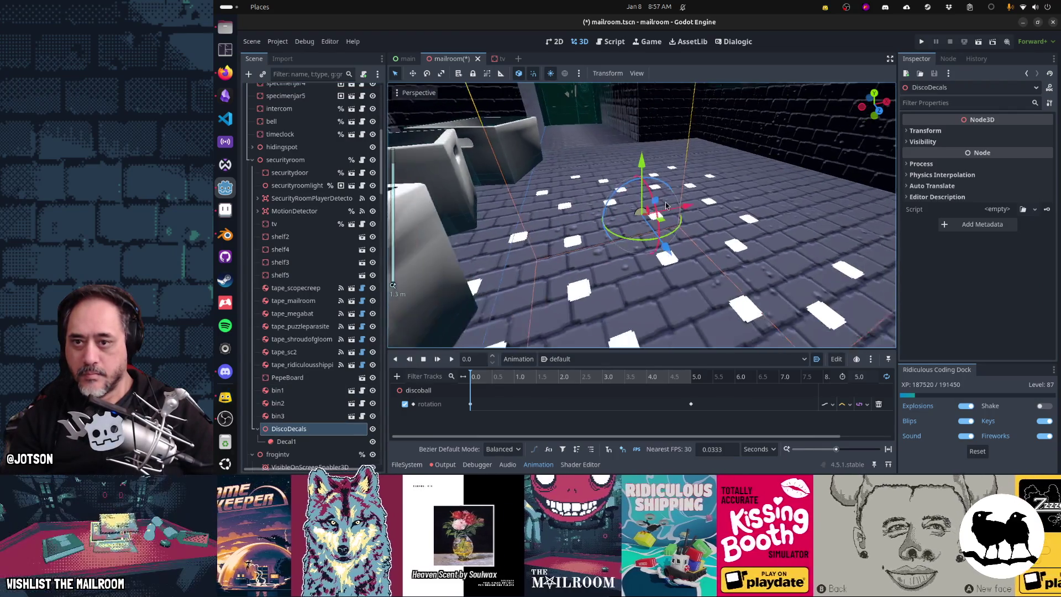
Enlarge Decal1 to a 10 × 10 m size in the Inspector
{"action": "scroll", "coordinate": [664, 211], "scroll_direction": "down", "scroll_amount": 5}
{"action": "left_click_drag", "start_coordinate": [654, 214], "coordinate": [635, 249]}
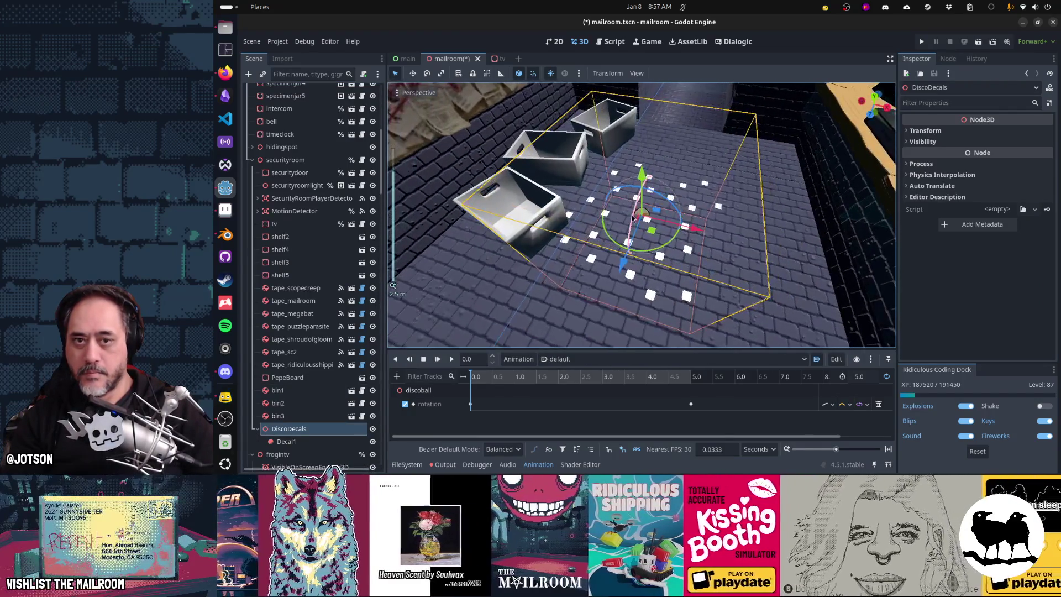
{"action": "left_click", "coordinate": [280, 442]}
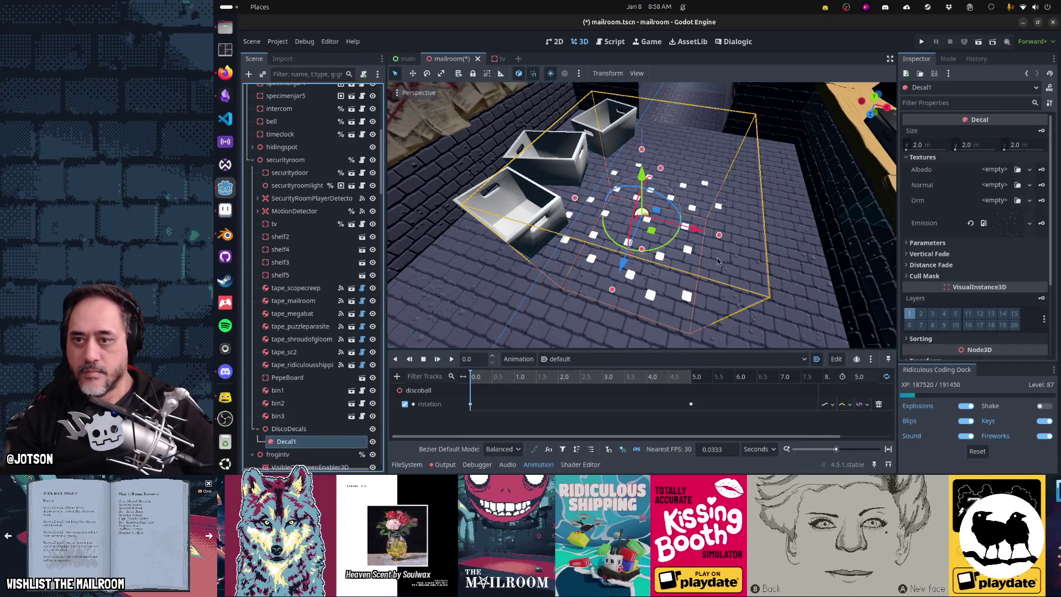
{"action": "left_click", "coordinate": [930, 146]}
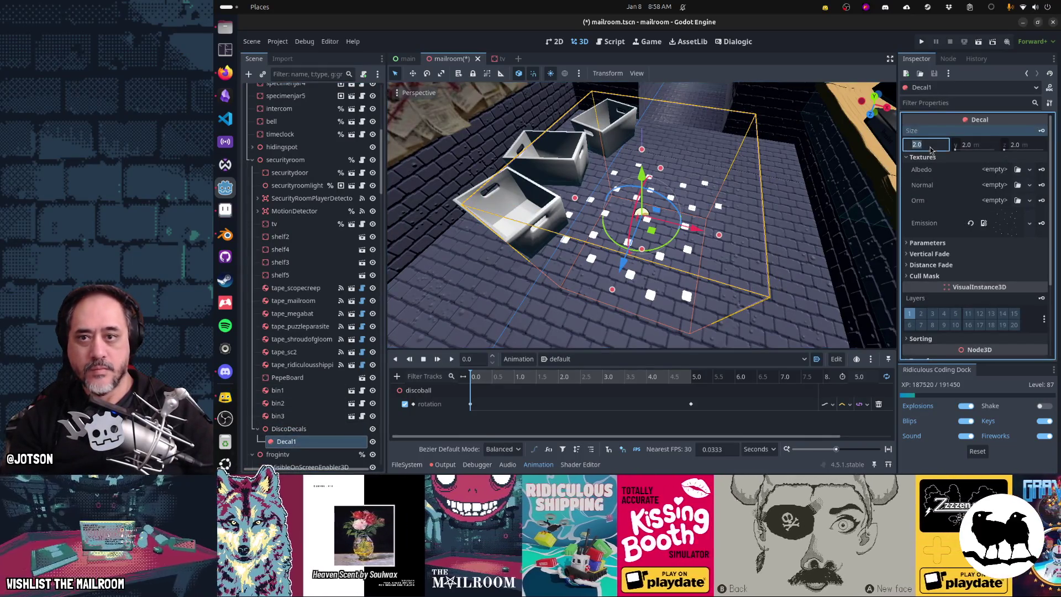
{"action": "type", "text": "10"}
{"action": "key", "text": "Tab"}
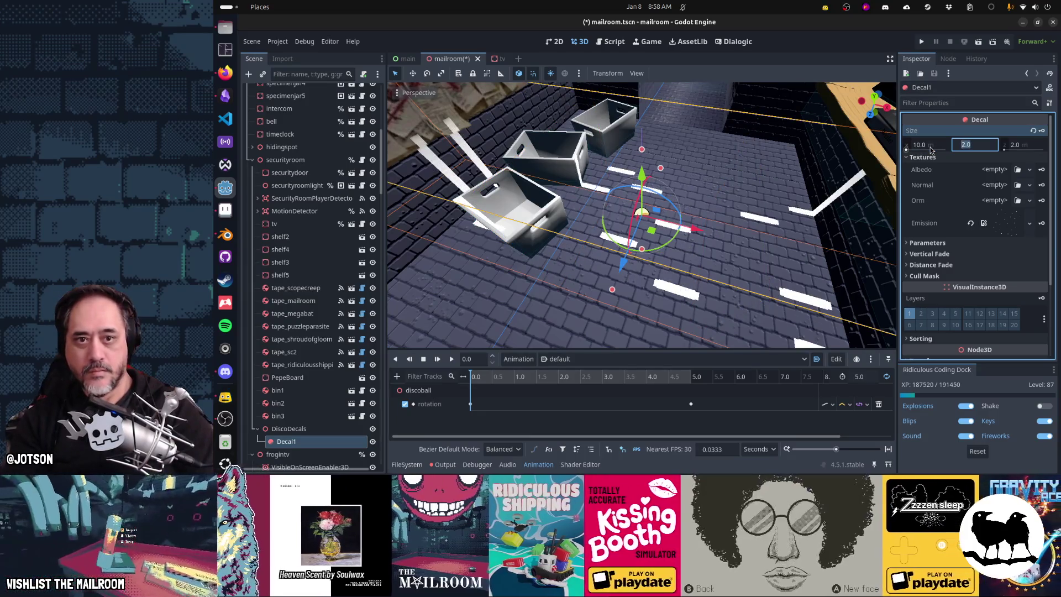
{"action": "type", "text": "10"}
{"action": "key", "text": "Tab"}
{"action": "type", "text": "0"}
{"action": "key", "text": "Return"}
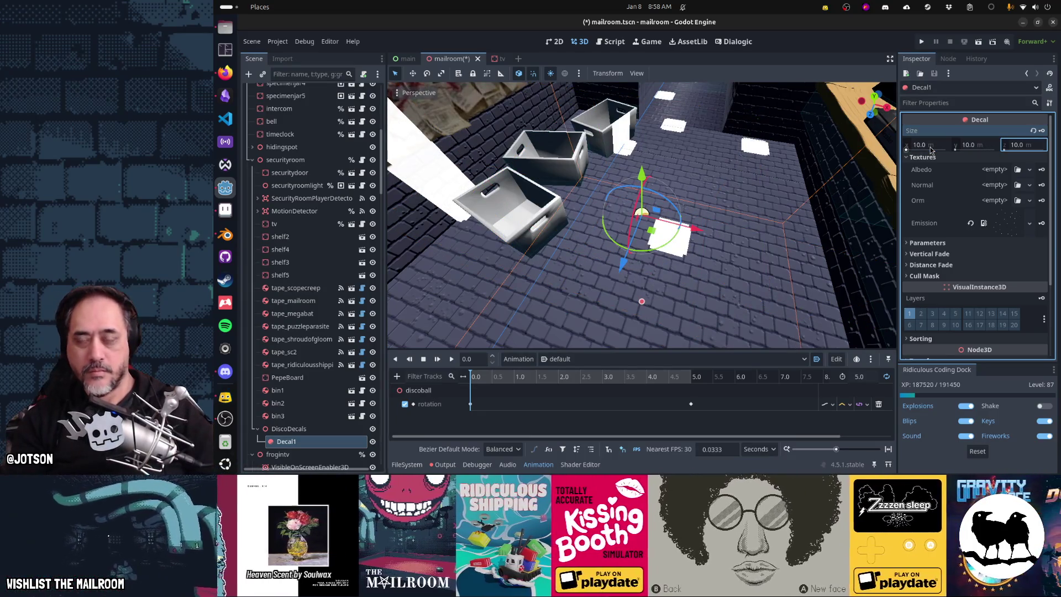
Rotate Decal1 75 degrees and set its Y size to 1.0 m
{"action": "scroll", "coordinate": [697, 183], "scroll_direction": "down", "scroll_amount": 10}
{"action": "mouse_move", "coordinate": [662, 189]}
{"action": "left_mouse_down"}
{"action": "mouse_move", "coordinate": [697, 199]}
{"action": "mouse_move", "coordinate": [489, 189]}
{"action": "left_mouse_up"}
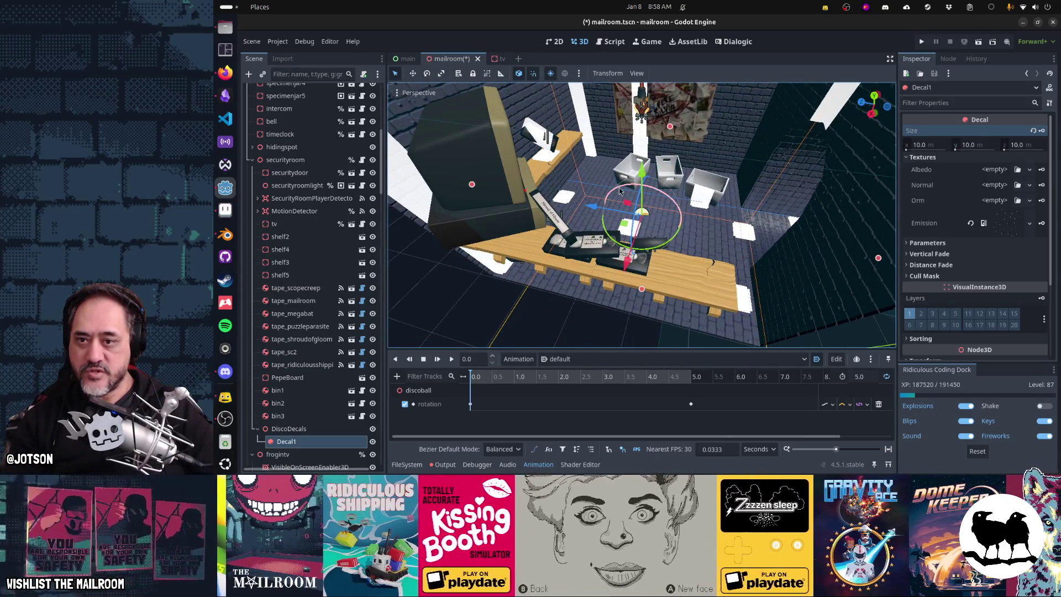
{"action": "mouse_move", "coordinate": [620, 191]}
{"action": "left_mouse_down"}
{"action": "mouse_move", "coordinate": [541, 253]}
{"action": "mouse_move", "coordinate": [575, 277]}
{"action": "left_mouse_up"}
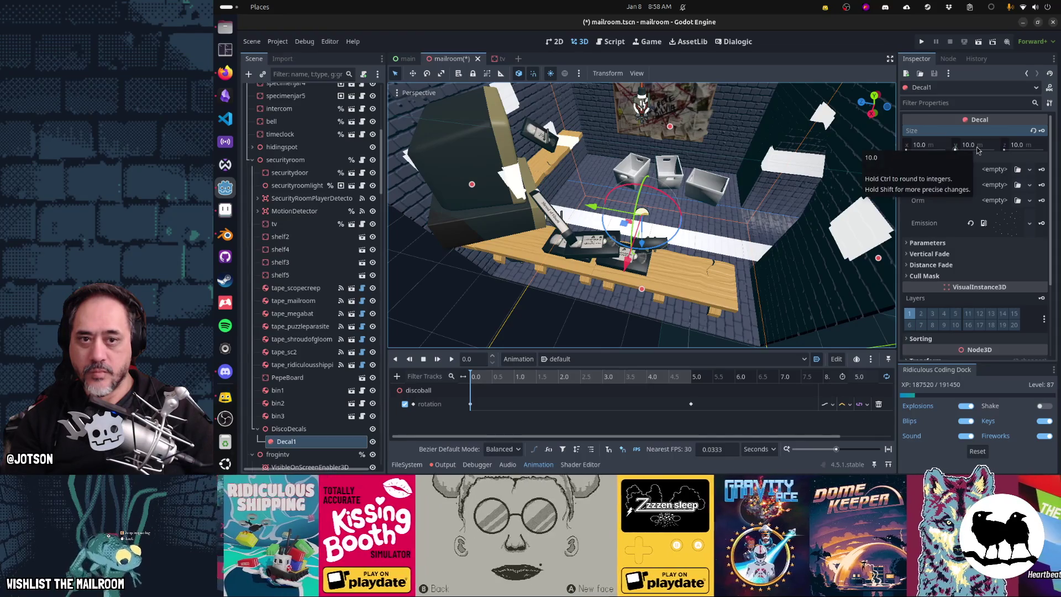
{"action": "left_click", "coordinate": [977, 149]}
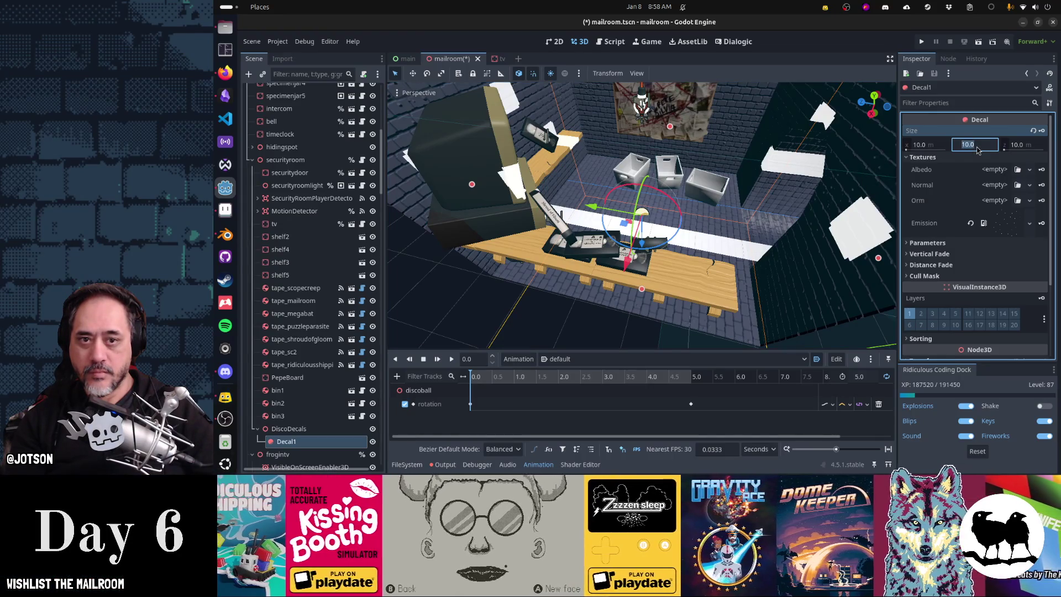
{"action": "type", "text": "1"}
{"action": "key", "text": "Tab"}
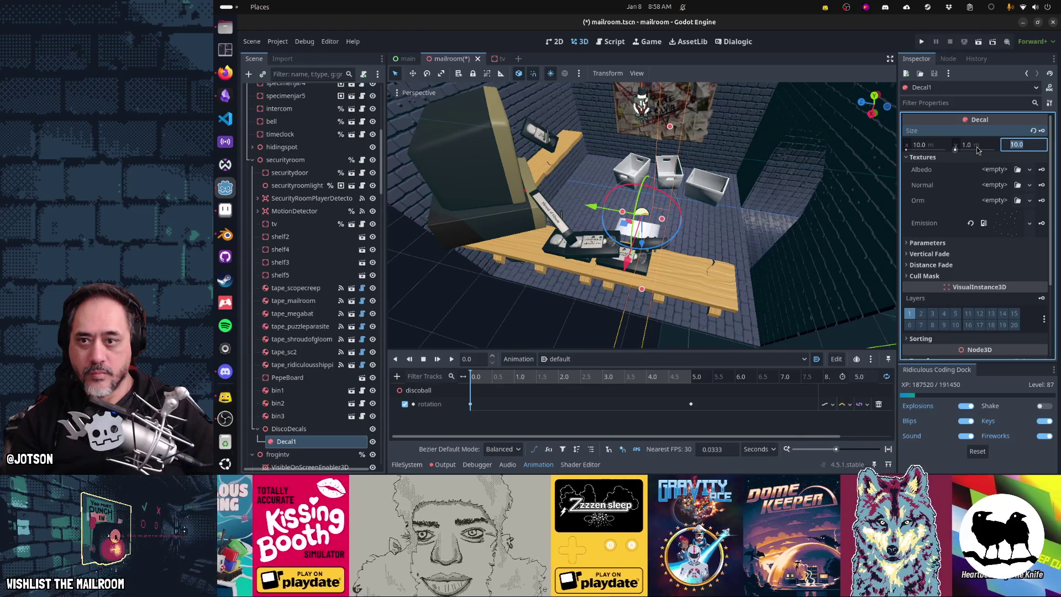
Slide Decal1 2.5 m along its Z axis and view the room's front
{"action": "mouse_move", "coordinate": [590, 207]}
{"action": "left_mouse_down"}
{"action": "mouse_move", "coordinate": [507, 194]}
{"action": "mouse_move", "coordinate": [626, 160]}
{"action": "left_mouse_up"}
{"action": "scroll", "coordinate": [626, 161], "scroll_direction": "down", "scroll_amount": 2}
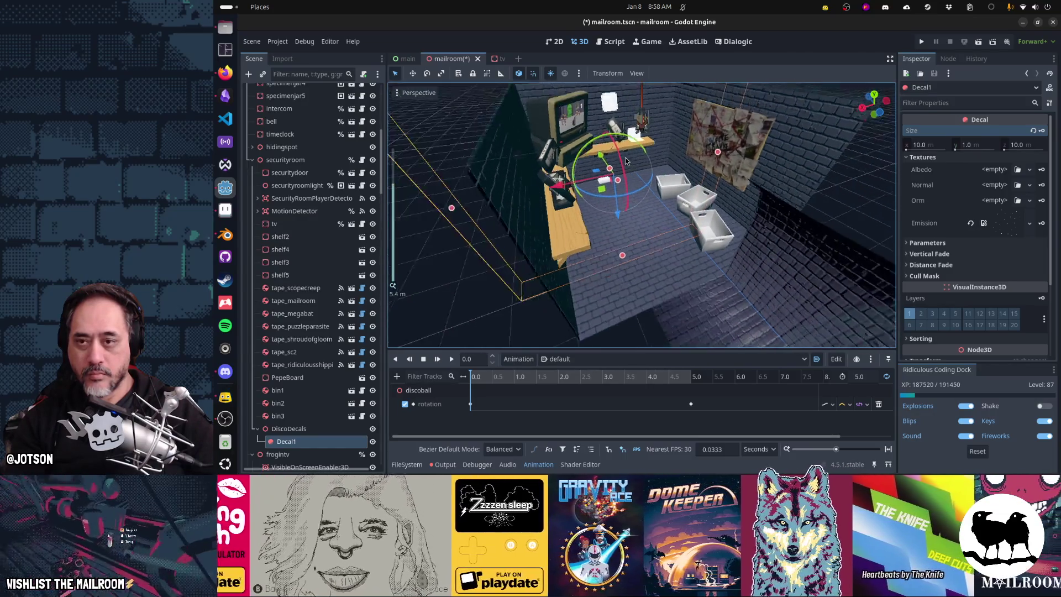
{"action": "scroll", "coordinate": [626, 161], "scroll_direction": "down", "scroll_amount": 3}
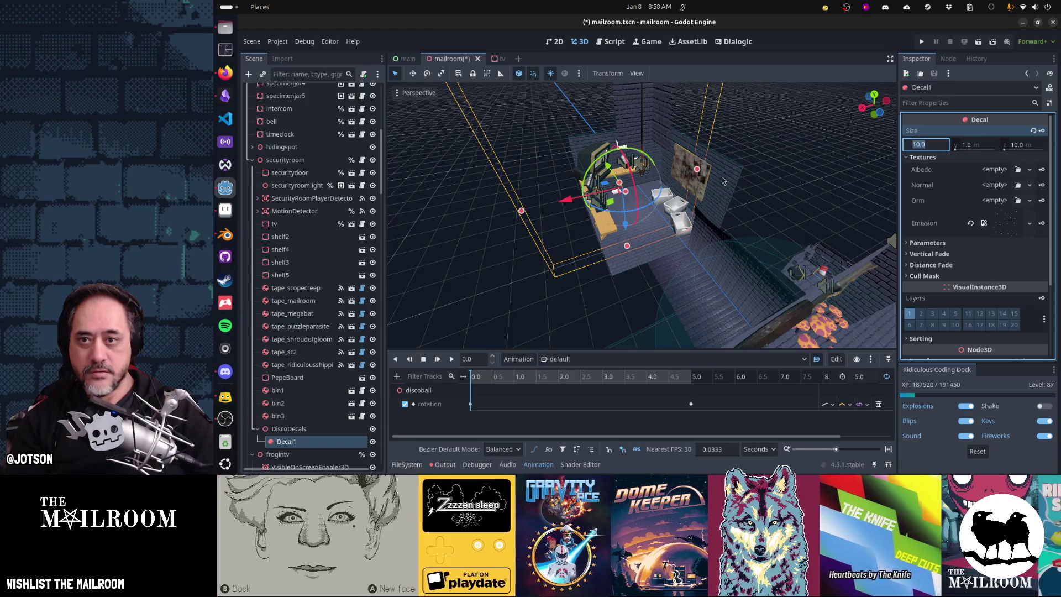
{"action": "mouse_move", "coordinate": [722, 180]}
{"action": "left_mouse_down"}
{"action": "mouse_move", "coordinate": [806, 143]}
{"action": "mouse_move", "coordinate": [834, 154]}
{"action": "left_mouse_up"}
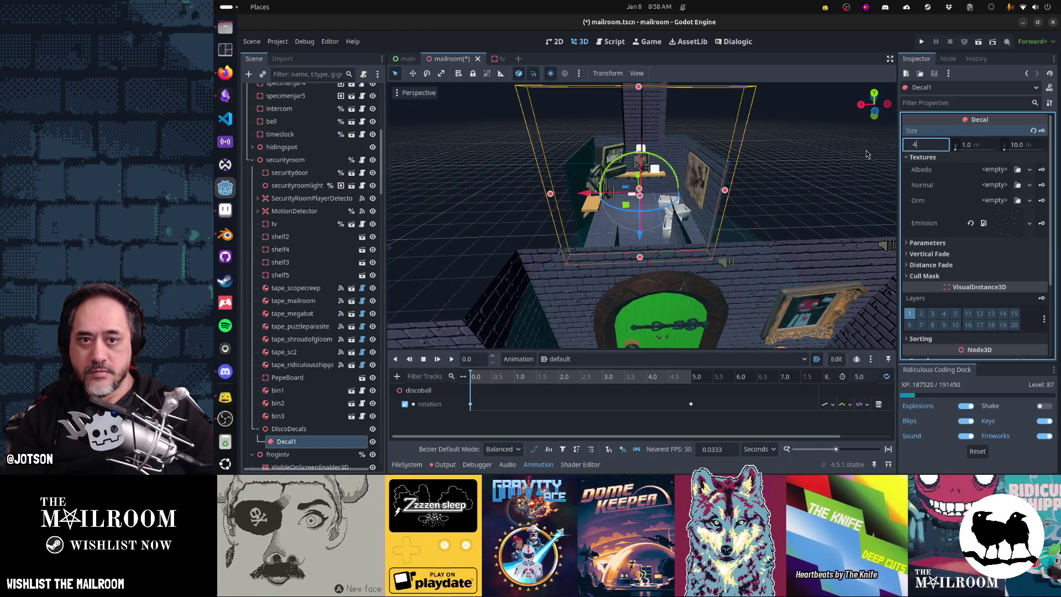
Set Decal1's X and Z sizes to 4 m
{"action": "key", "text": "Tab"}
{"action": "key", "text": "Tab"}
{"action": "type", "text": "4"}
{"action": "key", "text": "Tab"}
{"action": "left_click_drag", "start_coordinate": [867, 154], "coordinate": [714, 181]}
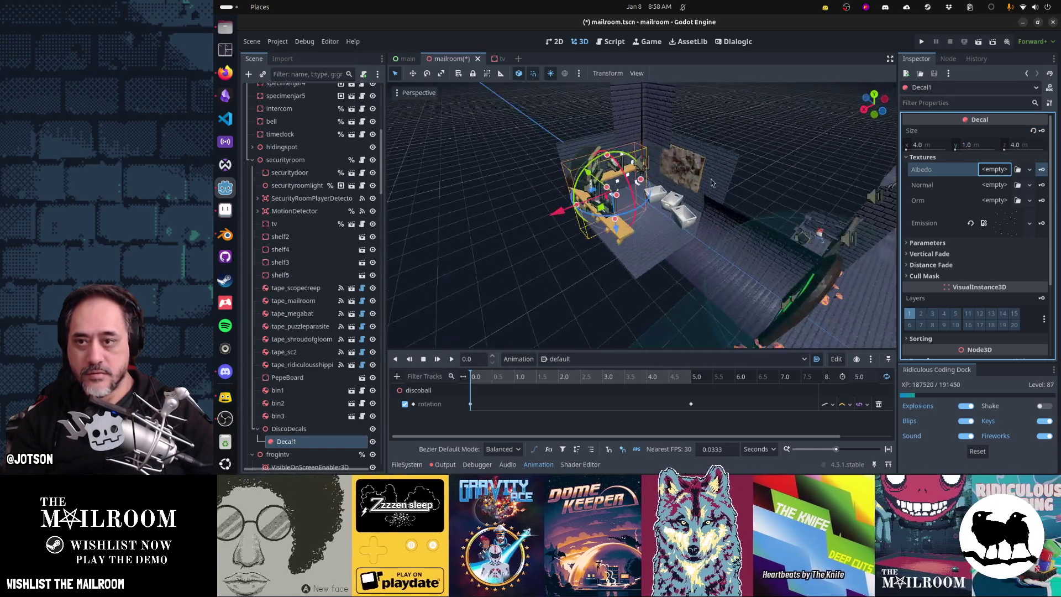
{"action": "scroll", "coordinate": [715, 181], "scroll_direction": "up", "scroll_amount": 6}
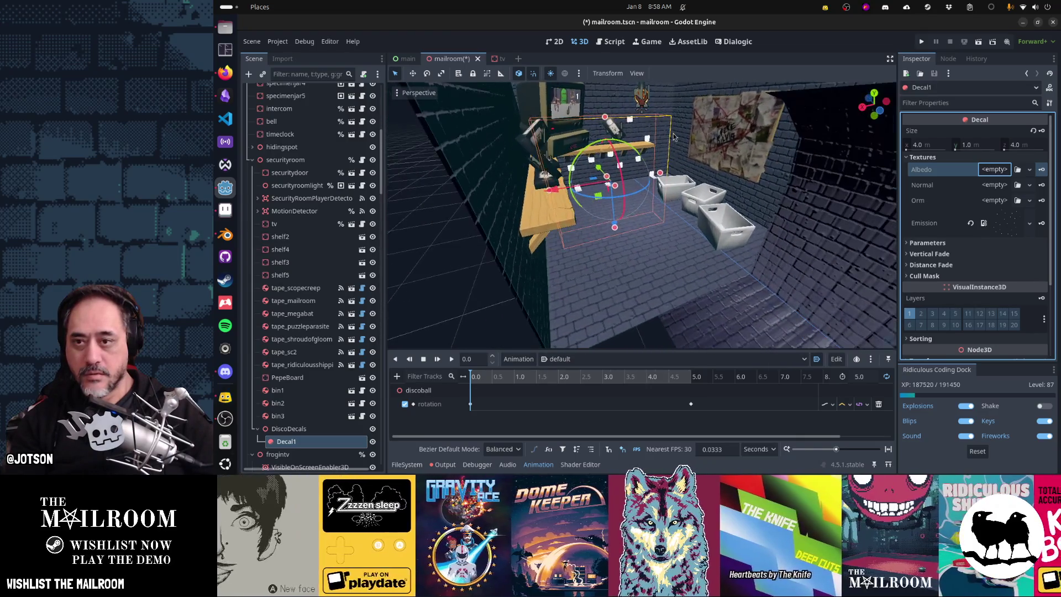
Raise the DiscoDecals group 1 m and rotate it 30 degrees
{"action": "left_click", "coordinate": [326, 430]}
{"action": "left_click_drag", "start_coordinate": [645, 164], "coordinate": [640, 93]}
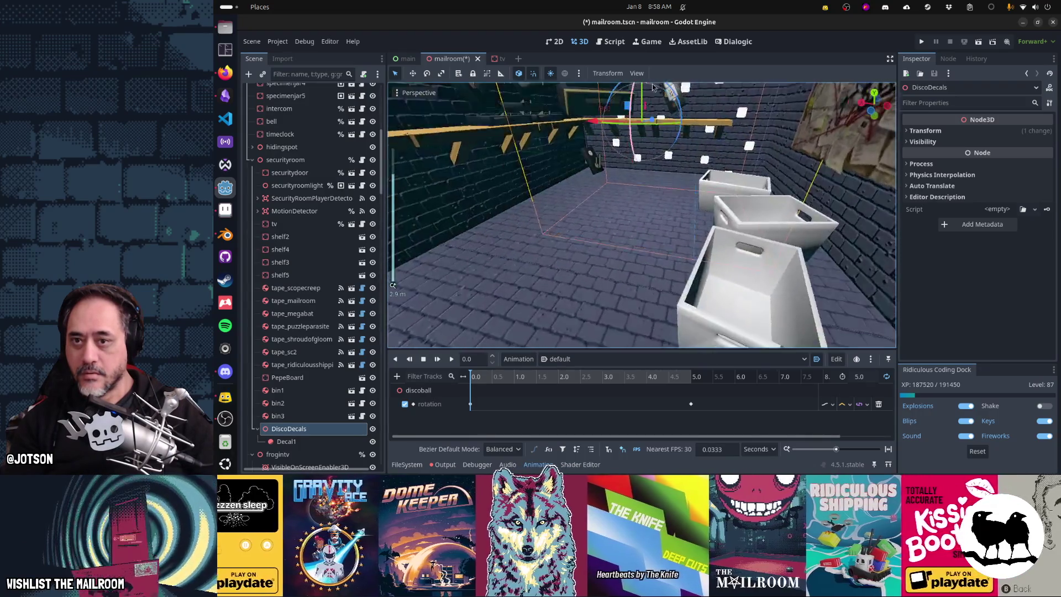
{"action": "scroll", "coordinate": [682, 129], "scroll_direction": "up", "scroll_amount": 5}
{"action": "mouse_move", "coordinate": [682, 129]}
{"action": "left_mouse_down"}
{"action": "mouse_move", "coordinate": [663, 199]}
{"action": "mouse_move", "coordinate": [742, 177]}
{"action": "mouse_move", "coordinate": [729, 232]}
{"action": "mouse_move", "coordinate": [679, 271]}
{"action": "mouse_move", "coordinate": [619, 287]}
{"action": "mouse_move", "coordinate": [567, 280]}
{"action": "mouse_move", "coordinate": [710, 303]}
{"action": "left_mouse_up"}
{"action": "left_click_drag", "start_coordinate": [642, 235], "coordinate": [617, 189]}
{"action": "left_click_drag", "start_coordinate": [654, 226], "coordinate": [692, 233]}
{"action": "left_click_drag", "start_coordinate": [683, 191], "coordinate": [872, 144]}
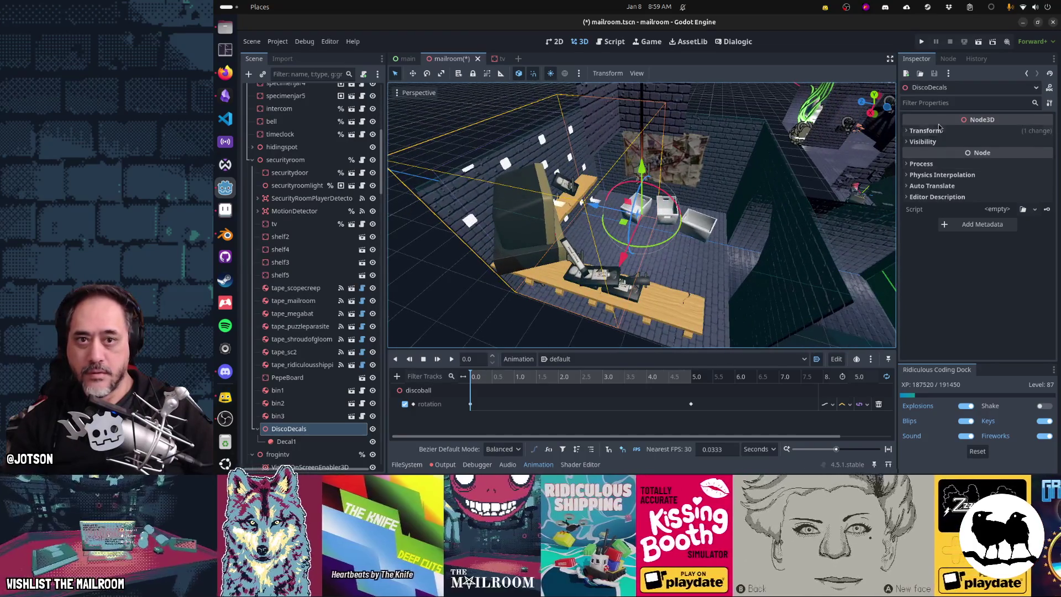
Set Decal1's Y size to 3 m, keeping 4 m for Z
{"action": "left_click", "coordinate": [309, 441]}
{"action": "left_click", "coordinate": [973, 149]}
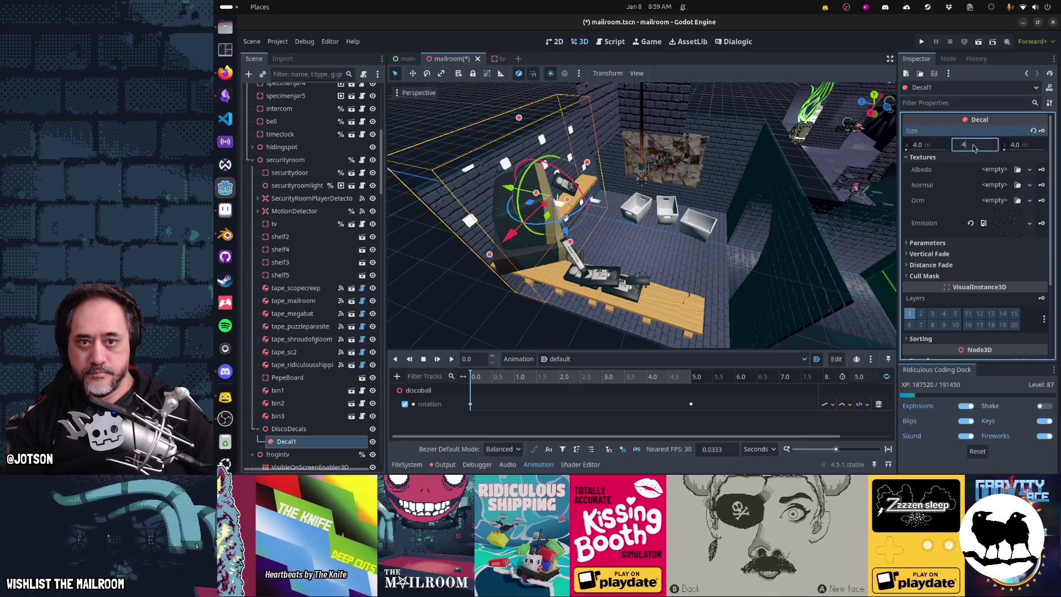
{"action": "type", "text": "4"}
{"action": "key", "text": "Tab"}
{"action": "left_click_drag", "start_coordinate": [796, 236], "coordinate": [690, 226]}
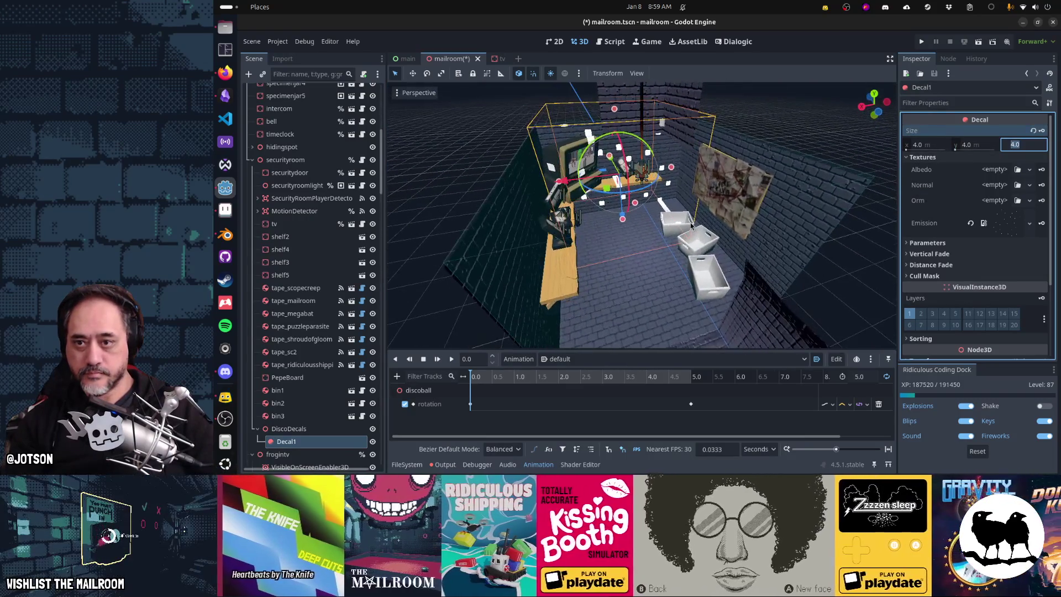
{"action": "left_click", "coordinate": [983, 147]}
{"action": "type", "text": "3"}
{"action": "key", "text": "Tab"}
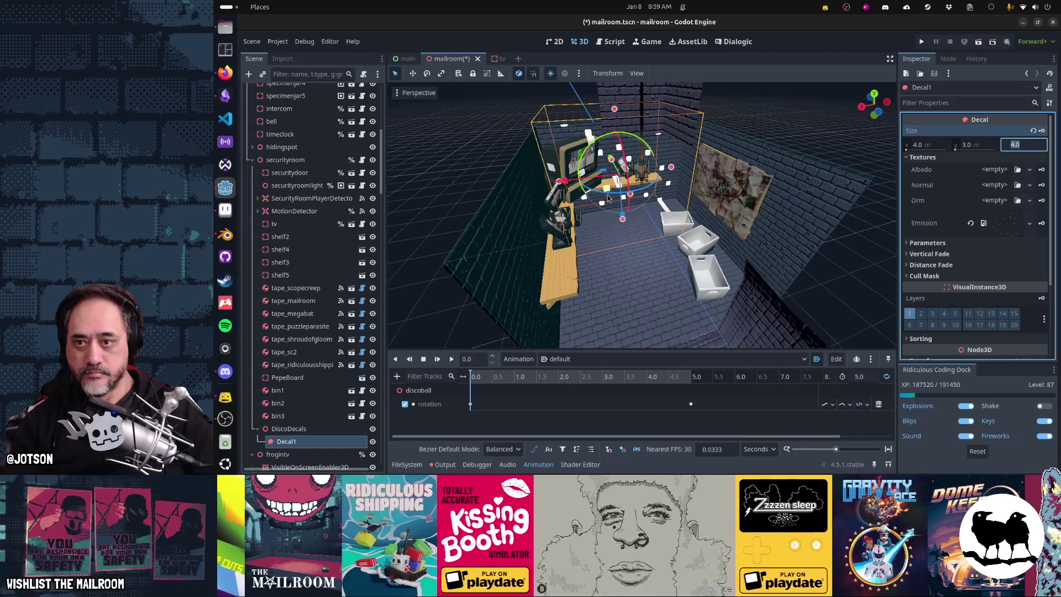
{"action": "key", "text": "Return"}
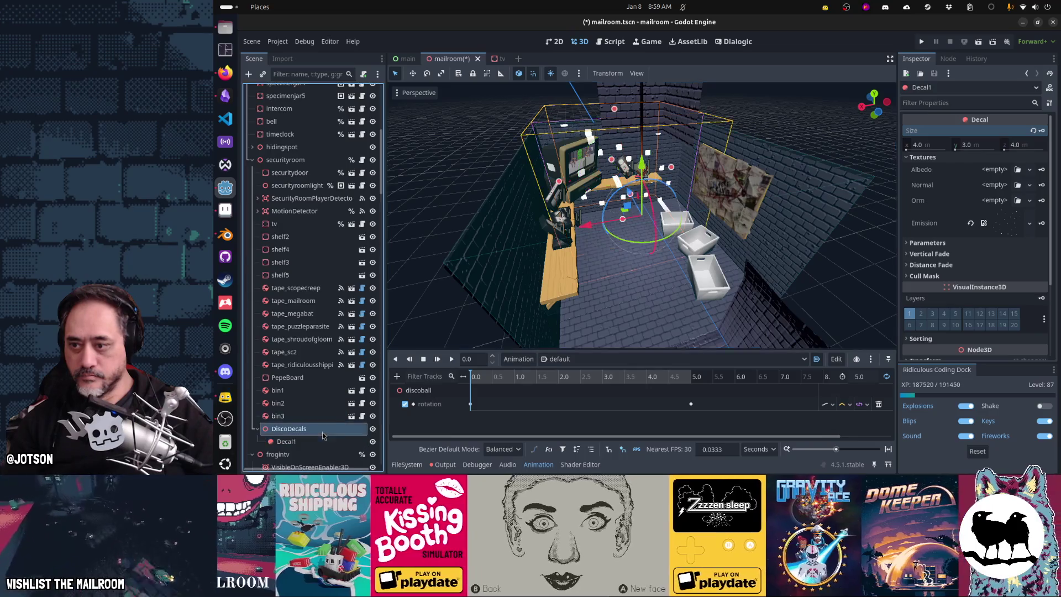
Try rotating the DiscoDecals group, undo it, and reselect Decal1
{"action": "left_click", "coordinate": [289, 429]}
{"action": "mouse_move", "coordinate": [649, 246]}
{"action": "left_mouse_down"}
{"action": "mouse_move", "coordinate": [716, 241]}
{"action": "mouse_move", "coordinate": [580, 245]}
{"action": "mouse_move", "coordinate": [660, 260]}
{"action": "left_mouse_up"}
{"action": "key", "text": "ctrl+z"}
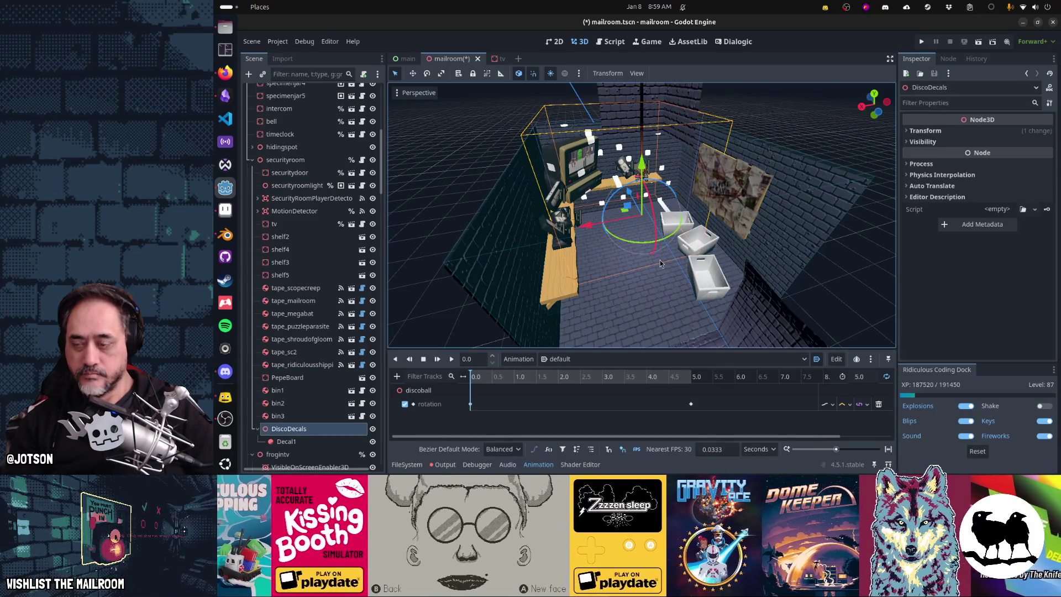
{"action": "left_click", "coordinate": [309, 440]}
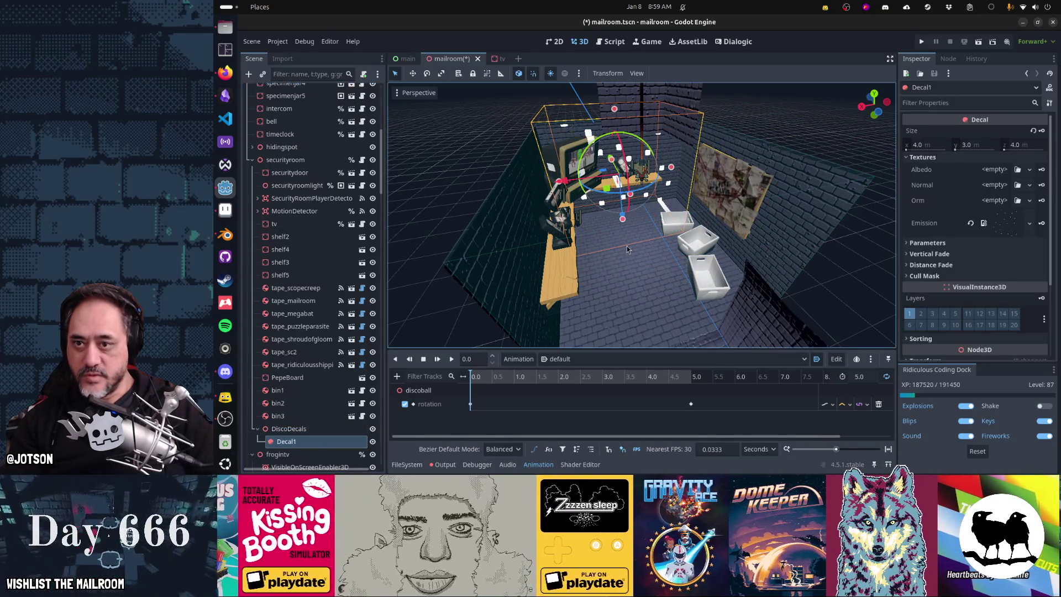
Duplicate Decal1 into Decal2, align it axis-straight in top view, and move it to the top wall
{"action": "key", "text": "ctrl+d"}
{"action": "left_click_drag", "start_coordinate": [648, 233], "coordinate": [625, 279]}
{"action": "key", "text": "KP_7"}
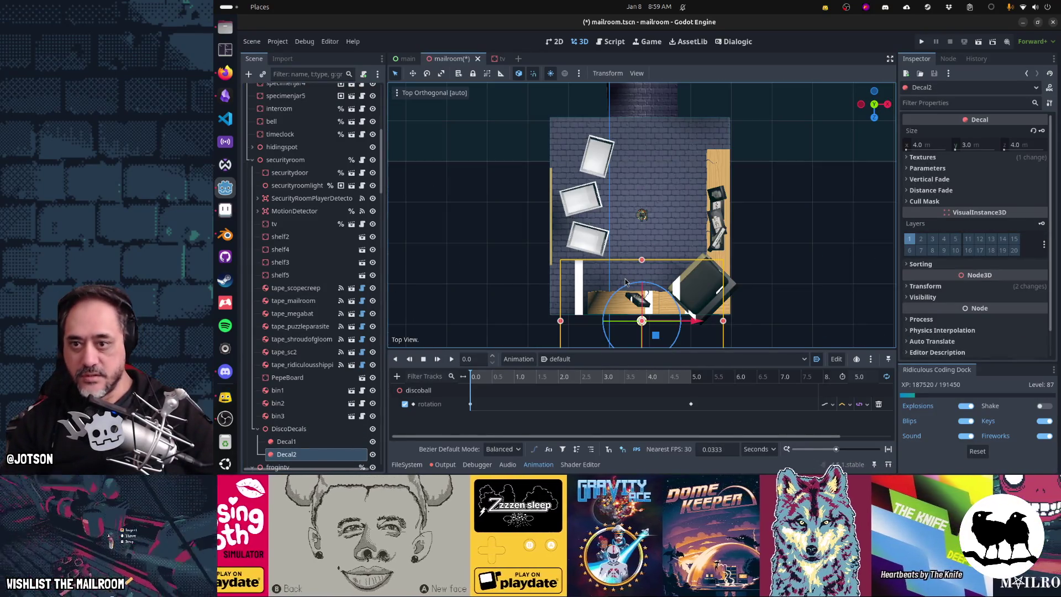
{"action": "left_click", "coordinate": [309, 453]}
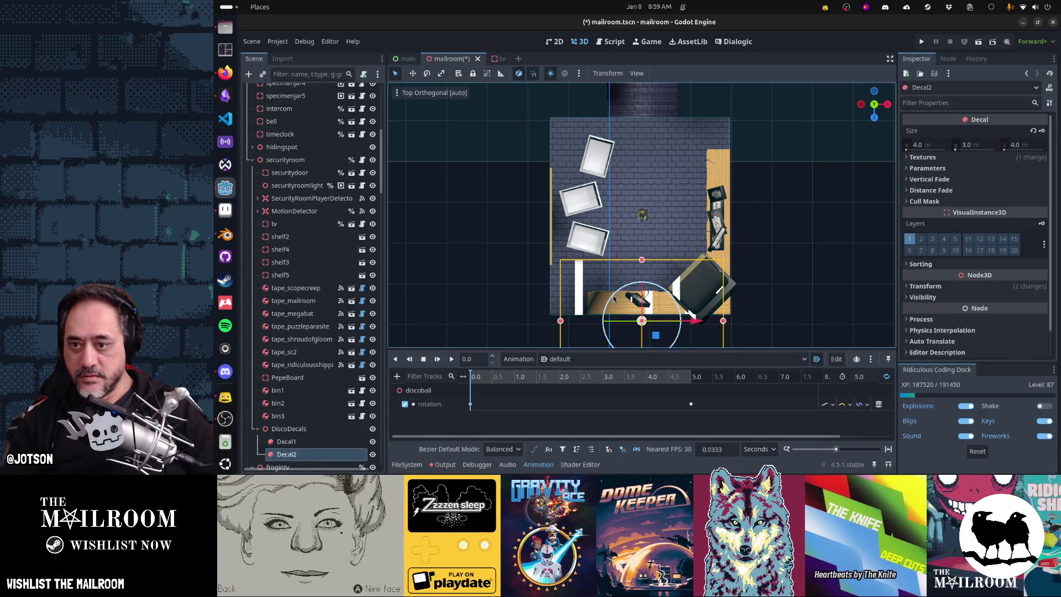
{"action": "key", "text": "r"}
{"action": "left_click", "coordinate": [629, 339]}
{"action": "mouse_move", "coordinate": [654, 311]}
{"action": "left_mouse_down"}
{"action": "mouse_move", "coordinate": [712, 221]}
{"action": "mouse_move", "coordinate": [738, 206]}
{"action": "mouse_move", "coordinate": [812, 220]}
{"action": "mouse_move", "coordinate": [796, 197]}
{"action": "mouse_move", "coordinate": [793, 219]}
{"action": "mouse_move", "coordinate": [627, 126]}
{"action": "mouse_move", "coordinate": [627, 90]}
{"action": "left_mouse_up"}
Duplicate into Decal3 and Decal4, moving Decal4 to the left wall rotated 90 degrees
{"action": "key", "text": "ctrl+d"}
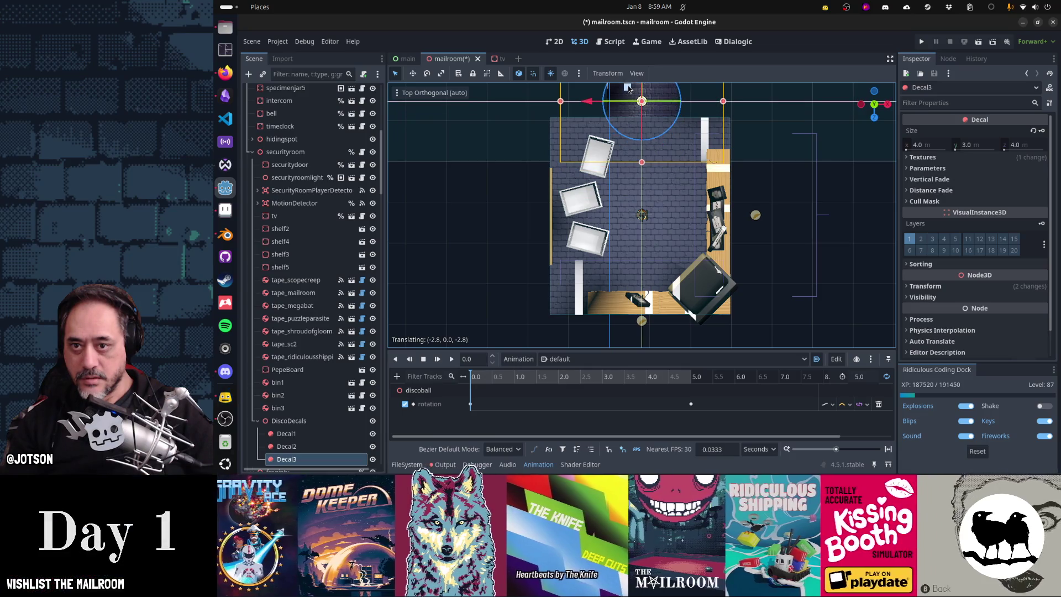
{"action": "key", "text": "ctrl+d"}
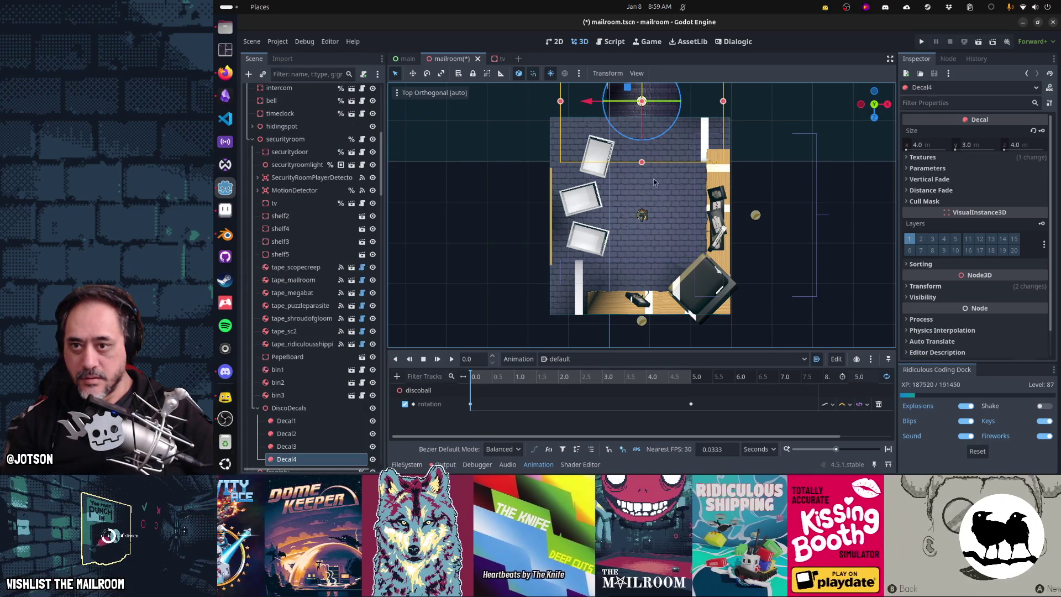
{"action": "left_click_drag", "start_coordinate": [628, 91], "coordinate": [542, 204]}
{"action": "mouse_move", "coordinate": [539, 250]}
{"action": "left_mouse_down"}
{"action": "mouse_move", "coordinate": [500, 216]}
{"action": "mouse_move", "coordinate": [466, 217]}
{"action": "left_mouse_up"}
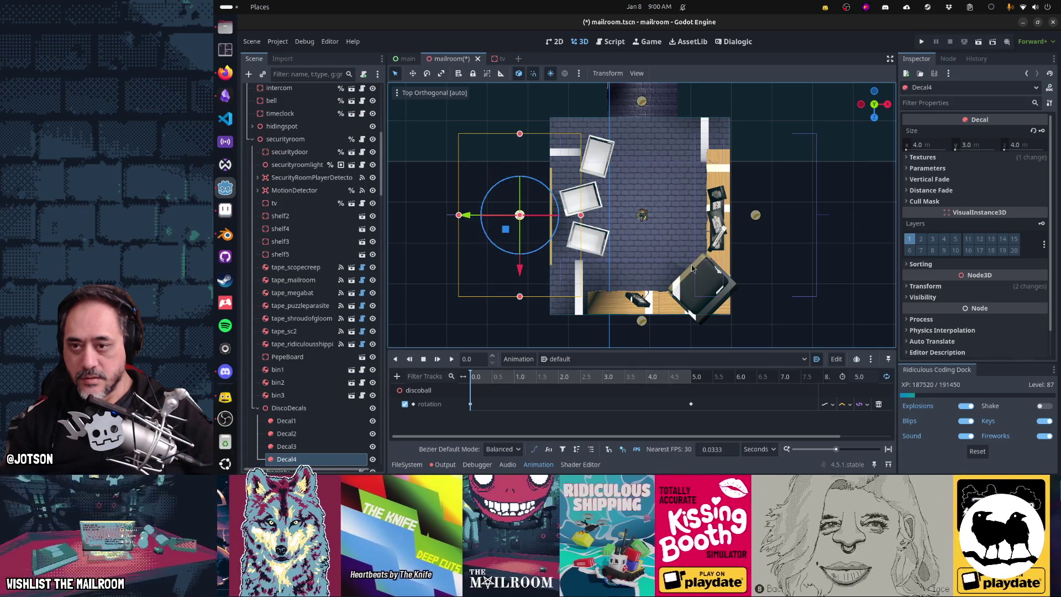
{"action": "mouse_move", "coordinate": [696, 273]}
{"action": "left_mouse_down"}
{"action": "mouse_move", "coordinate": [579, 235]}
{"action": "mouse_move", "coordinate": [458, 168]}
{"action": "mouse_move", "coordinate": [531, 188]}
{"action": "left_mouse_up"}
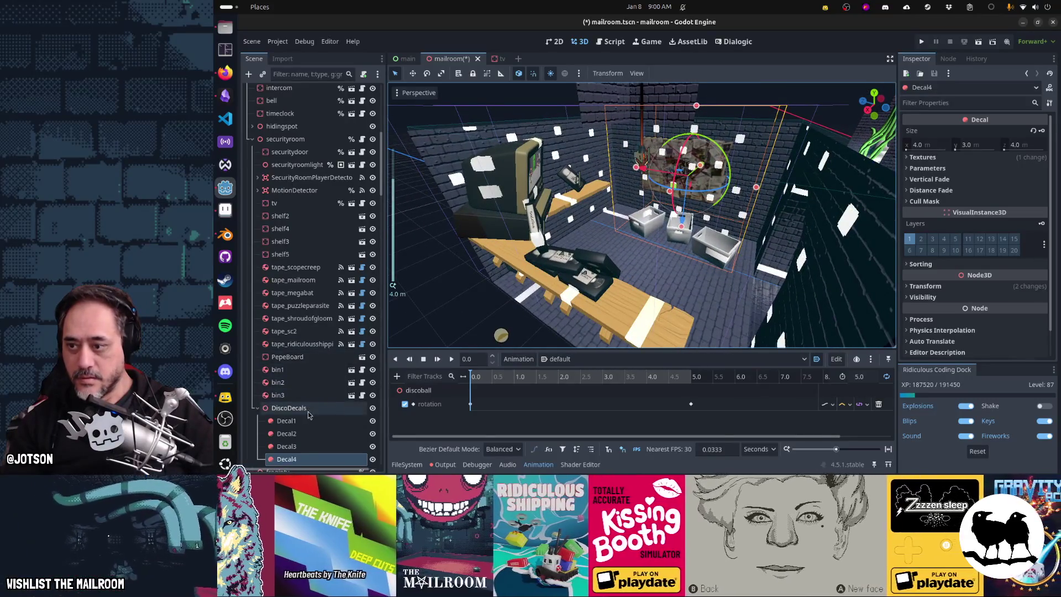
Swing the DiscoDecals group about 66 degrees, then switch to discolights.png in Aseprite
{"action": "left_click", "coordinate": [289, 407]}
{"action": "mouse_move", "coordinate": [630, 242]}
{"action": "left_mouse_down"}
{"action": "mouse_move", "coordinate": [689, 253]}
{"action": "mouse_move", "coordinate": [747, 245]}
{"action": "mouse_move", "coordinate": [771, 210]}
{"action": "mouse_move", "coordinate": [783, 118]}
{"action": "mouse_move", "coordinate": [685, 108]}
{"action": "mouse_move", "coordinate": [600, 157]}
{"action": "mouse_move", "coordinate": [583, 201]}
{"action": "mouse_move", "coordinate": [617, 243]}
{"action": "mouse_move", "coordinate": [656, 266]}
{"action": "mouse_move", "coordinate": [794, 260]}
{"action": "mouse_move", "coordinate": [808, 277]}
{"action": "left_mouse_up"}
{"action": "key", "text": "alt+Tab"}
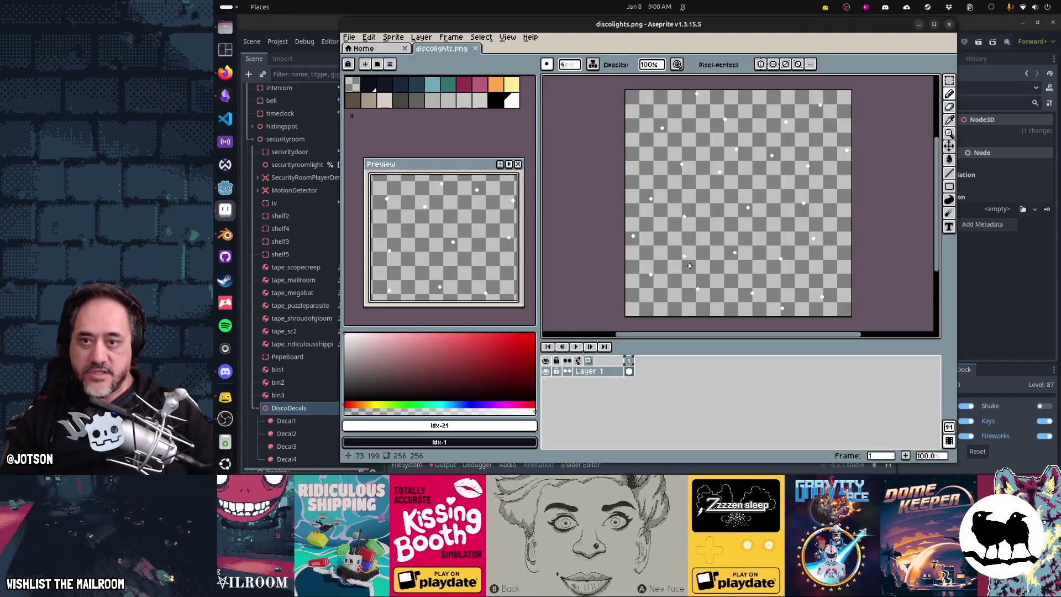
Zoom in on discolights.png's dots, then return to Godot and select Decal1
{"action": "scroll", "coordinate": [773, 177], "scroll_direction": "up", "scroll_amount": 3}
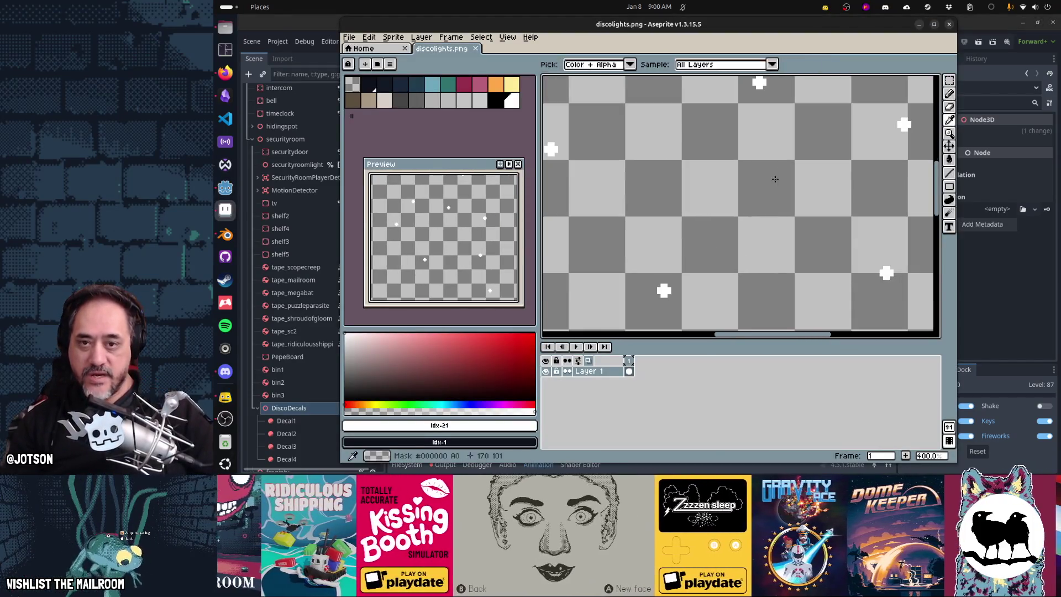
{"action": "key", "text": "alt+Tab"}
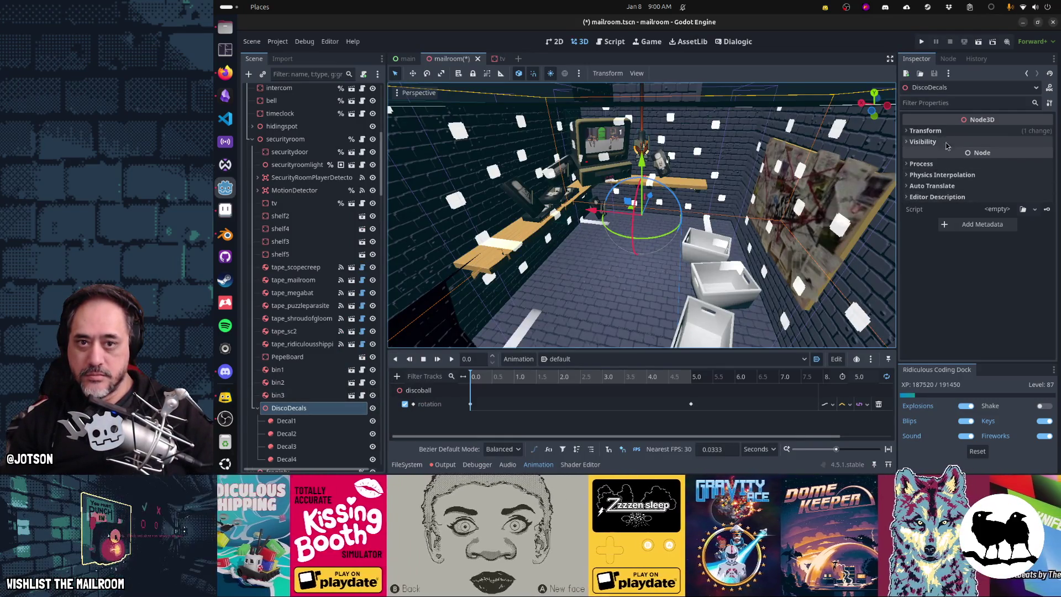
{"action": "left_click", "coordinate": [287, 420]}
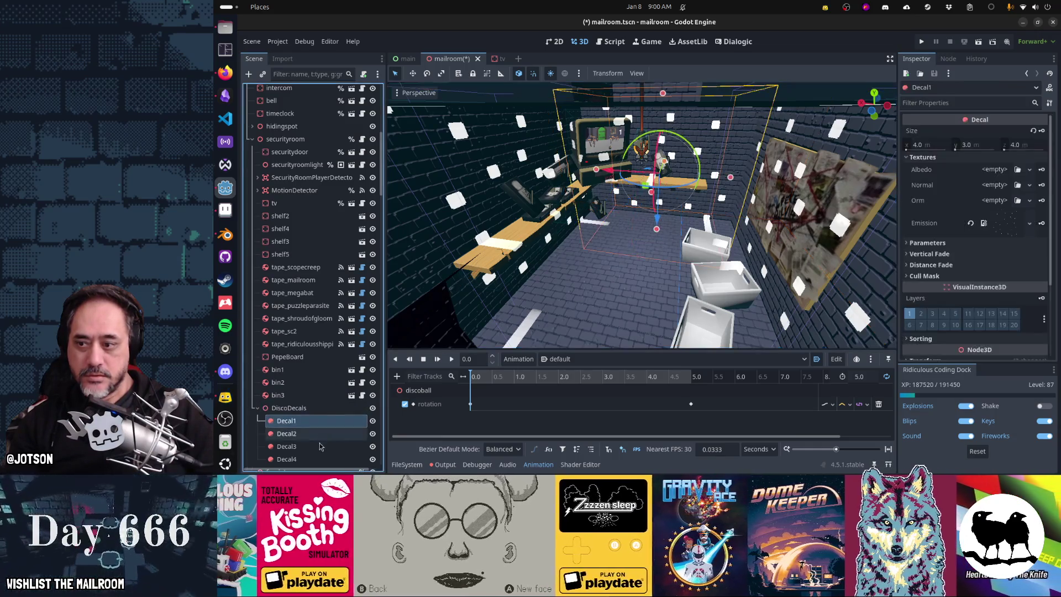
Select Decal1 through Decal4 together, expand their shared Textures settings, then switch to Aseprite
{"action": "left_click", "coordinate": [298, 458], "text": "shift"}
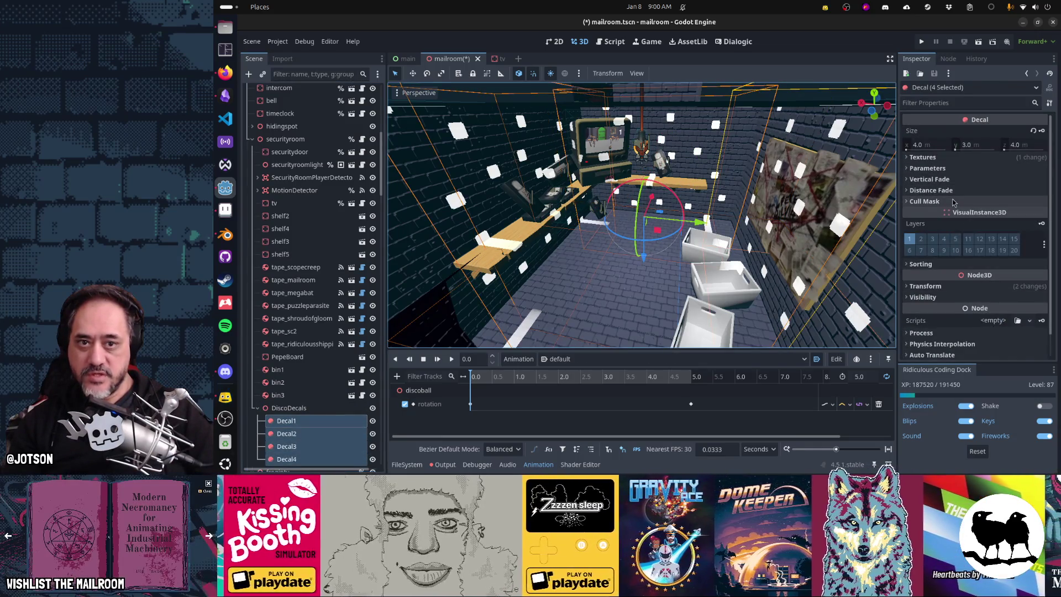
{"action": "scroll", "coordinate": [973, 226], "scroll_direction": "down", "scroll_amount": 1}
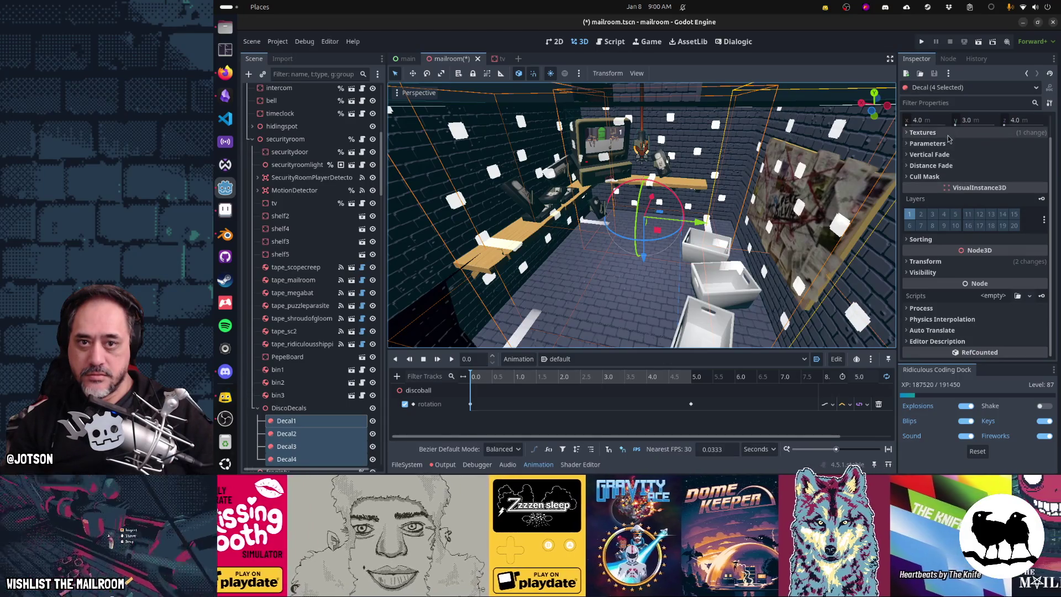
{"action": "left_click", "coordinate": [928, 132]}
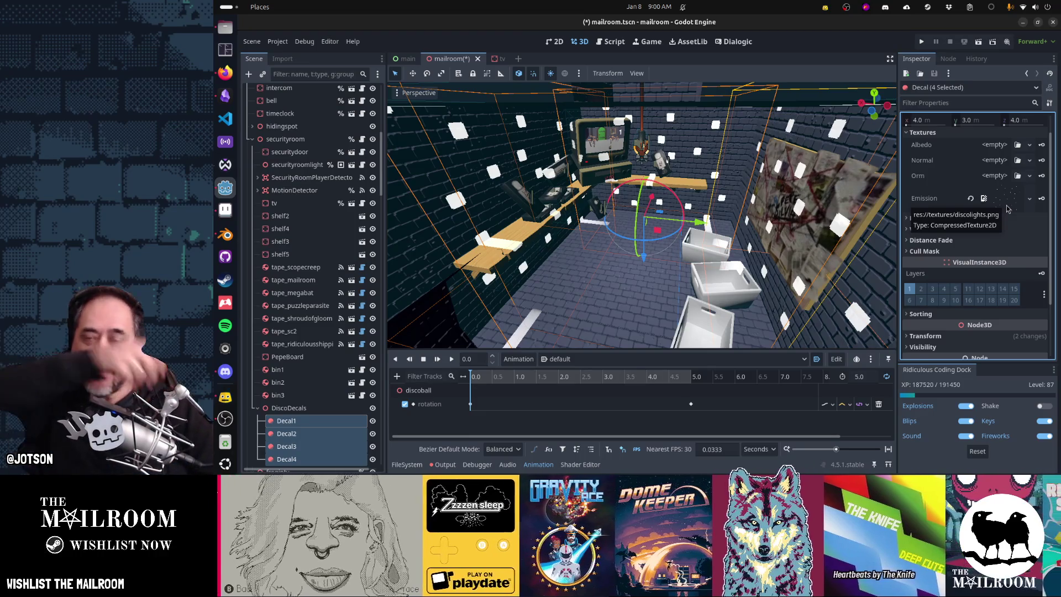
{"action": "key", "text": "alt+Tab"}
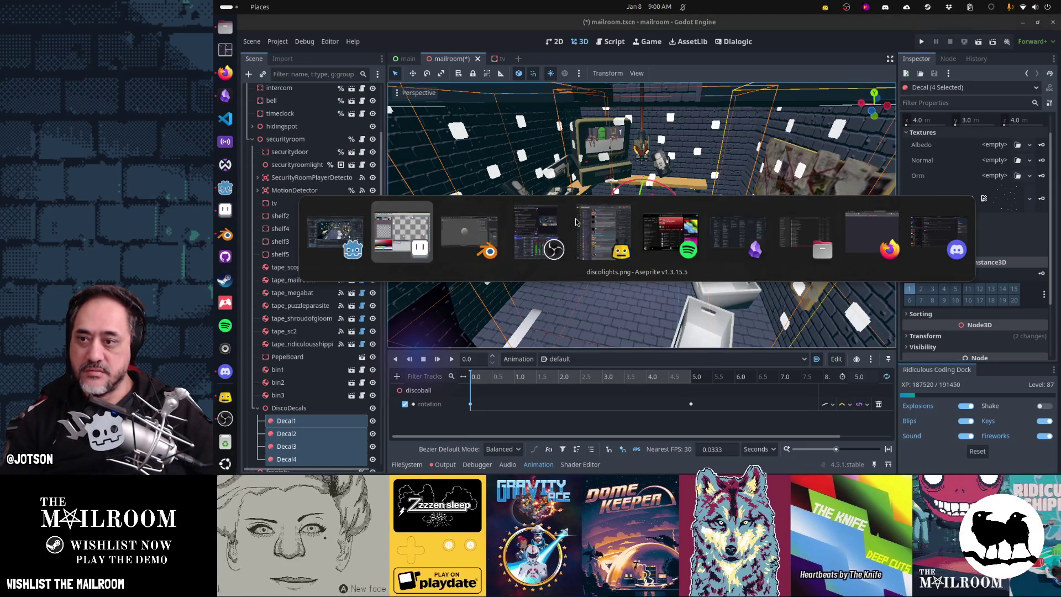
Resize the discolights sprite in Aseprite to 1024×1024 with Sprite Size
{"action": "left_click", "coordinate": [575, 222]}
{"action": "scroll", "coordinate": [649, 193], "scroll_direction": "down", "scroll_amount": 3}
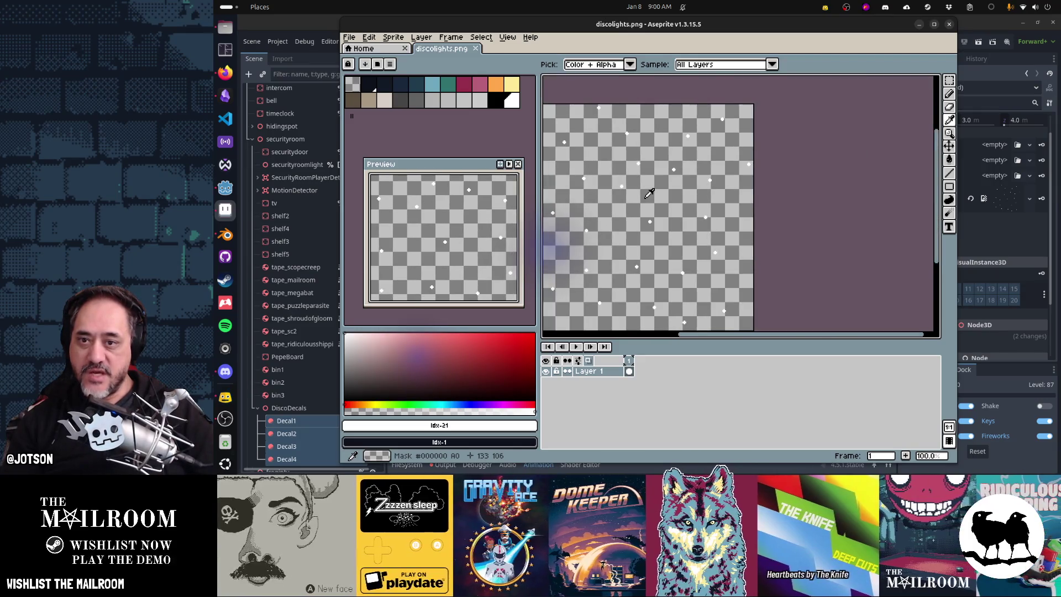
{"action": "left_click_drag", "start_coordinate": [649, 193], "coordinate": [721, 198]}
{"action": "left_click", "coordinate": [349, 37]}
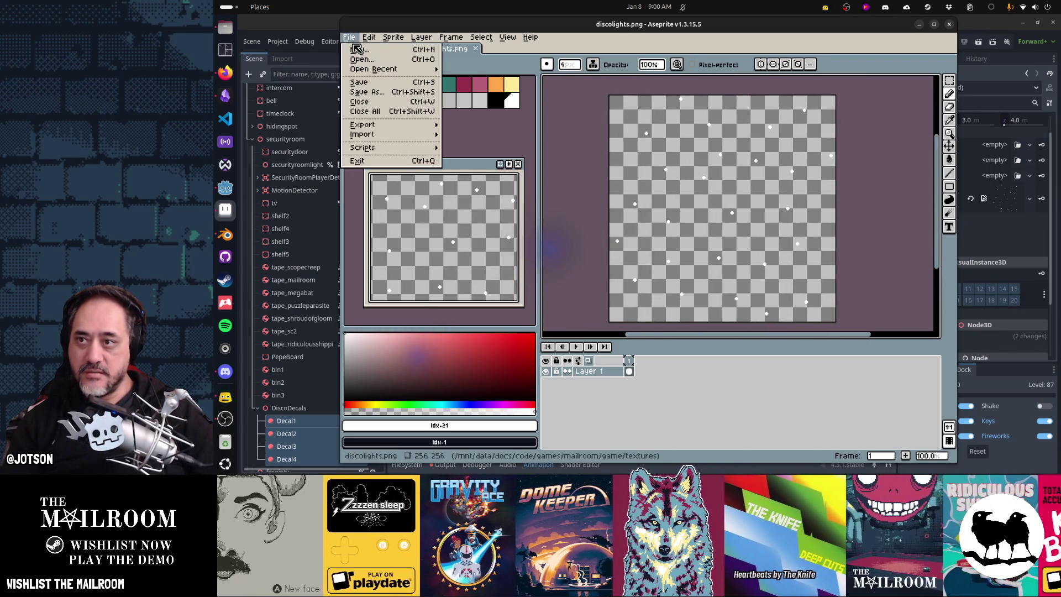
{"action": "key", "text": "Escape"}
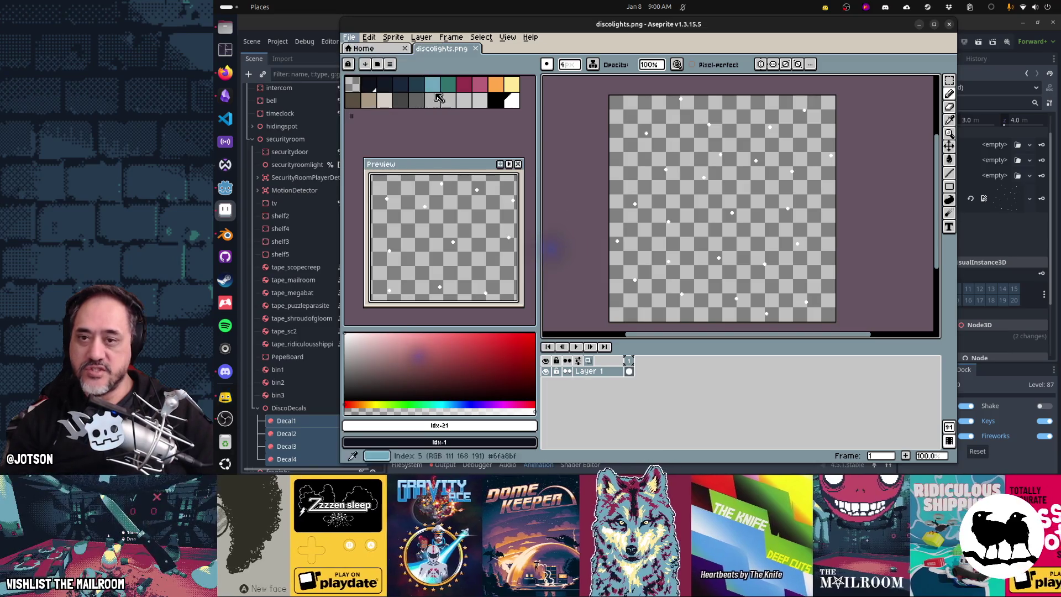
{"action": "key", "text": "ctrl+alt+i"}
{"action": "type", "text": "512"}
{"action": "key", "text": "Tab"}
{"action": "key", "text": "Return"}
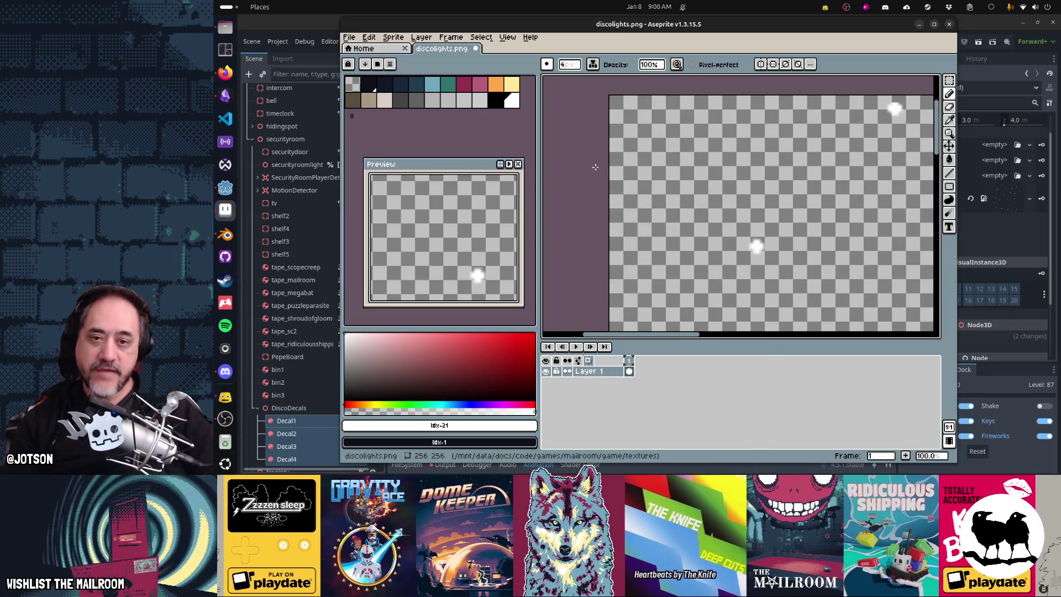
Save the resized discolights.png and glance at Godot before returning to Aseprite
{"action": "scroll", "coordinate": [741, 182], "scroll_direction": "down", "scroll_amount": 3}
{"action": "key", "text": "ctrl+s"}
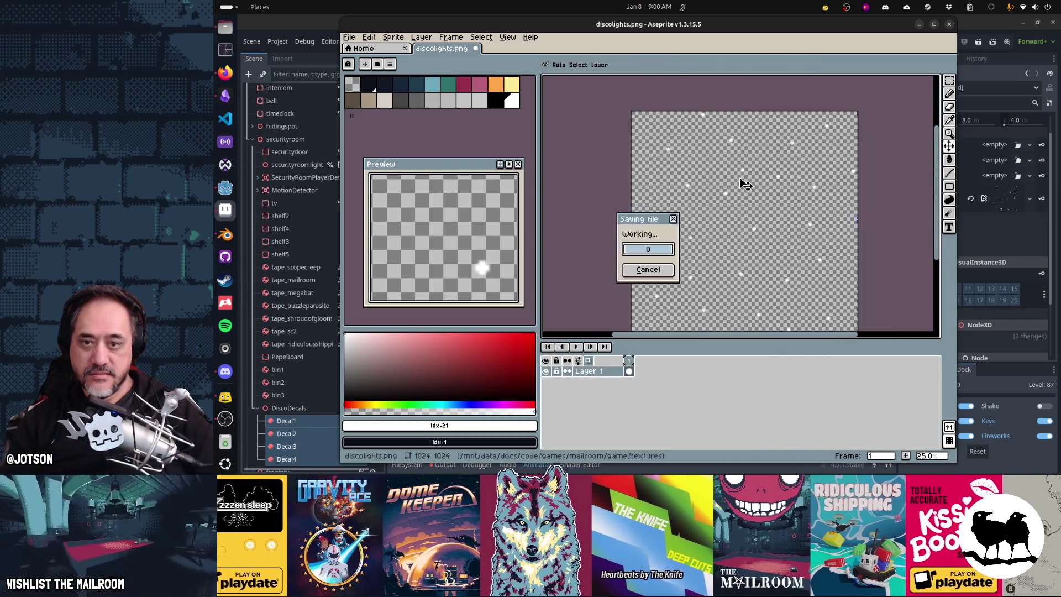
{"action": "key", "text": "alt+Tab"}
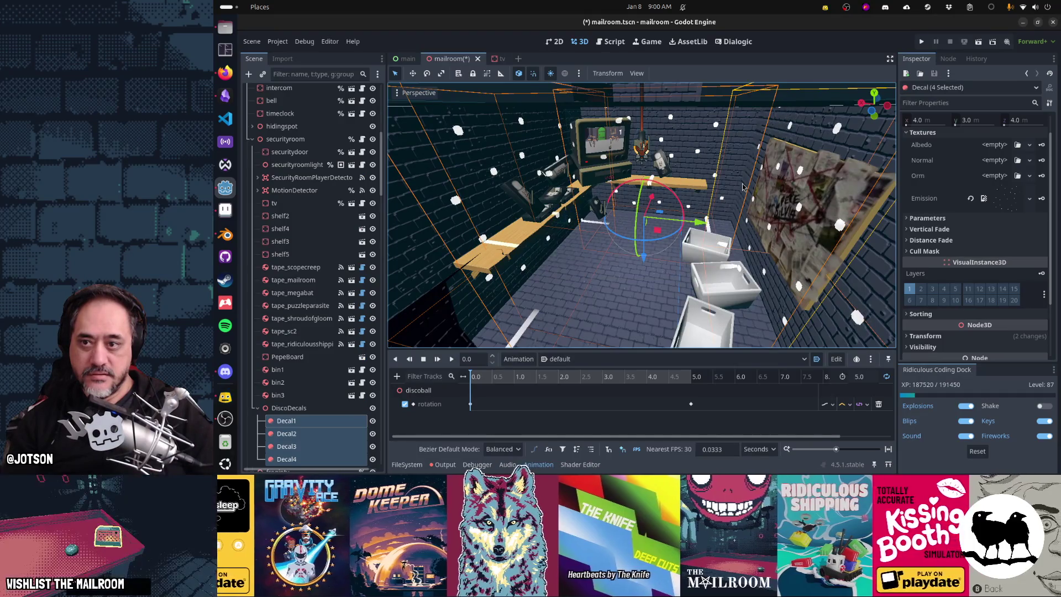
{"action": "key", "text": "alt+Tab"}
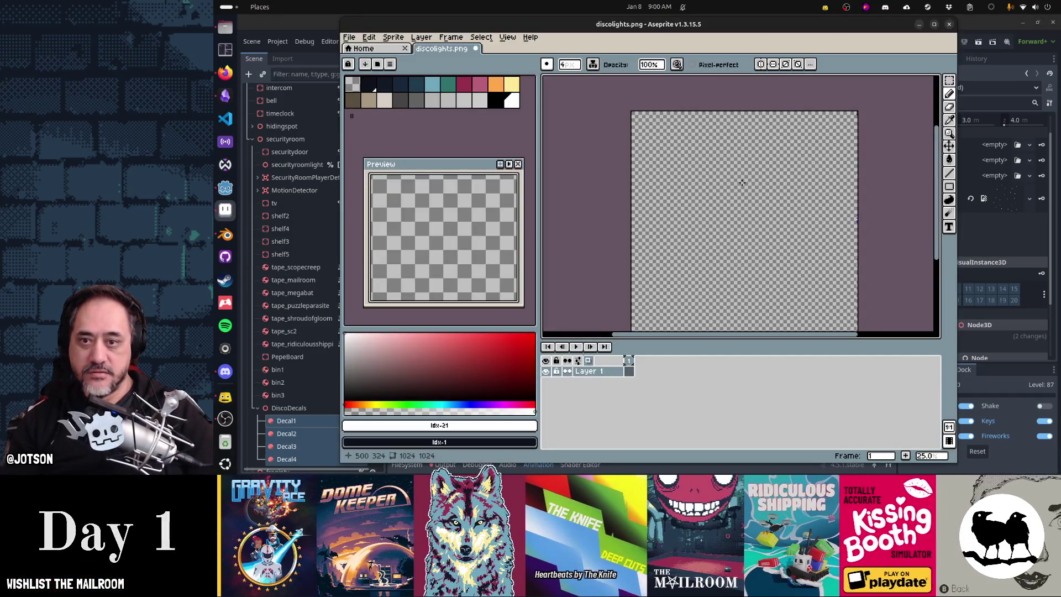
Test the Spray tool, undo the strokes, save, and check the walls in Godot
{"action": "key", "text": "shift+b"}
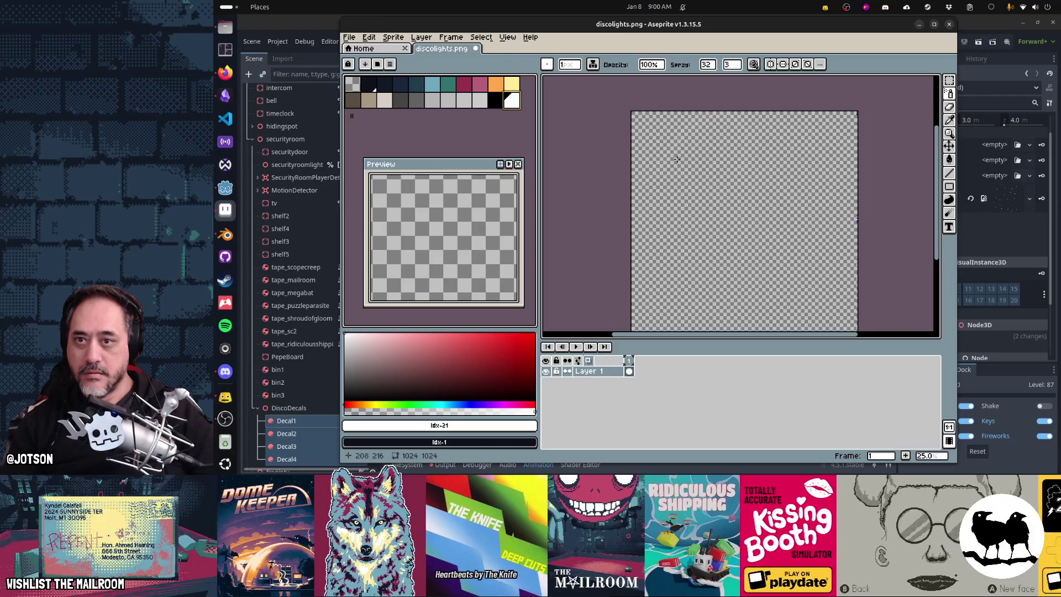
{"action": "key", "text": "ctrl+z"}
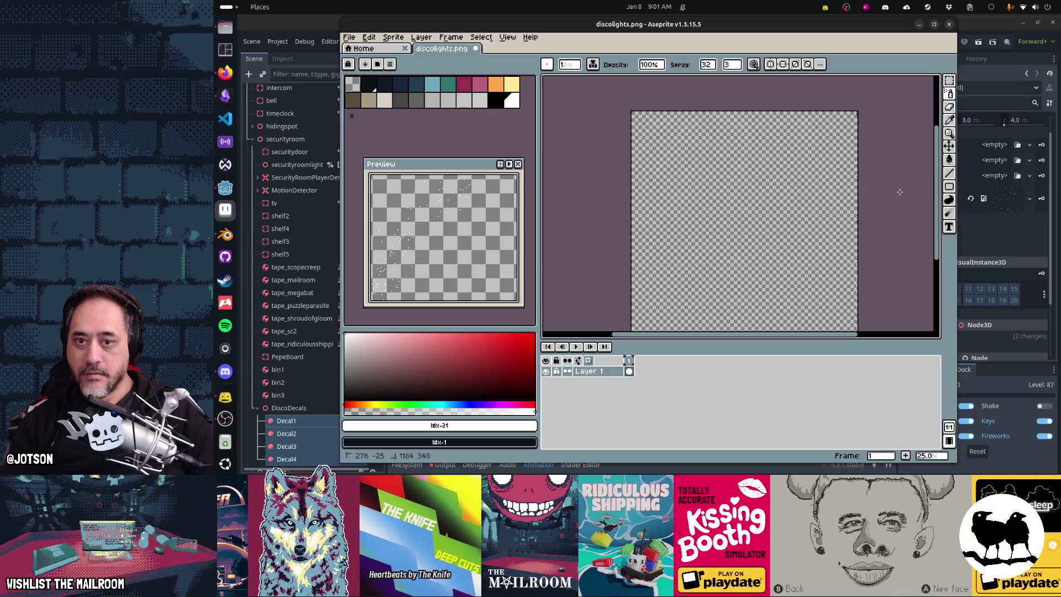
{"action": "key", "text": "ctrl+s"}
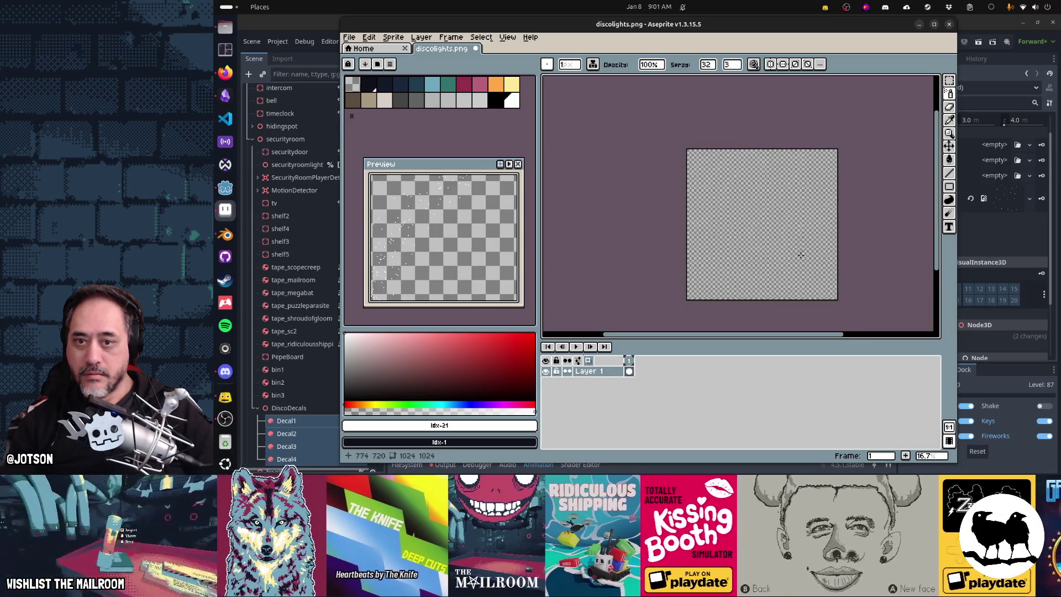
{"action": "key", "text": "alt+Tab"}
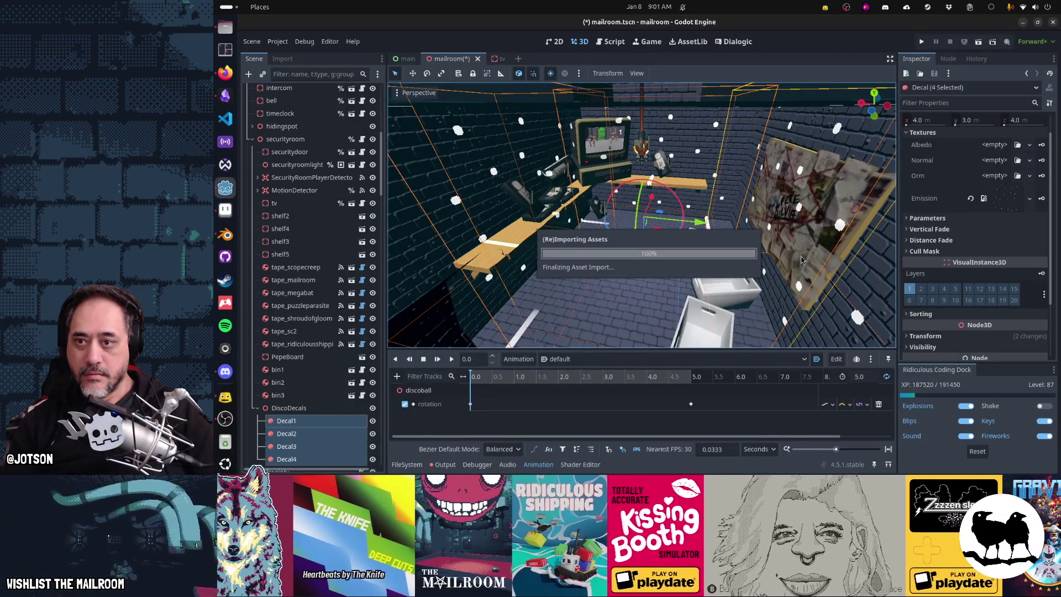
{"action": "key", "text": "alt+Tab"}
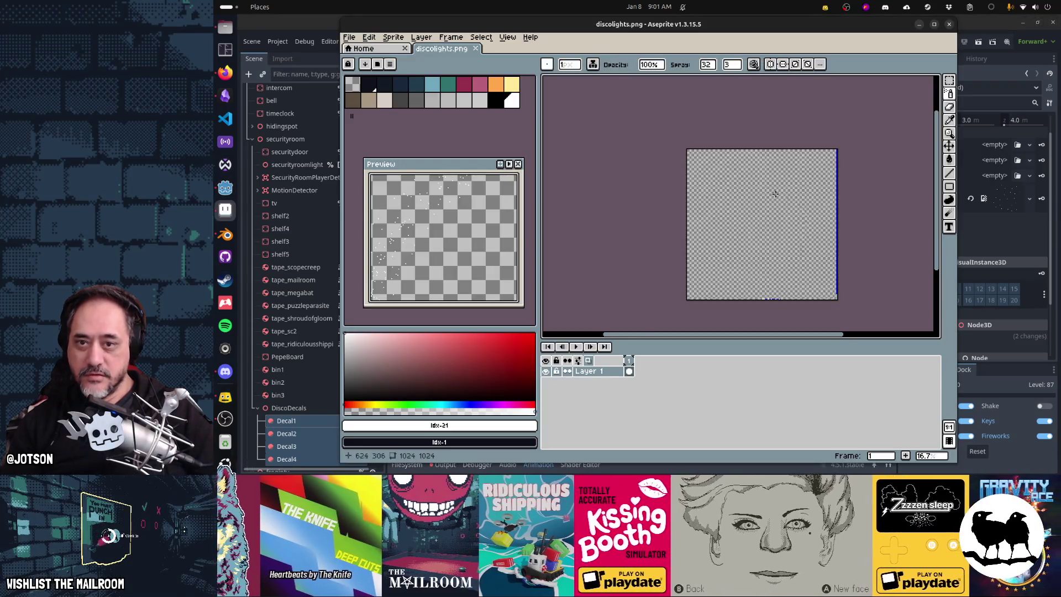
Undo the latest spray strokes and adjust the spray width and brush size options
{"action": "key", "text": "ctrl+z"}
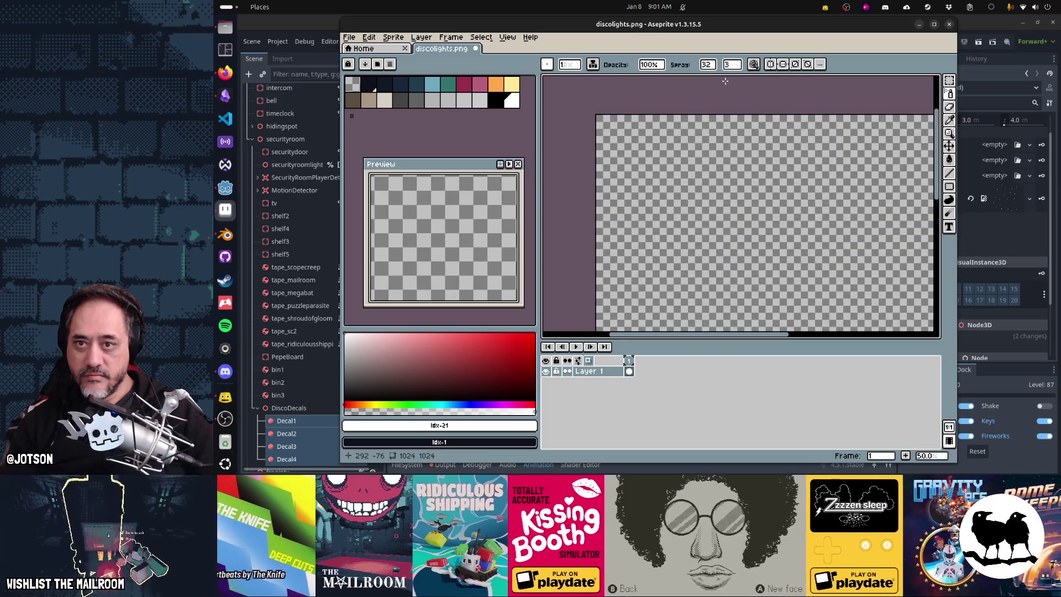
{"action": "left_click", "coordinate": [713, 65]}
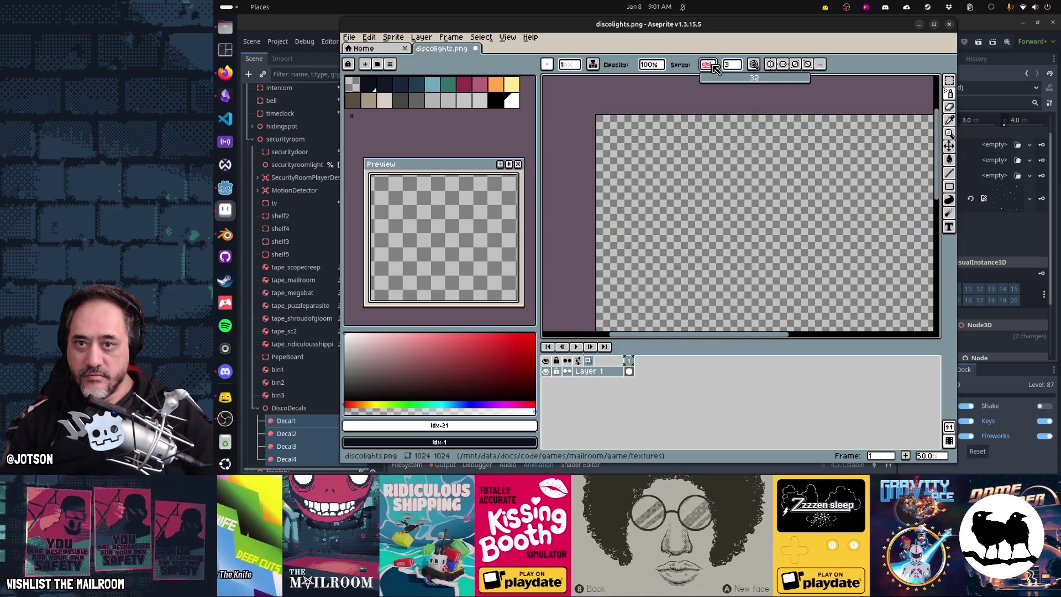
{"action": "left_click", "coordinate": [546, 64]}
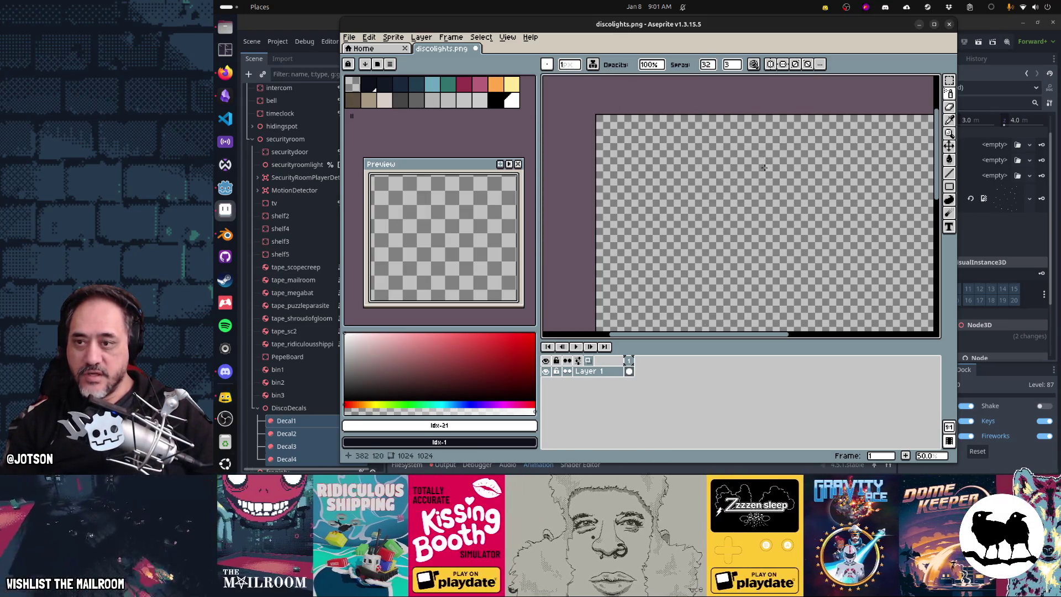
{"action": "scroll", "coordinate": [763, 167], "scroll_direction": "right", "scroll_amount": 1}
Place a single white Pencil pixel on the sprite, save, and check the decals in Godot
{"action": "key", "text": "b"}
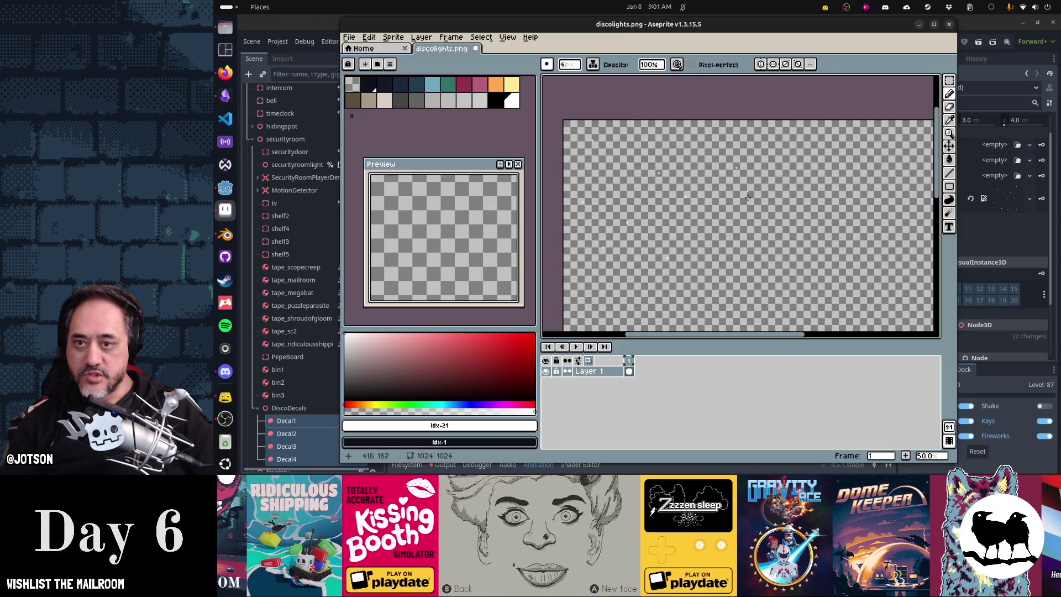
{"action": "left_click", "coordinate": [737, 243]}
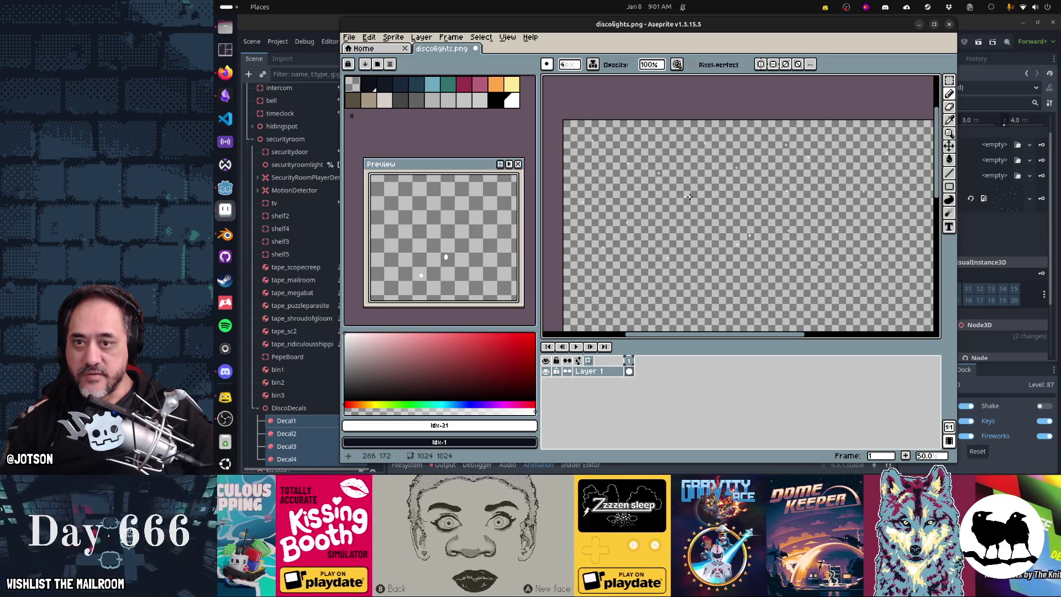
{"action": "key", "text": "ctrl+s"}
{"action": "key", "text": "alt+Tab"}
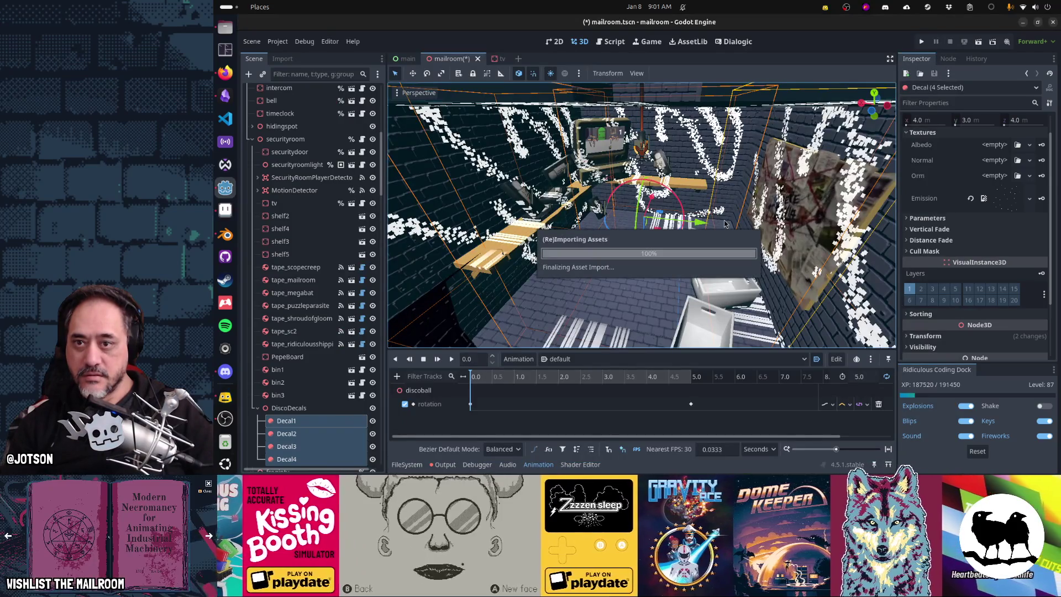
{"action": "key", "text": "alt+Tab"}
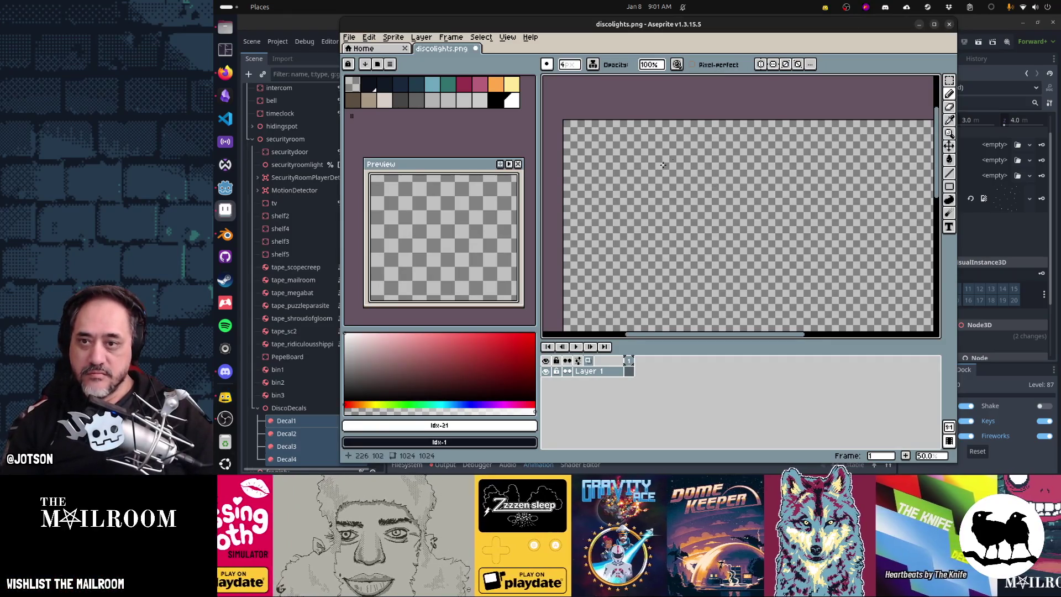
Set the Spray speed to 1, undo the faint dots, and compare the walls in Godot
{"action": "key", "text": "shift+b"}
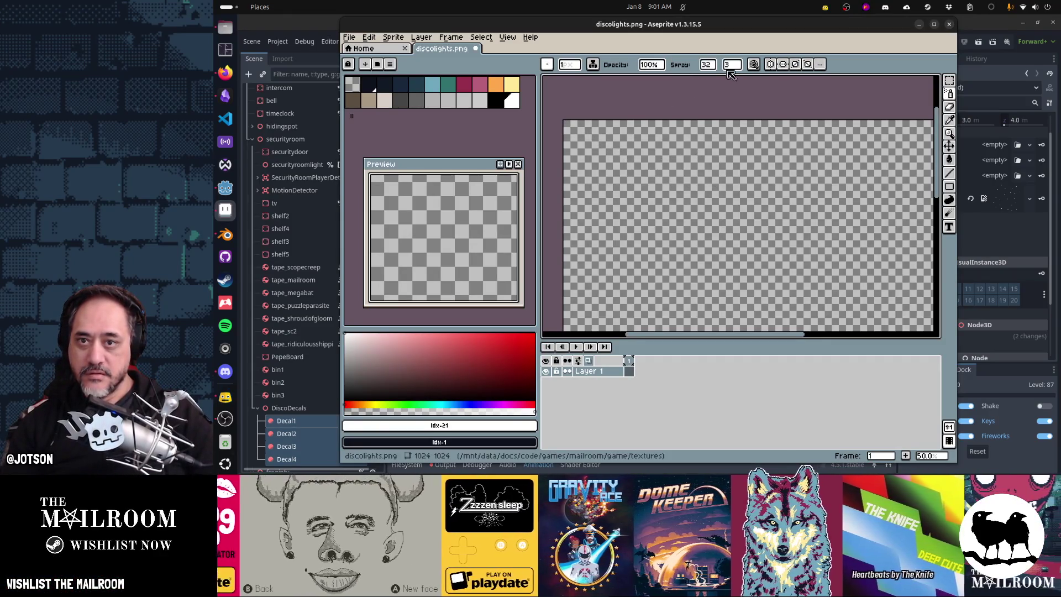
{"action": "left_click", "coordinate": [732, 65]}
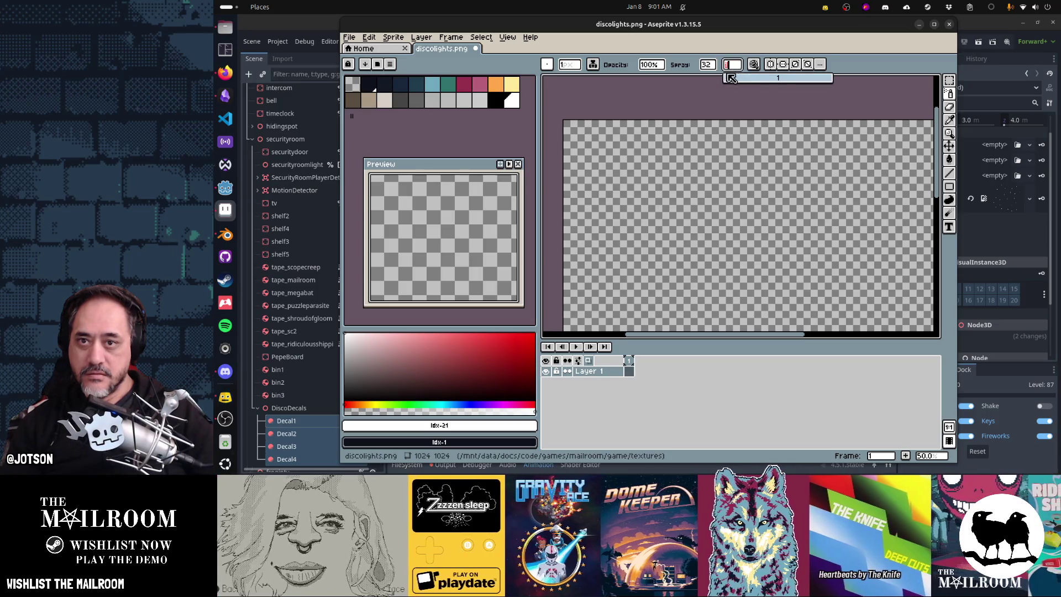
{"action": "left_click", "coordinate": [651, 172]}
{"action": "key", "text": "ctrl+z"}
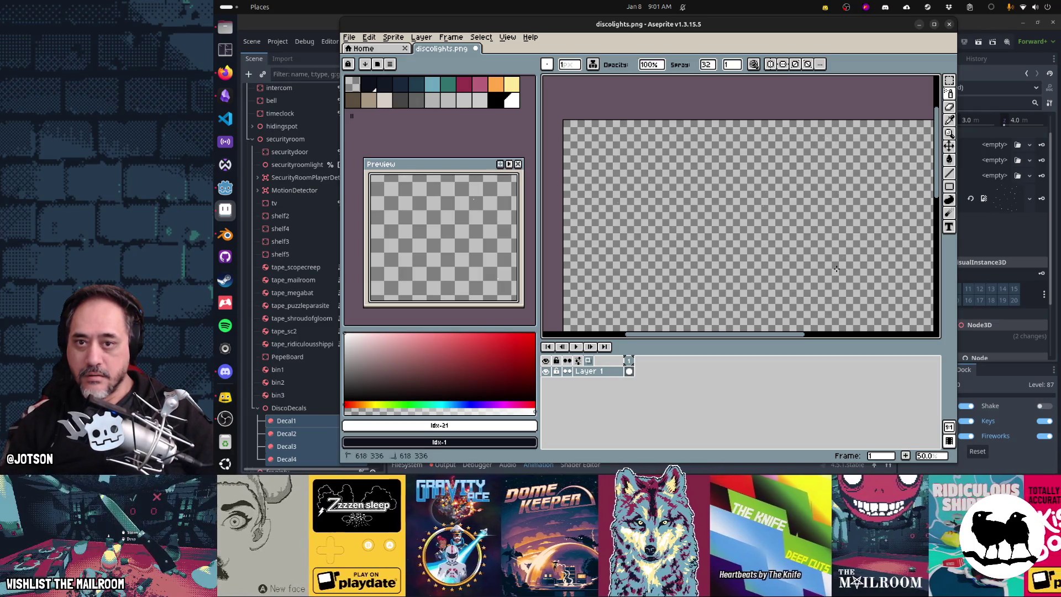
{"action": "key", "text": "alt+Tab"}
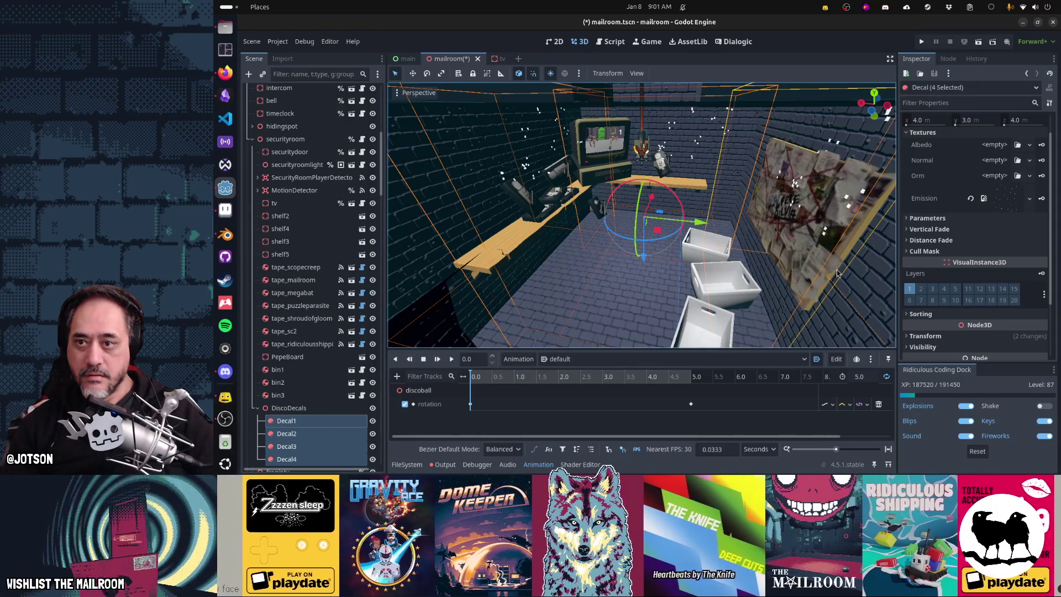
{"action": "key", "text": "alt+Tab"}
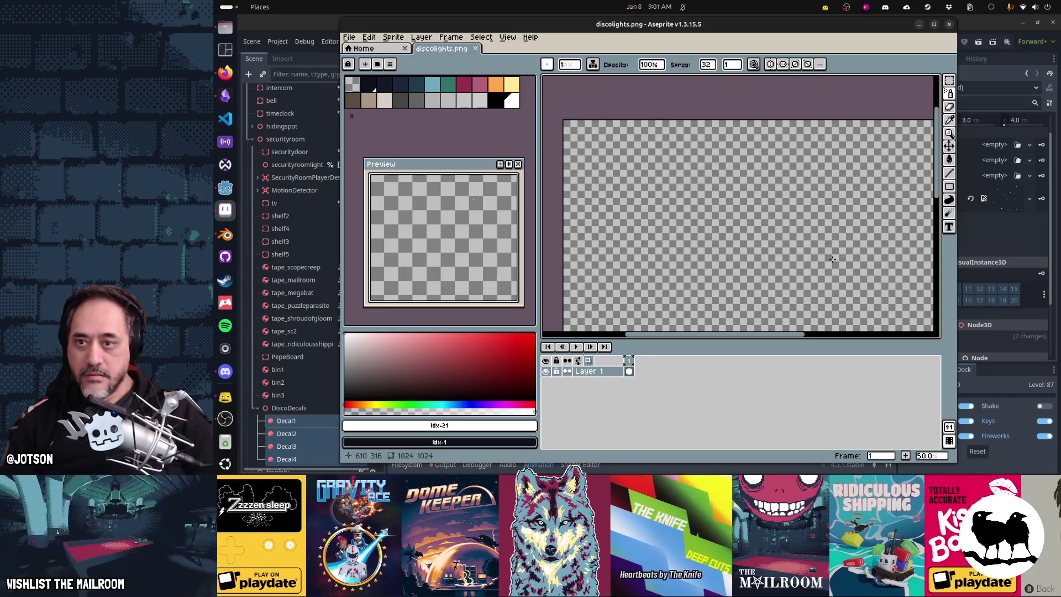
{"action": "key", "text": "alt+Tab"}
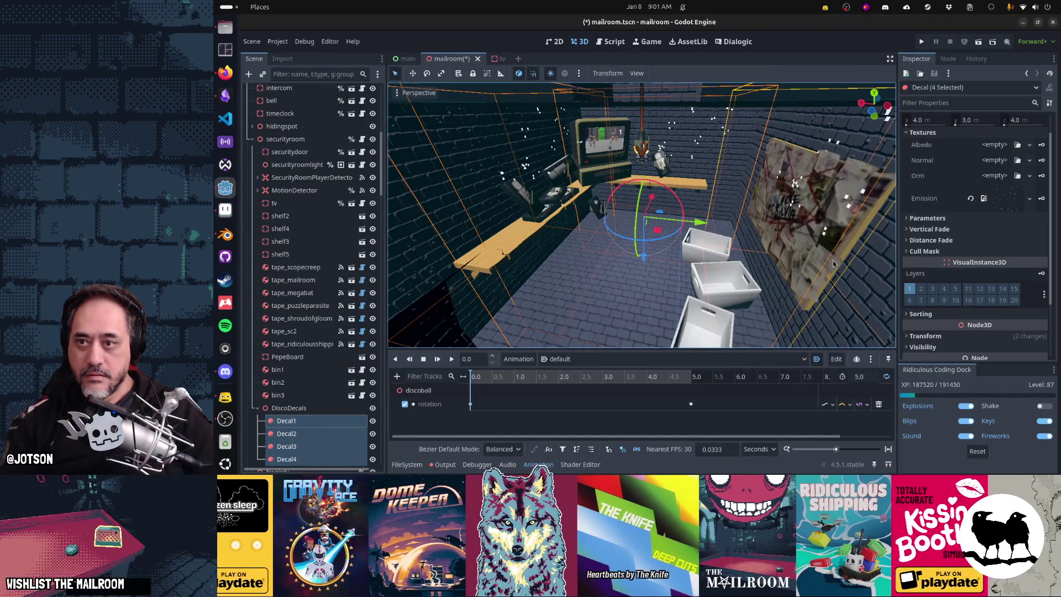
{"action": "key", "text": "alt+Tab"}
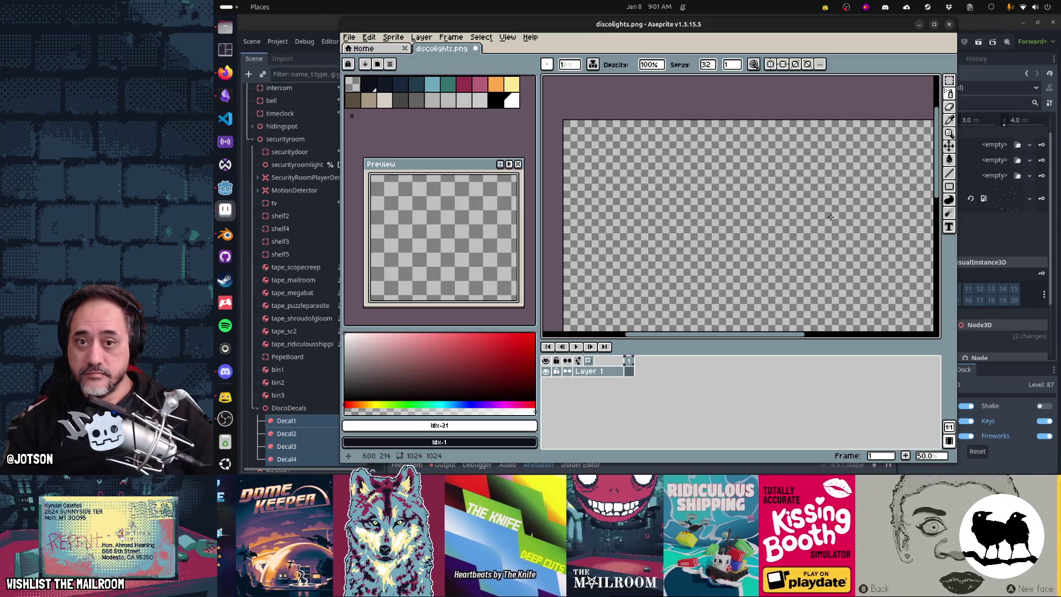
Spray sparse scattered dots across the top-left area of the sprite
{"action": "scroll", "coordinate": [827, 211], "scroll_direction": "down", "scroll_amount": 3}
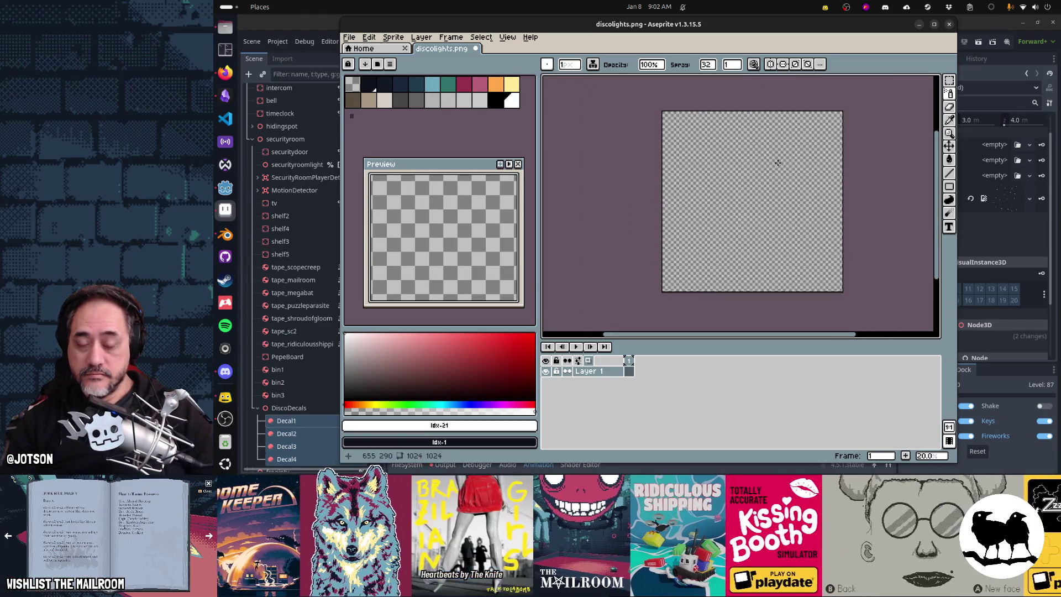
{"action": "scroll", "coordinate": [755, 174], "scroll_direction": "up", "scroll_amount": 4}
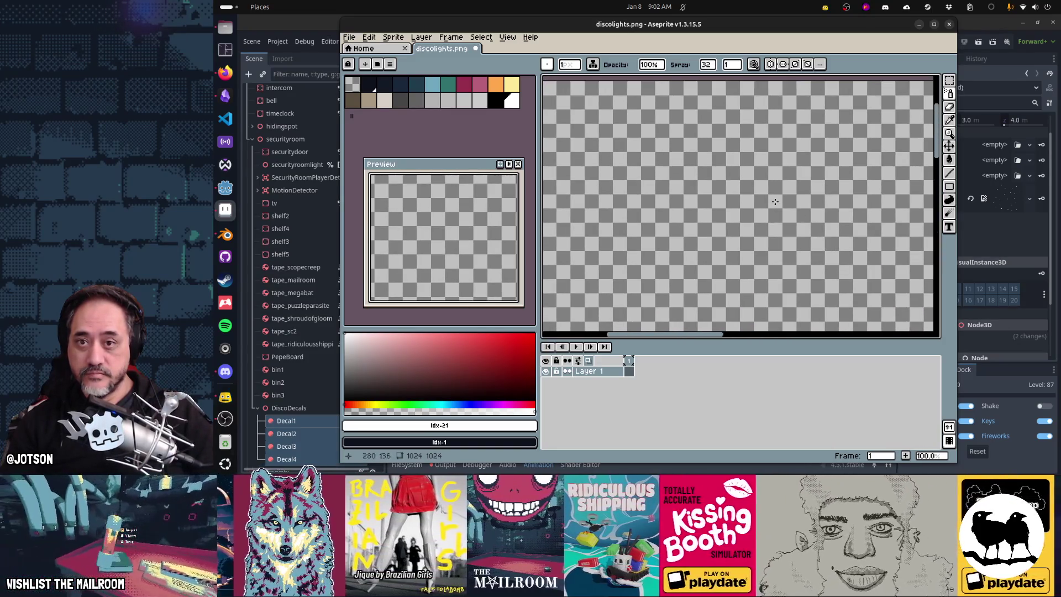
{"action": "left_click_drag", "start_coordinate": [736, 178], "coordinate": [859, 239]}
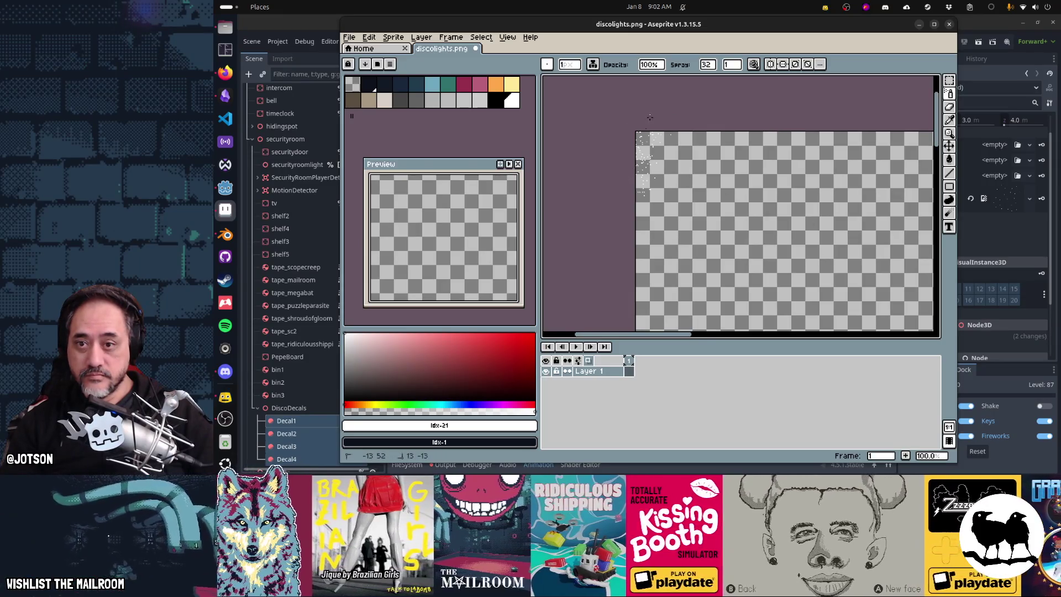
{"action": "left_click_drag", "start_coordinate": [740, 135], "coordinate": [641, 276]}
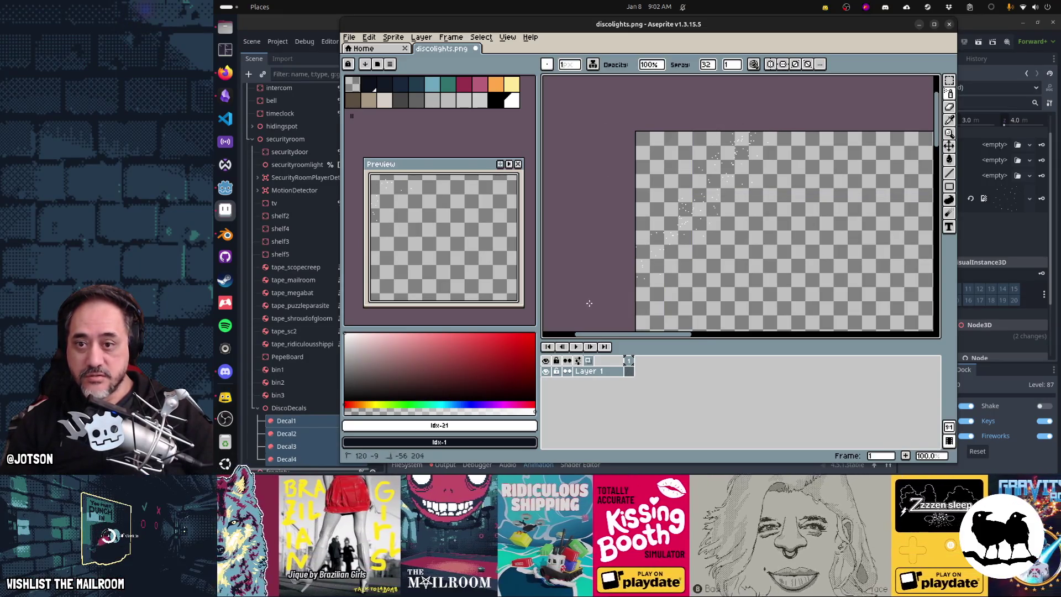
{"action": "left_click_drag", "start_coordinate": [684, 116], "coordinate": [651, 316]}
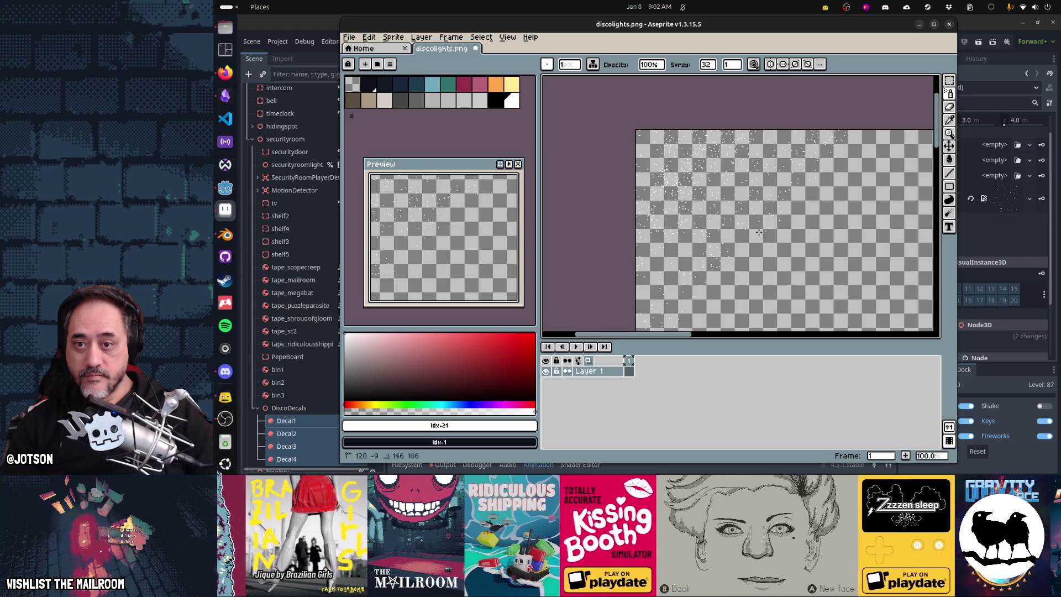
{"action": "left_click_drag", "start_coordinate": [758, 232], "coordinate": [863, 140]}
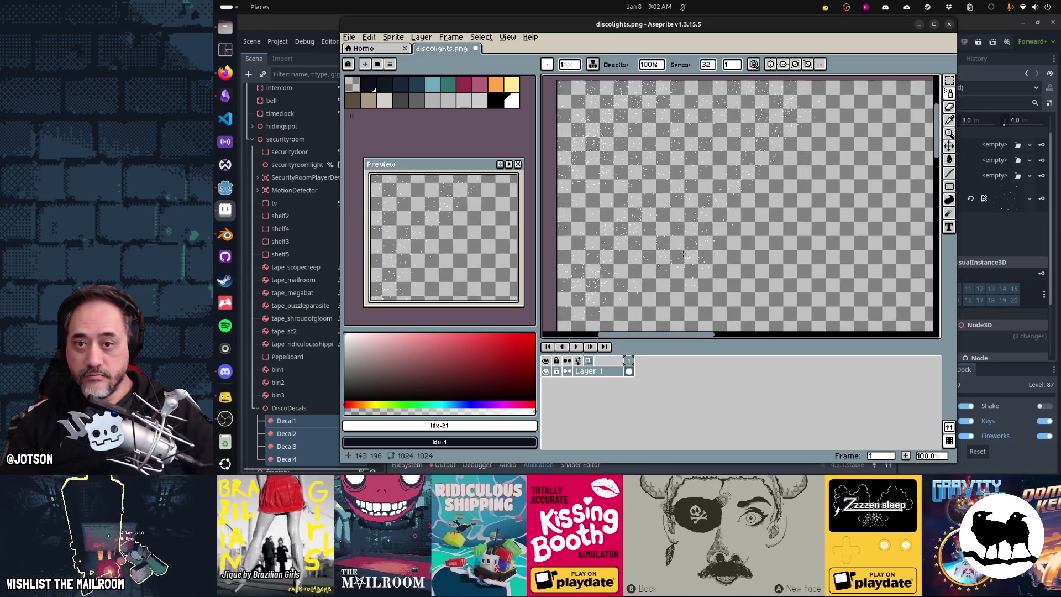
Save the sprayed discolights.png and switch to Godot to check the wall decals
{"action": "scroll", "coordinate": [695, 269], "scroll_direction": "down", "scroll_amount": 1}
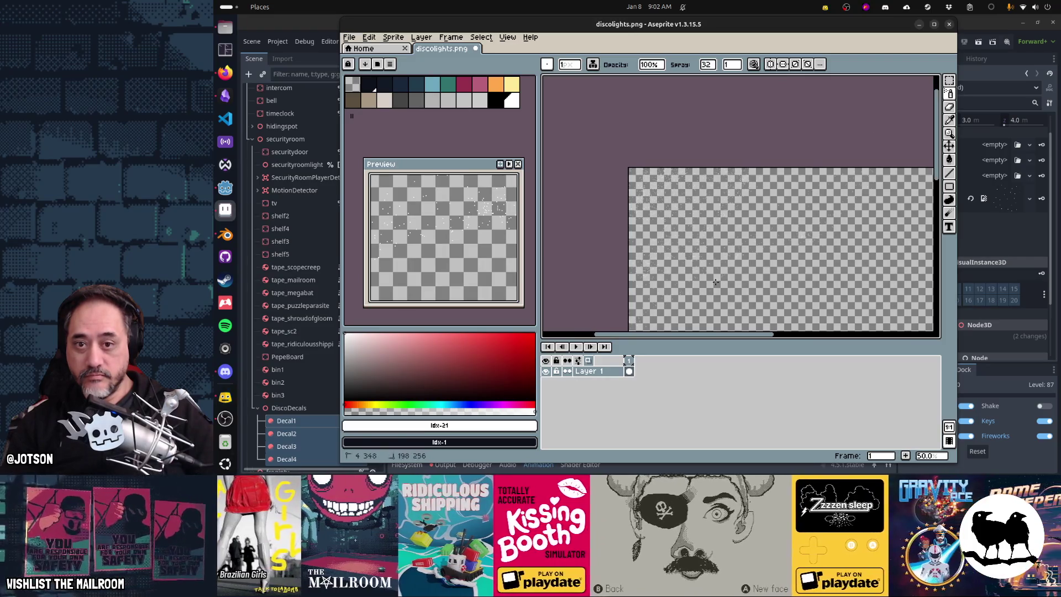
{"action": "key", "text": "ctrl+s"}
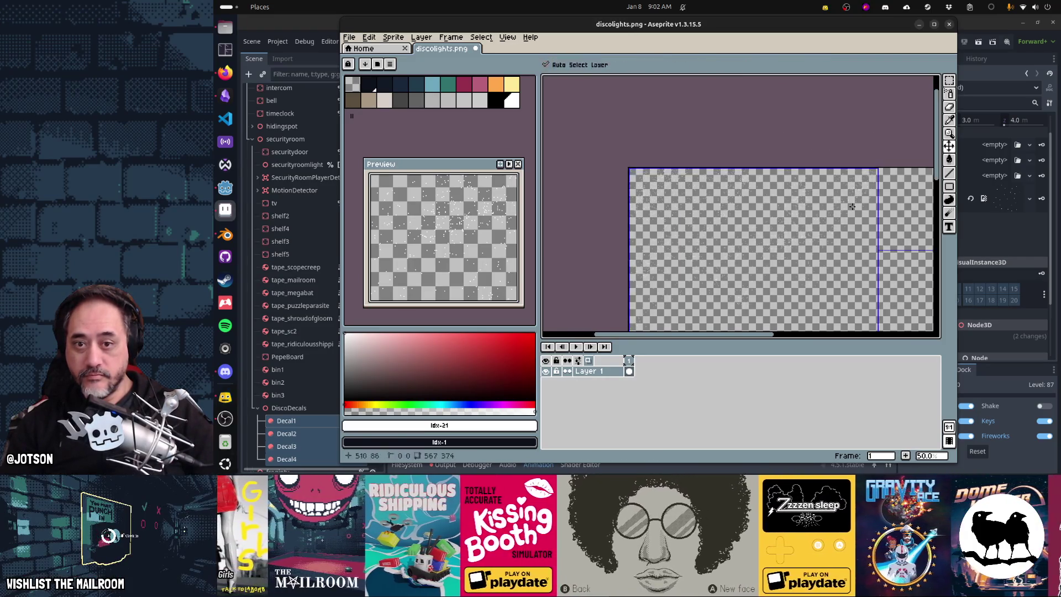
{"action": "key", "text": "alt+Tab"}
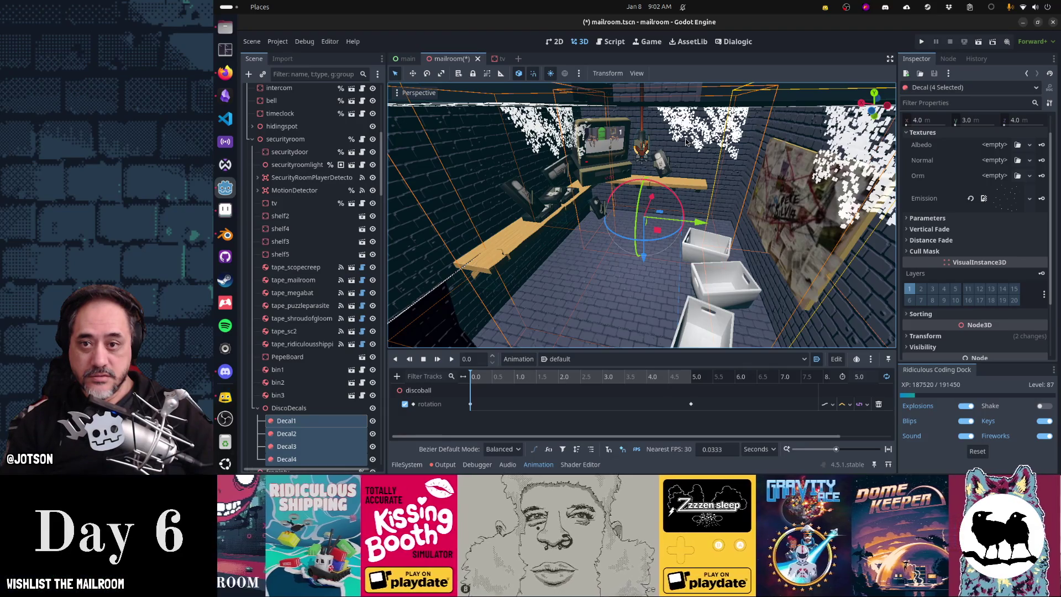
Back in Aseprite, lower the Spray width from 32 through 25 down to 1
{"action": "key", "text": "alt+Tab"}
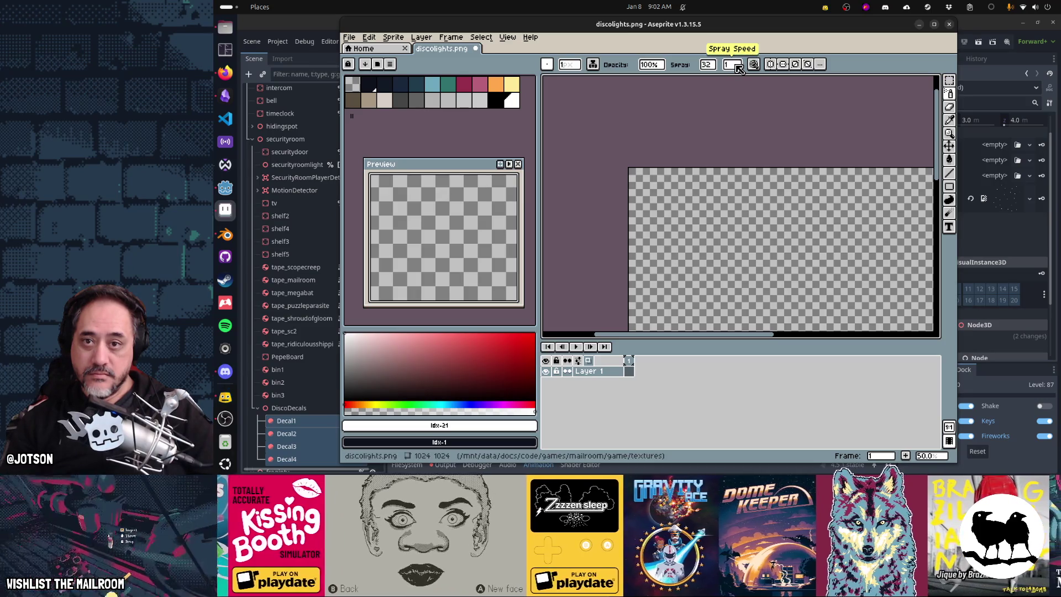
{"action": "left_click", "coordinate": [711, 68]}
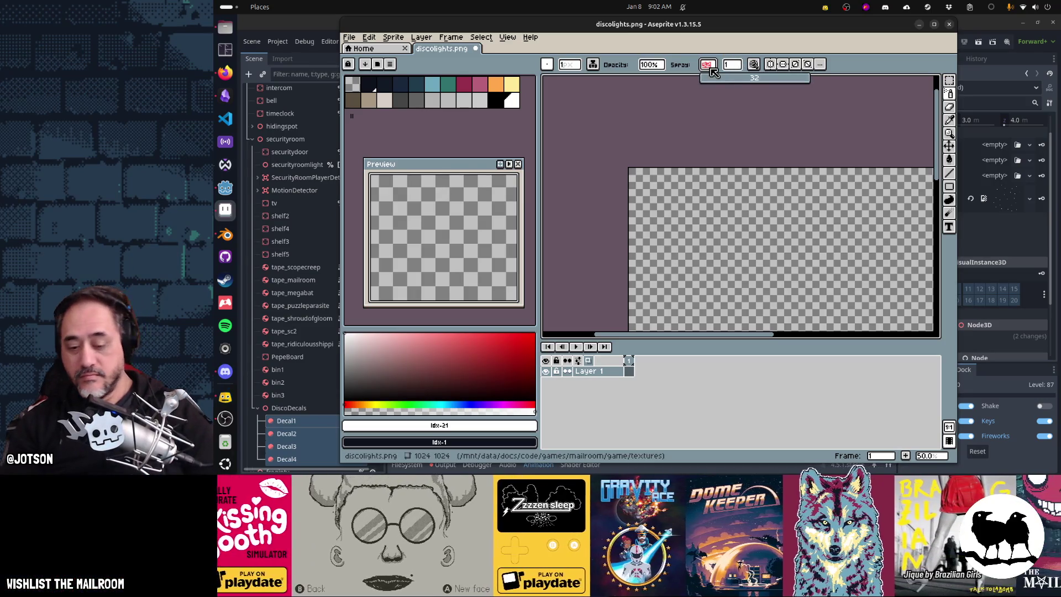
{"action": "type", "text": "25"}
{"action": "key", "text": "Return"}
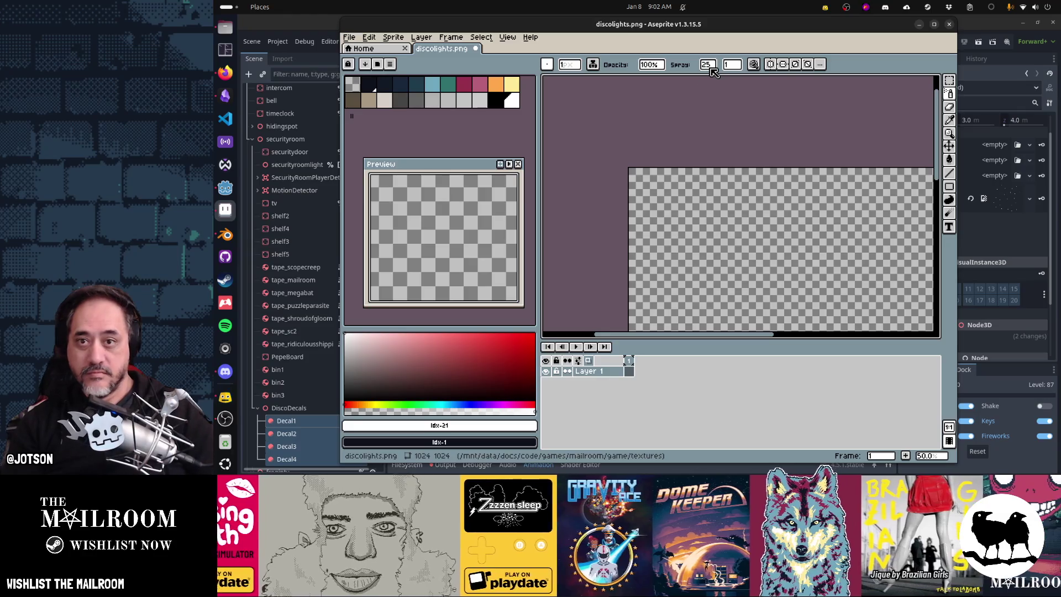
{"action": "left_click", "coordinate": [712, 69]}
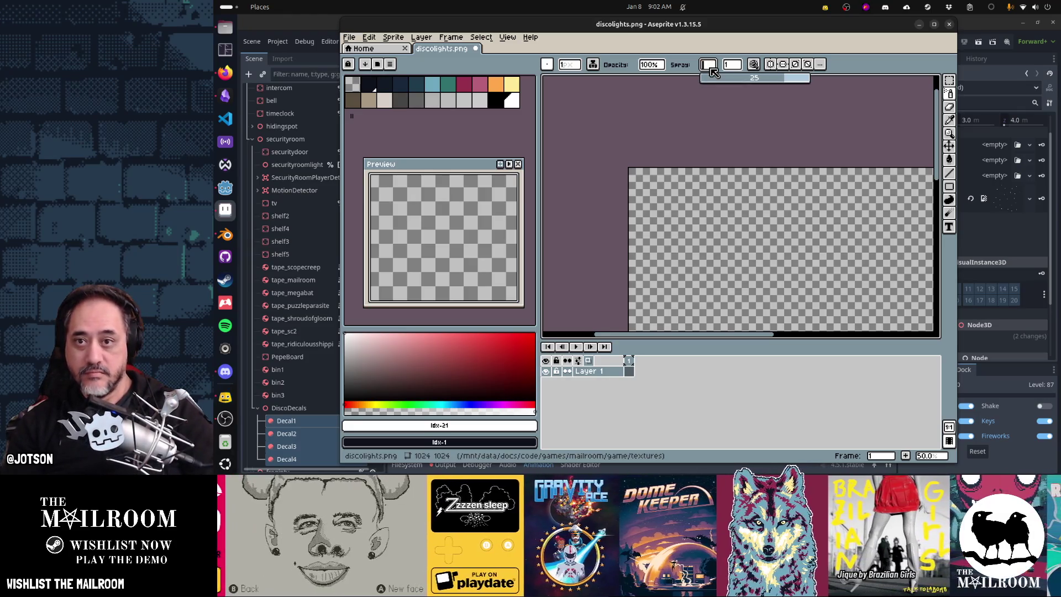
{"action": "type", "text": "1"}
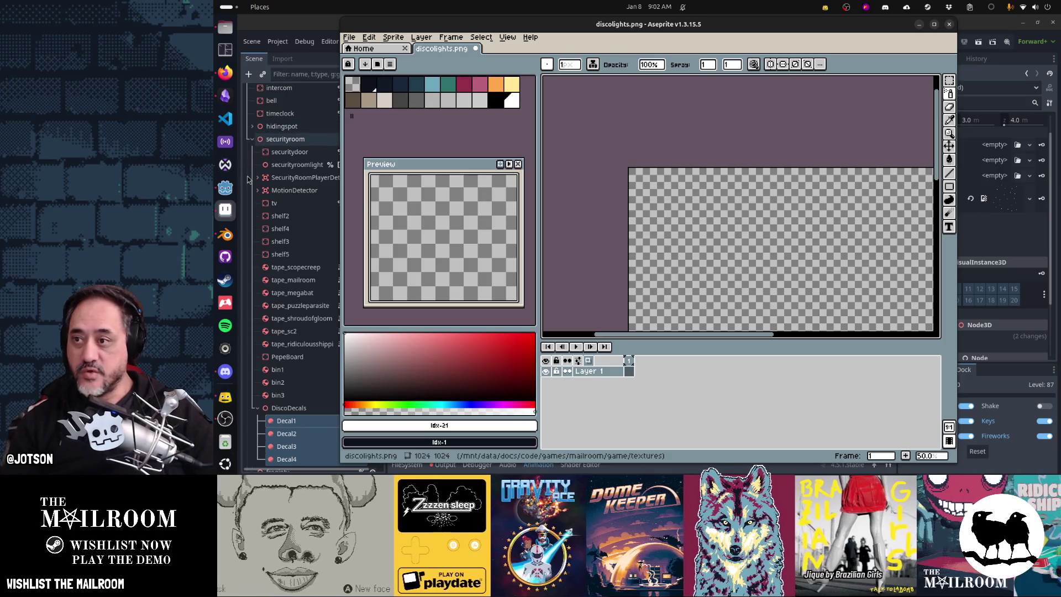
Launch Krita from the 'krita' app search and open discolights.png from the textures folder
{"action": "key", "text": "super"}
{"action": "type", "text": "krita"}
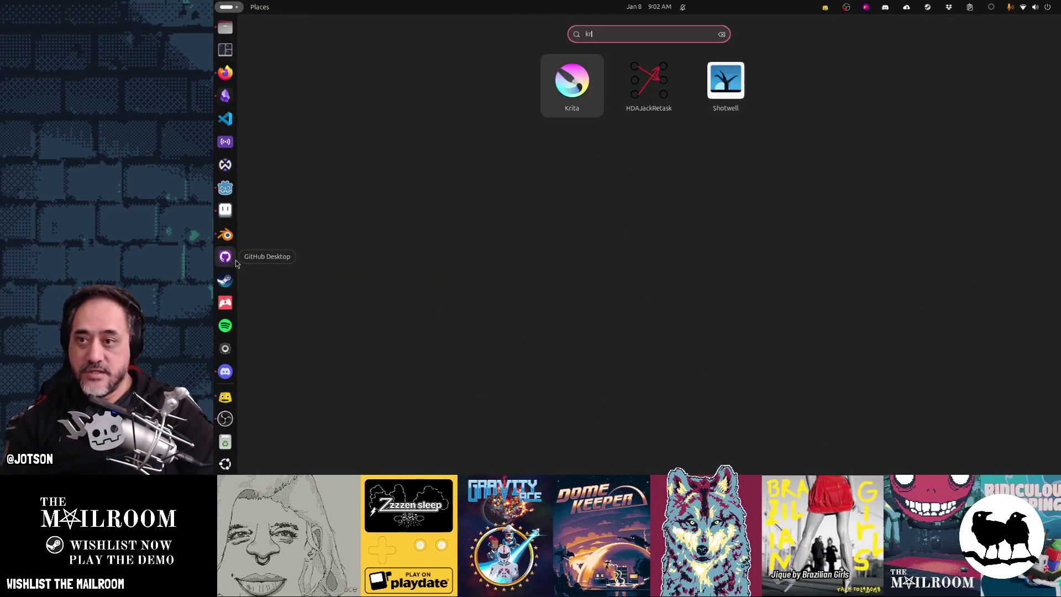
{"action": "key", "text": "Return"}
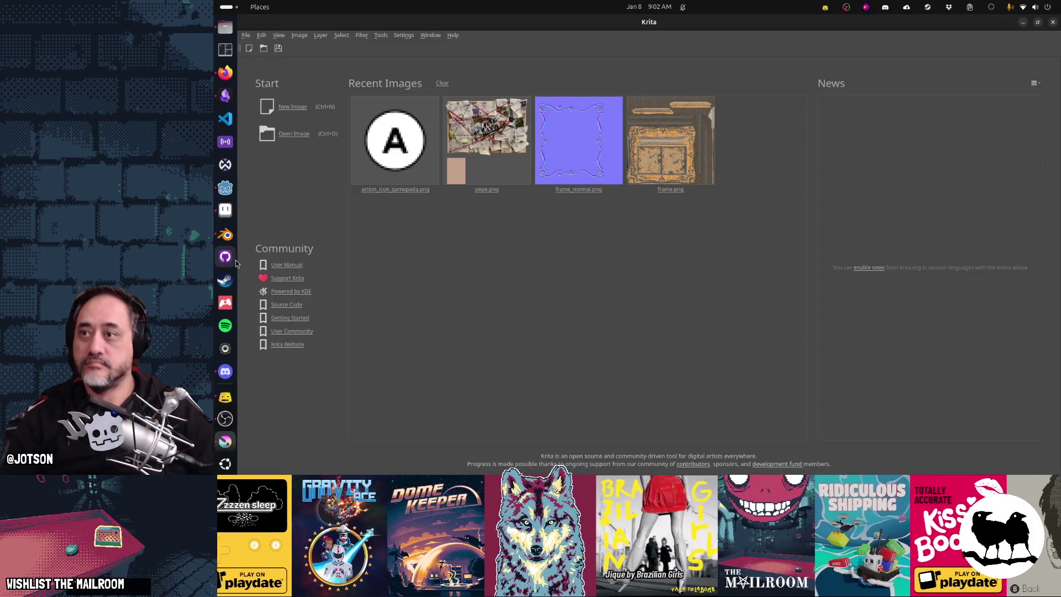
{"action": "left_click", "coordinate": [288, 139]}
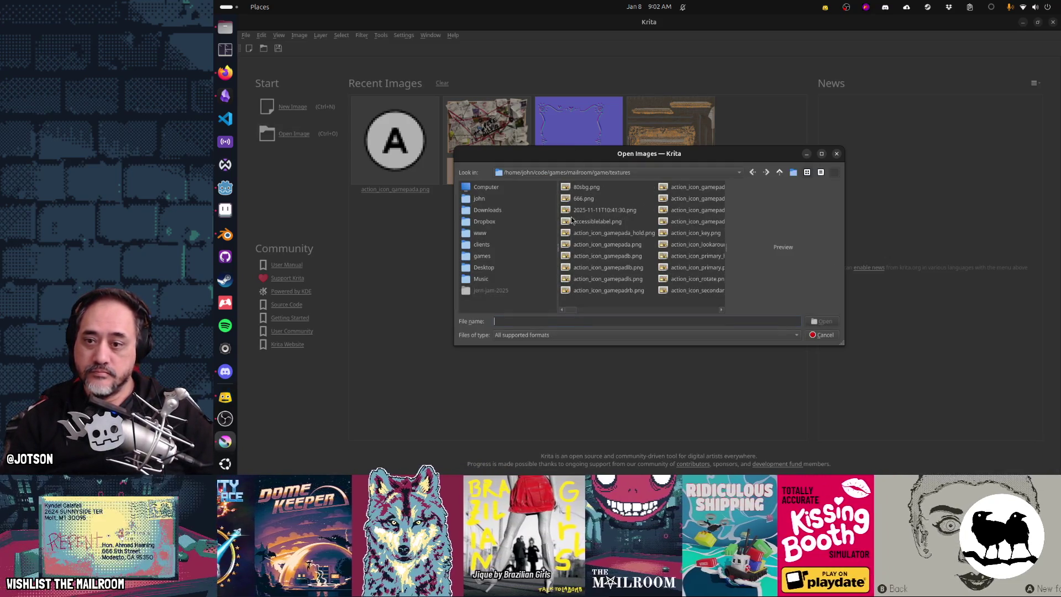
{"action": "type", "text": "discolights.png"}
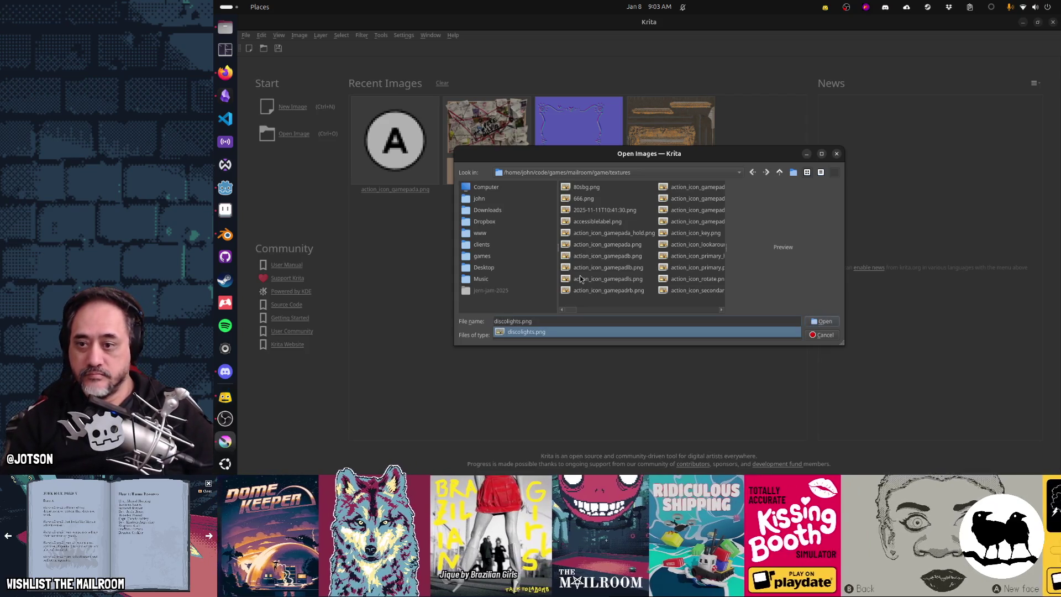
{"action": "key", "text": "Return"}
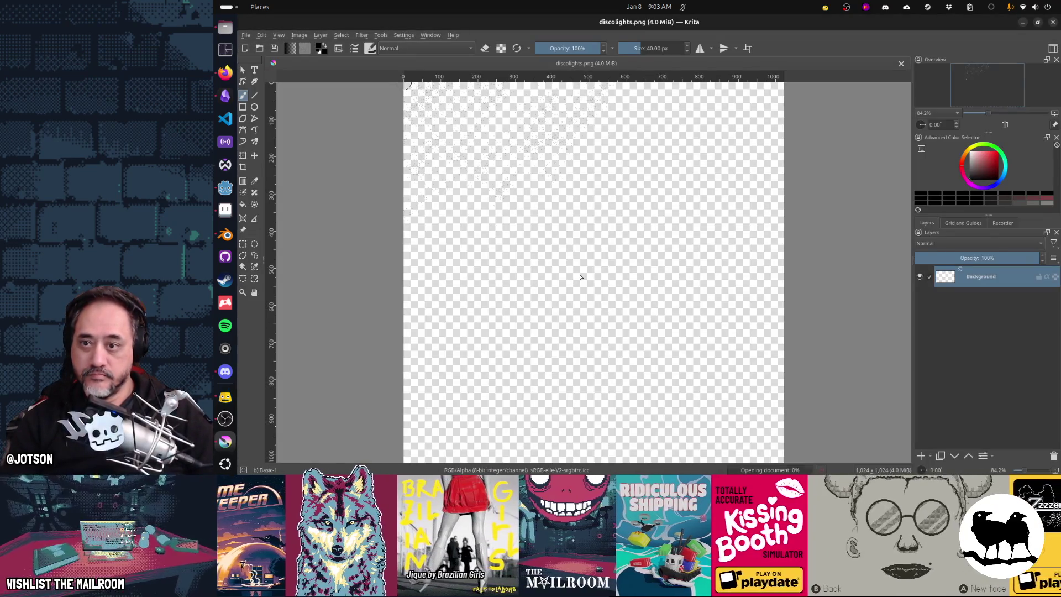
Delete the old dots and apply the Artistic Raindrops filter with drop size 1
{"action": "key", "text": "Delete"}
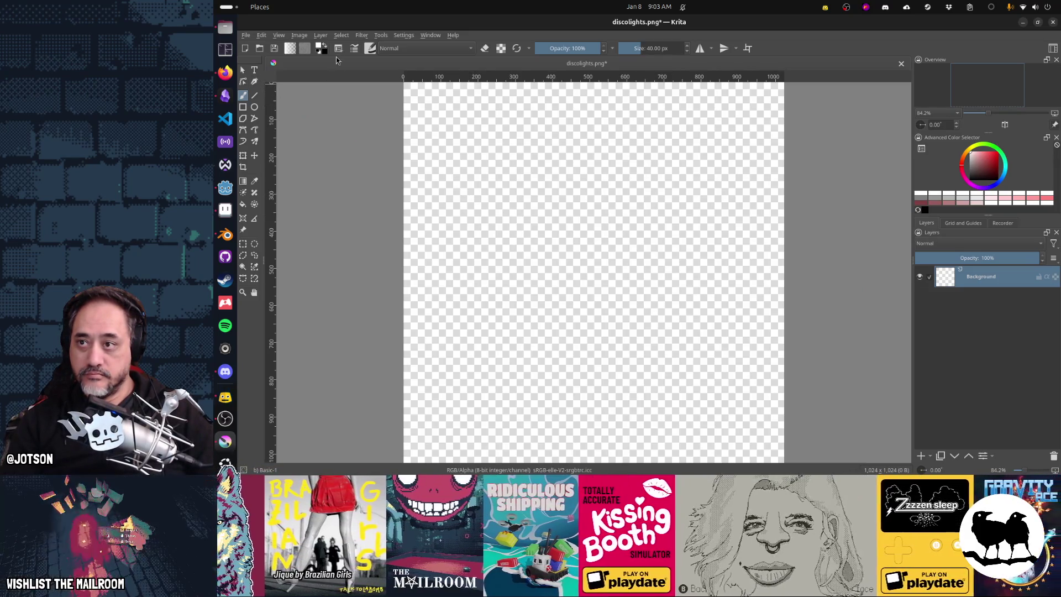
{"action": "left_click", "coordinate": [361, 35]}
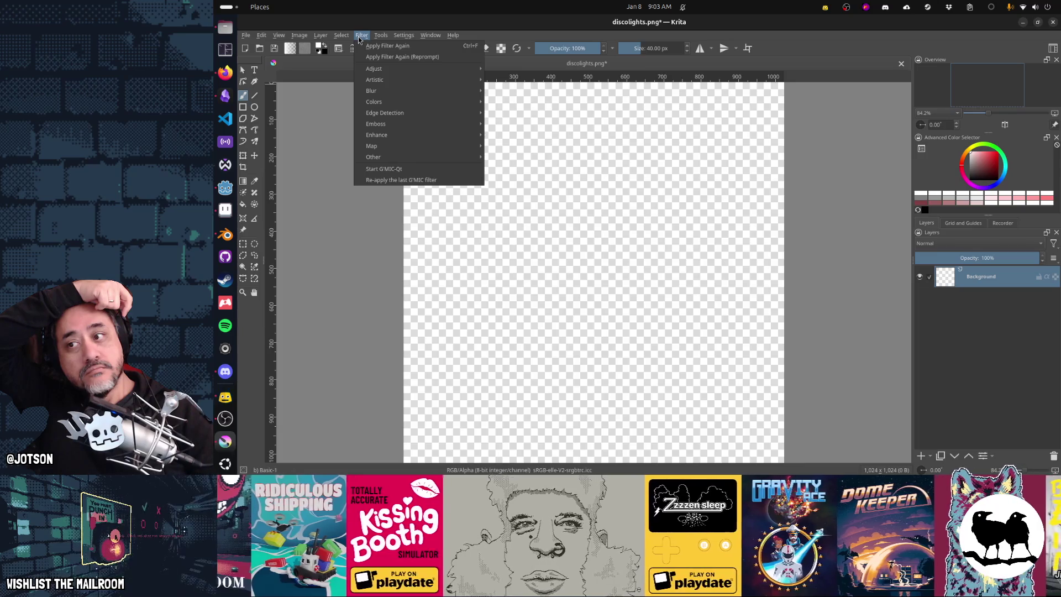
{"action": "mouse_move", "coordinate": [393, 83]}
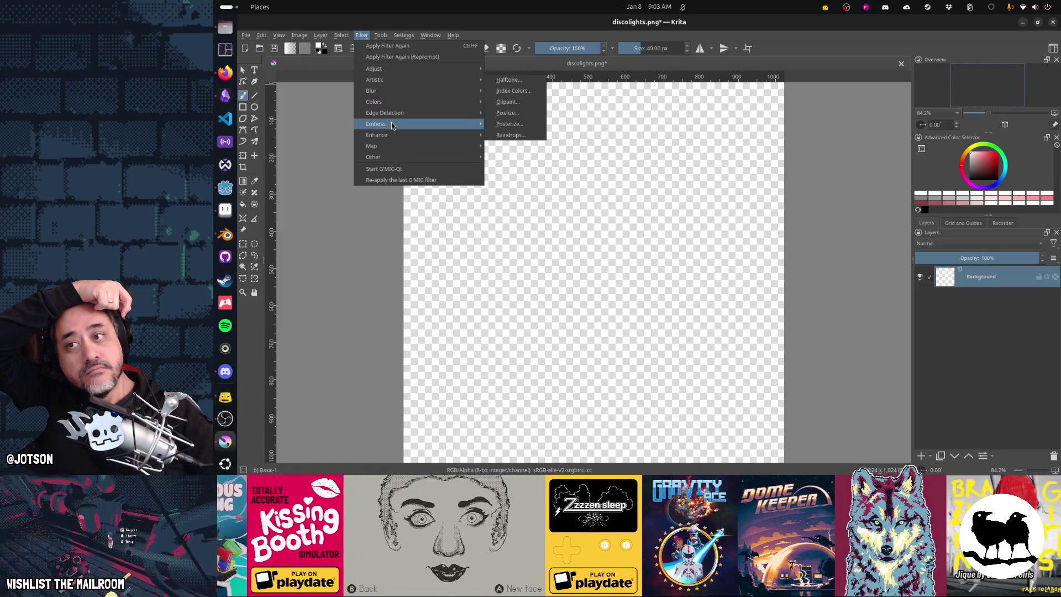
{"action": "left_click", "coordinate": [519, 139]}
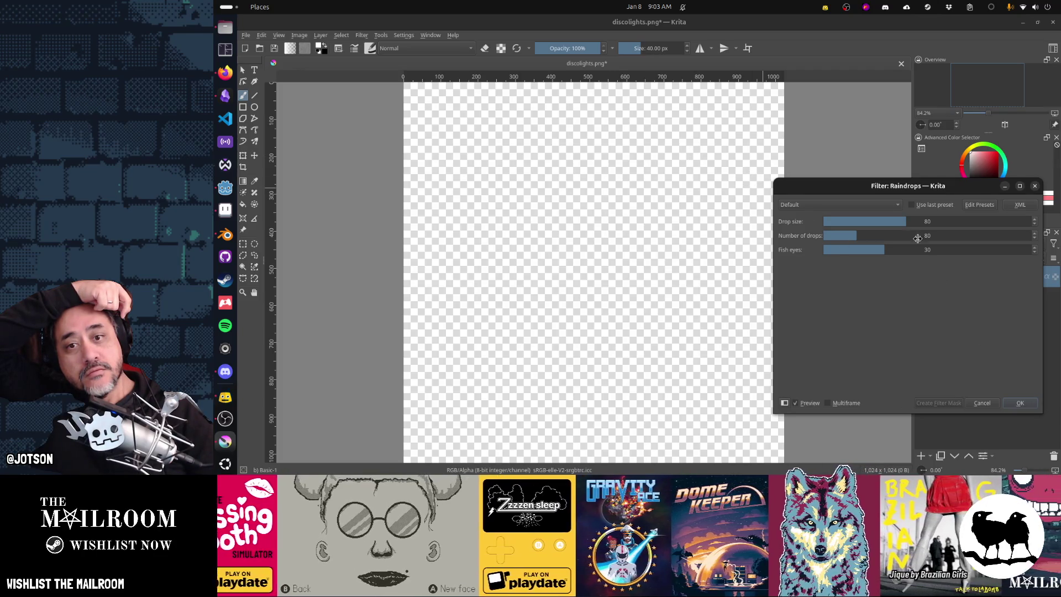
{"action": "mouse_move", "coordinate": [905, 221]}
{"action": "left_mouse_down"}
{"action": "mouse_move", "coordinate": [816, 222]}
{"action": "mouse_move", "coordinate": [959, 236]}
{"action": "left_mouse_up"}
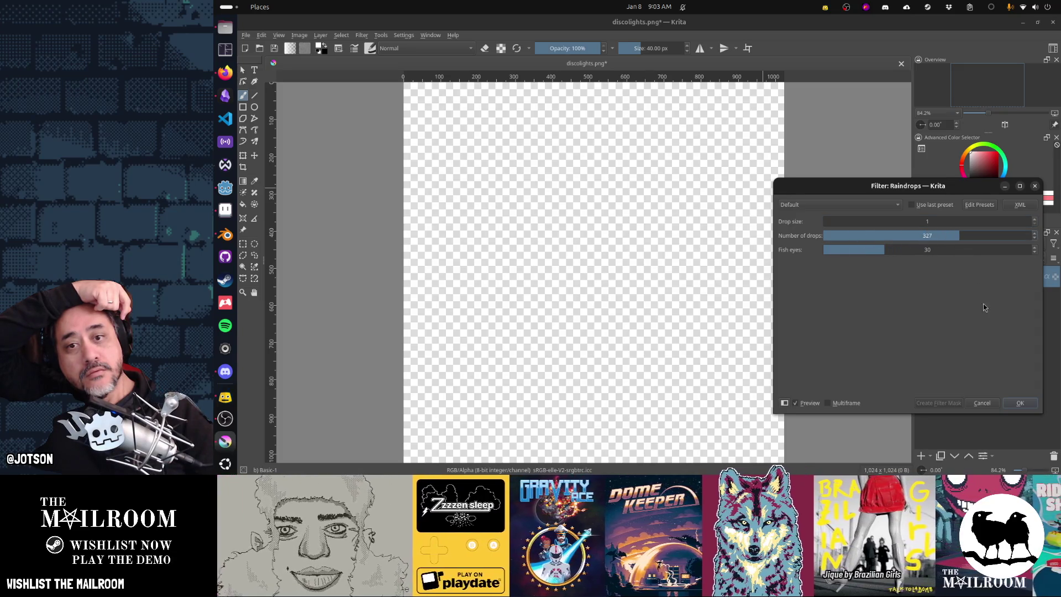
{"action": "left_click", "coordinate": [1026, 404]}
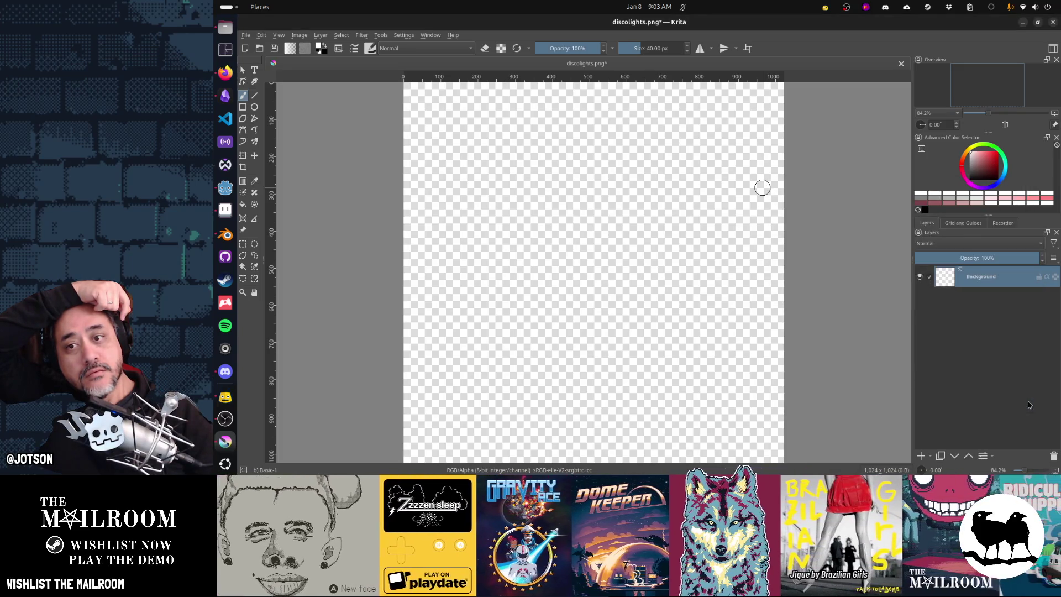
Start the G'MIC-Qt filter collection from the Filter menu
{"action": "scroll", "coordinate": [718, 285], "scroll_direction": "up", "scroll_amount": 4}
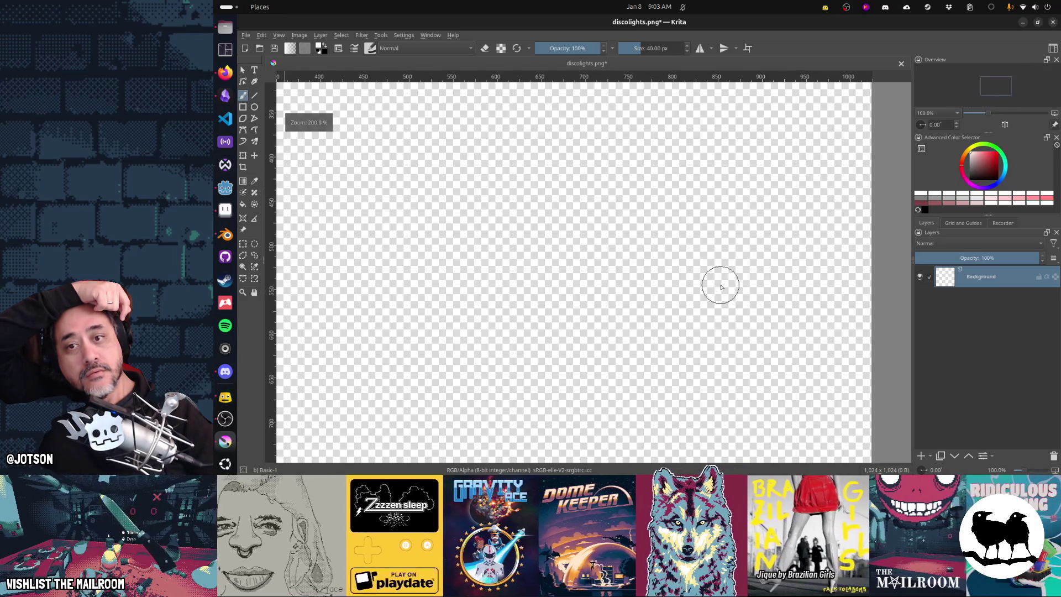
{"action": "scroll", "coordinate": [721, 287], "scroll_direction": "down", "scroll_amount": 4}
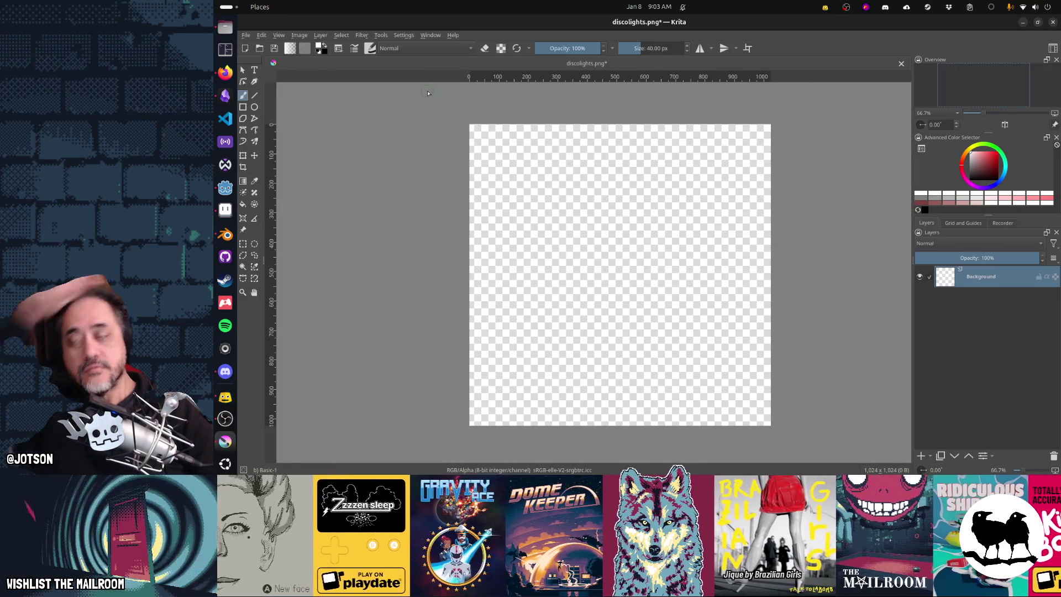
{"action": "left_click", "coordinate": [362, 35]}
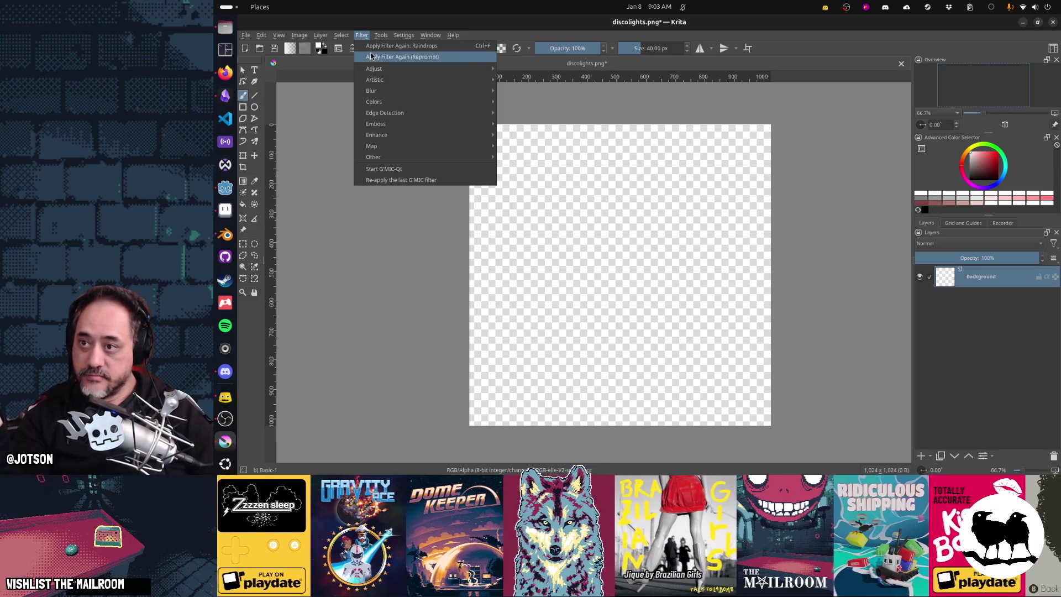
{"action": "mouse_move", "coordinate": [380, 74]}
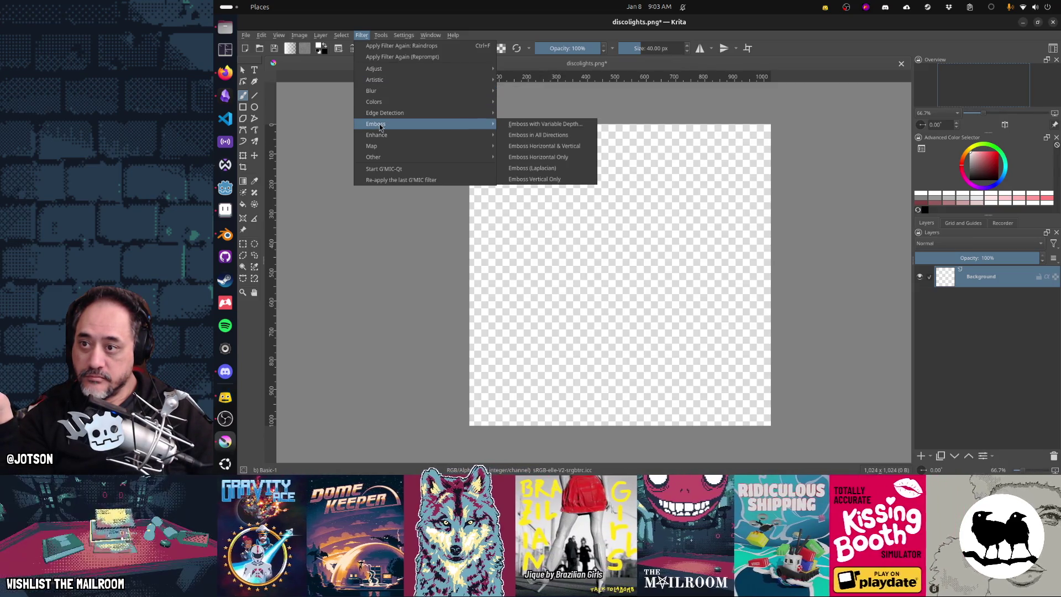
{"action": "left_click", "coordinate": [394, 169]}
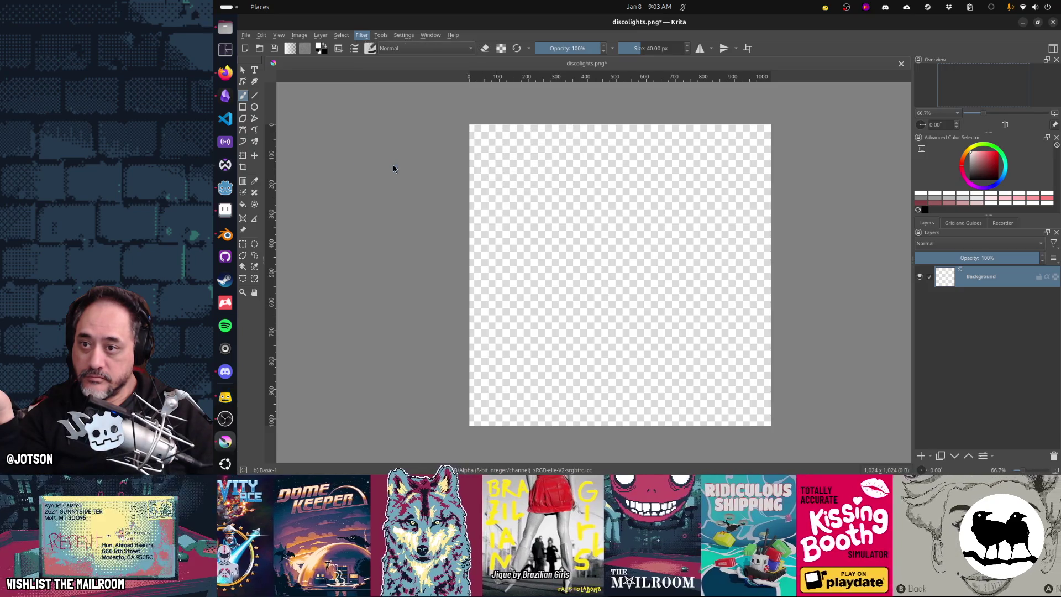
Search G'MIC for 'noise' and preview the Additive, Perlin, Spread and Pseudorandom noise filters
{"action": "type", "text": "noise"}
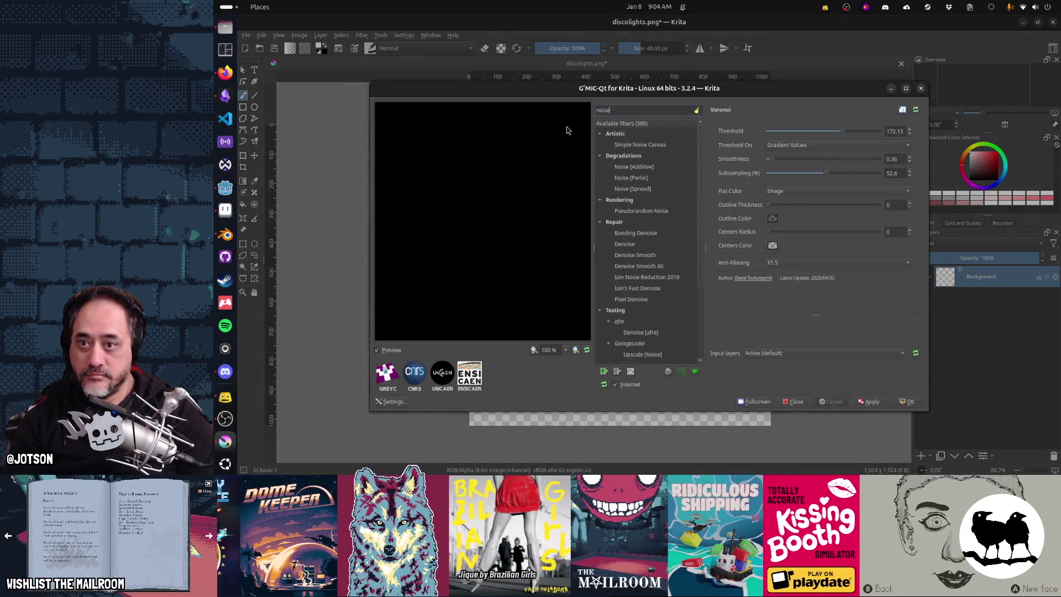
{"action": "left_click", "coordinate": [626, 145]}
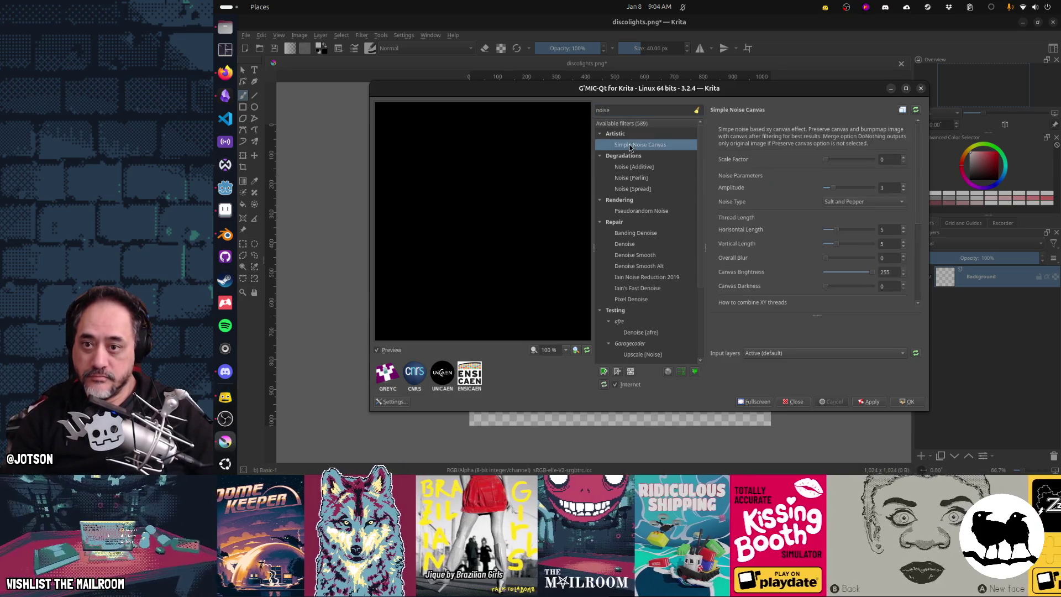
{"action": "left_click", "coordinate": [638, 165]}
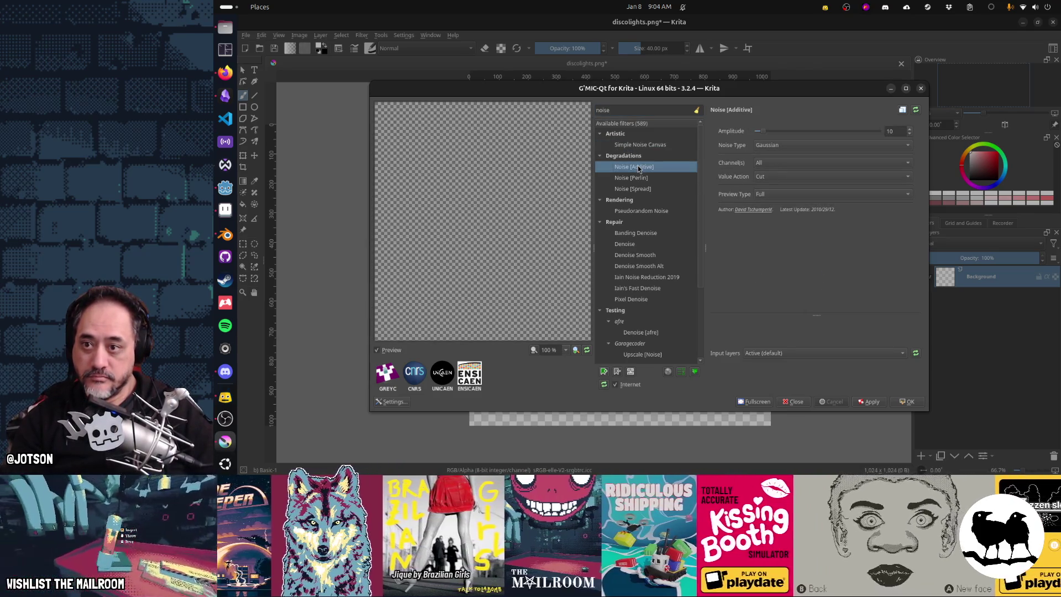
{"action": "left_click", "coordinate": [640, 178]}
{"action": "left_click", "coordinate": [642, 190]}
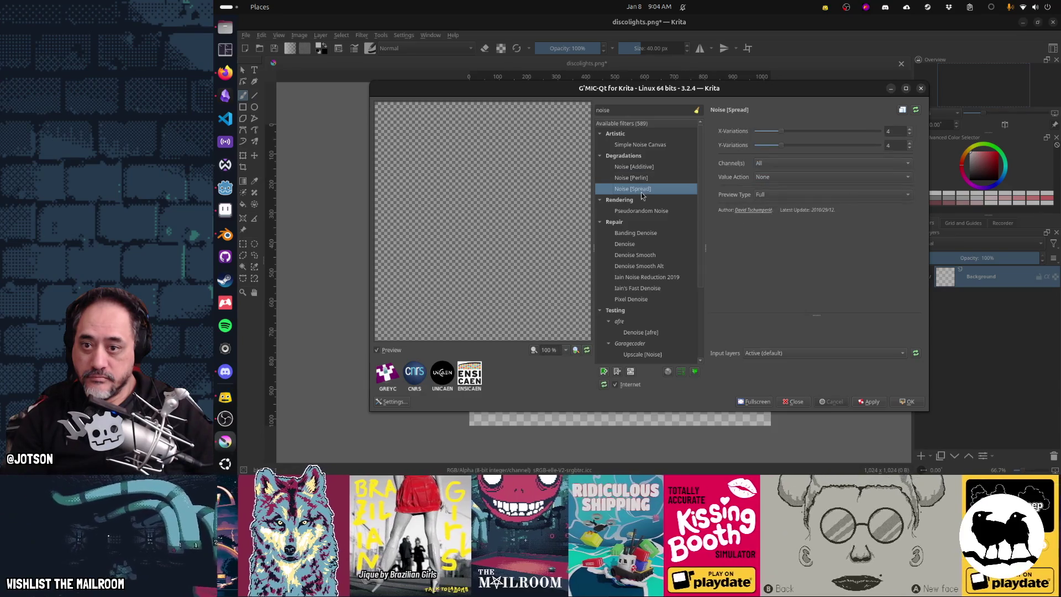
{"action": "left_click", "coordinate": [645, 209]}
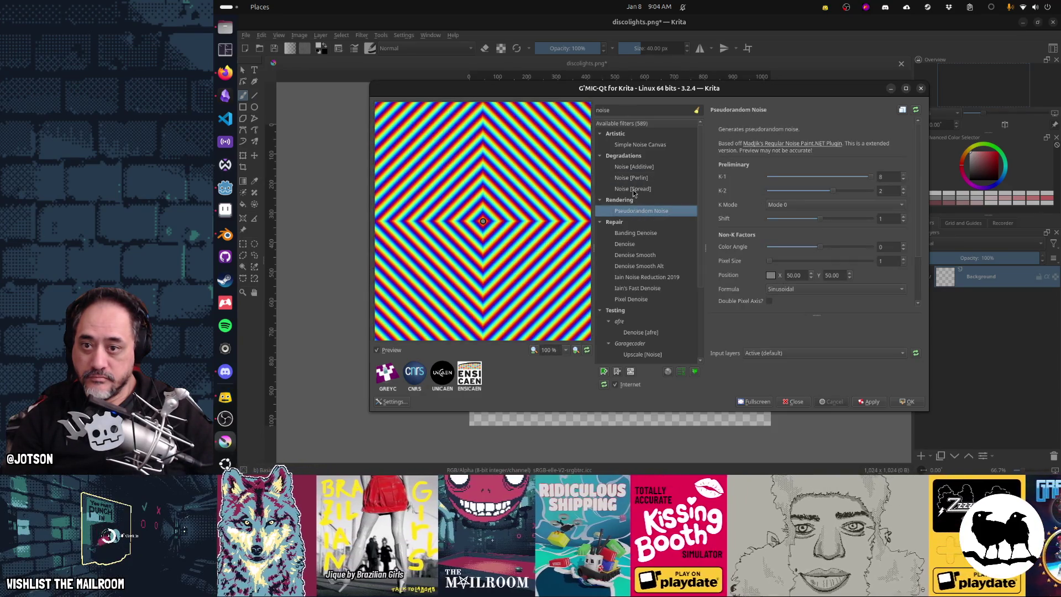
{"action": "left_click", "coordinate": [634, 189]}
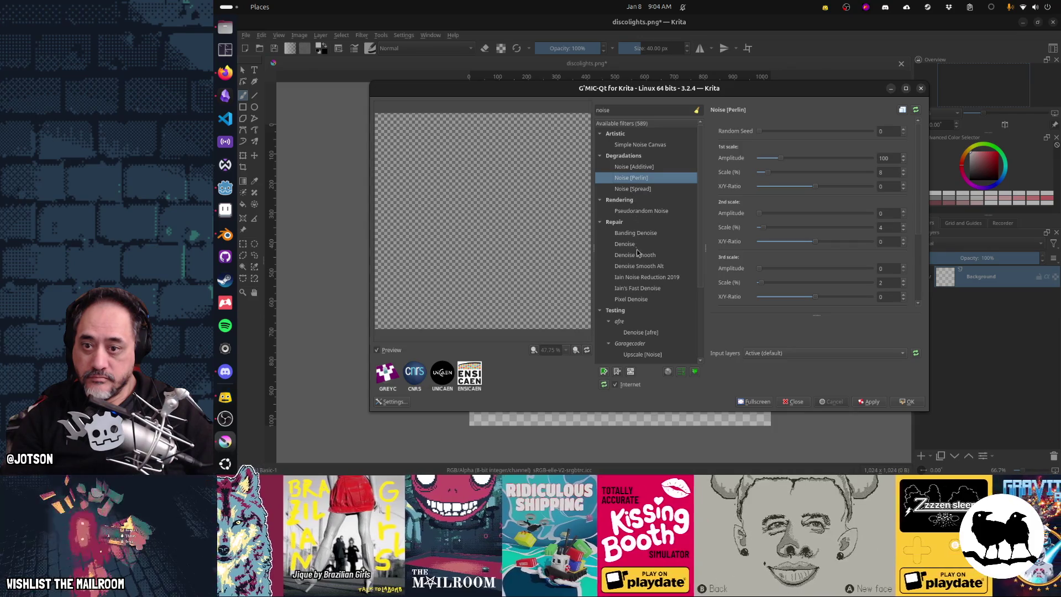
{"action": "left_click", "coordinate": [643, 265]}
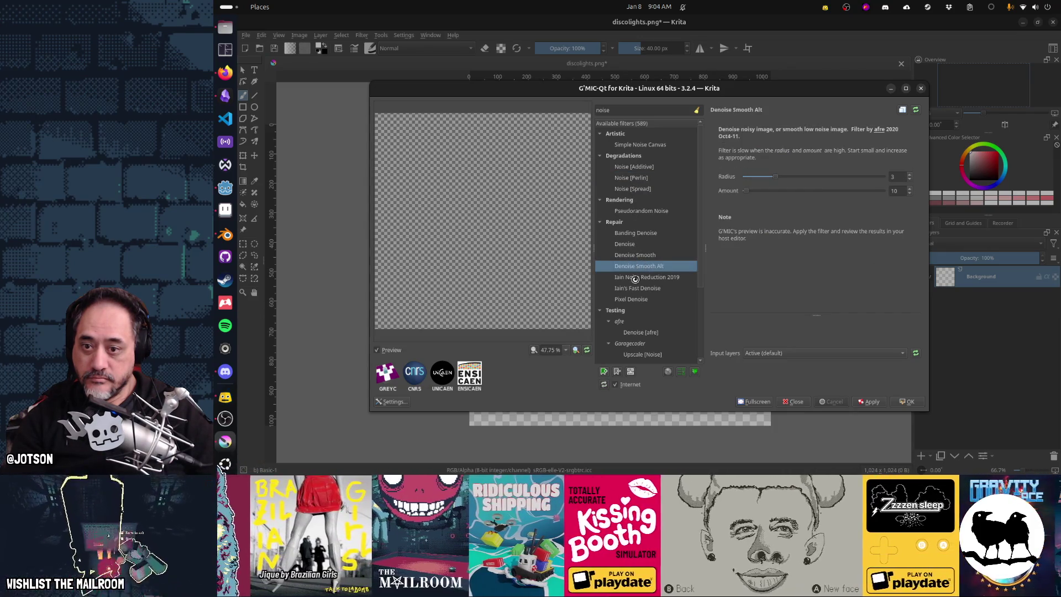
{"action": "left_click", "coordinate": [631, 300]}
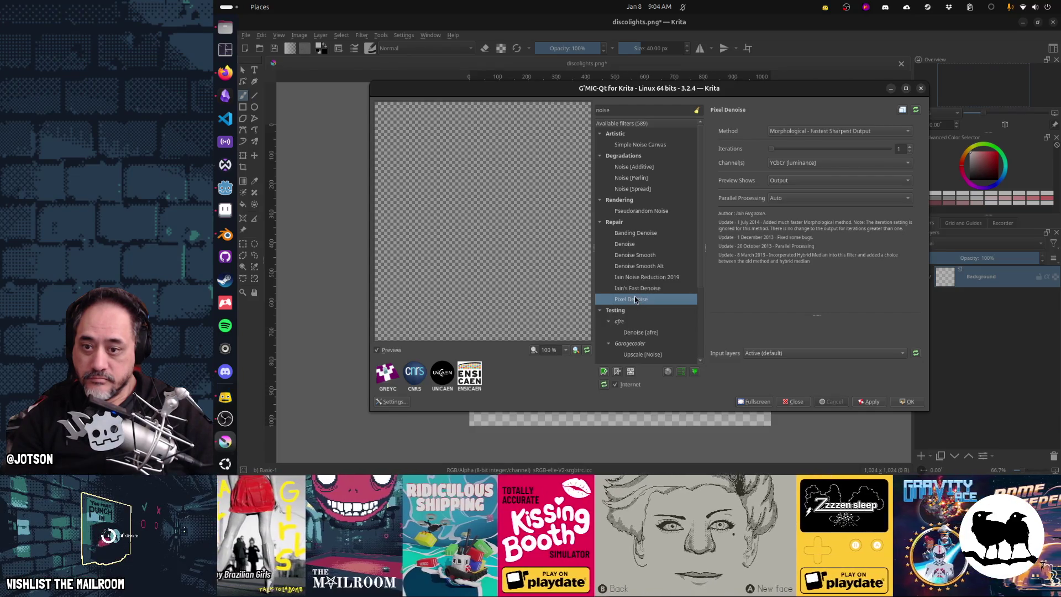
{"action": "scroll", "coordinate": [641, 296], "scroll_direction": "down", "scroll_amount": 3}
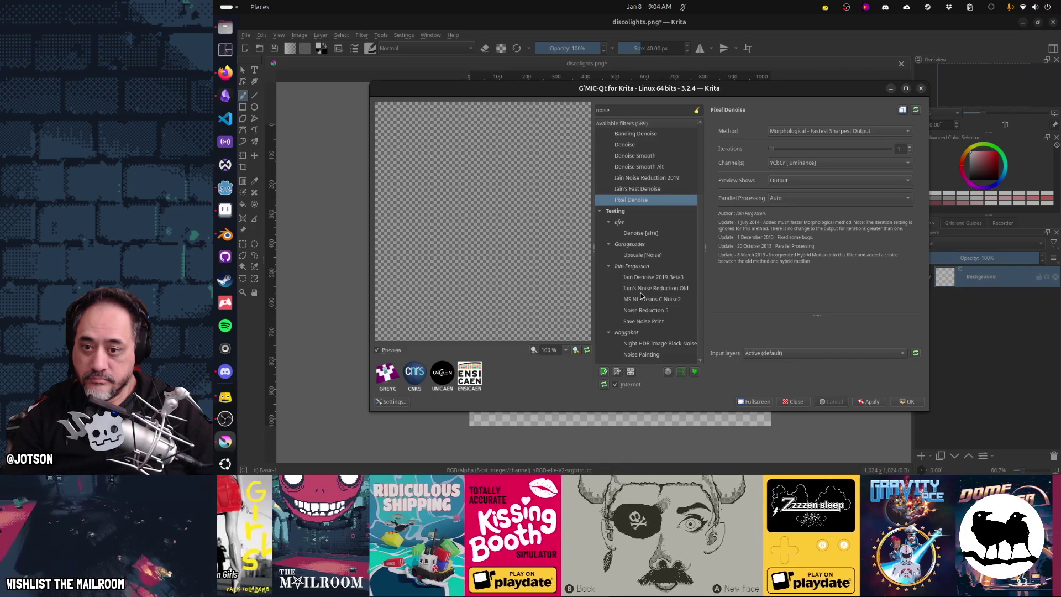
Try Pixel Sort and Pixel Push under 'pixel', then close G'MIC-Qt and Krita
{"action": "key", "text": "BackSpace"}
{"action": "key", "text": "BackSpace"}
{"action": "key", "text": "BackSpace"}
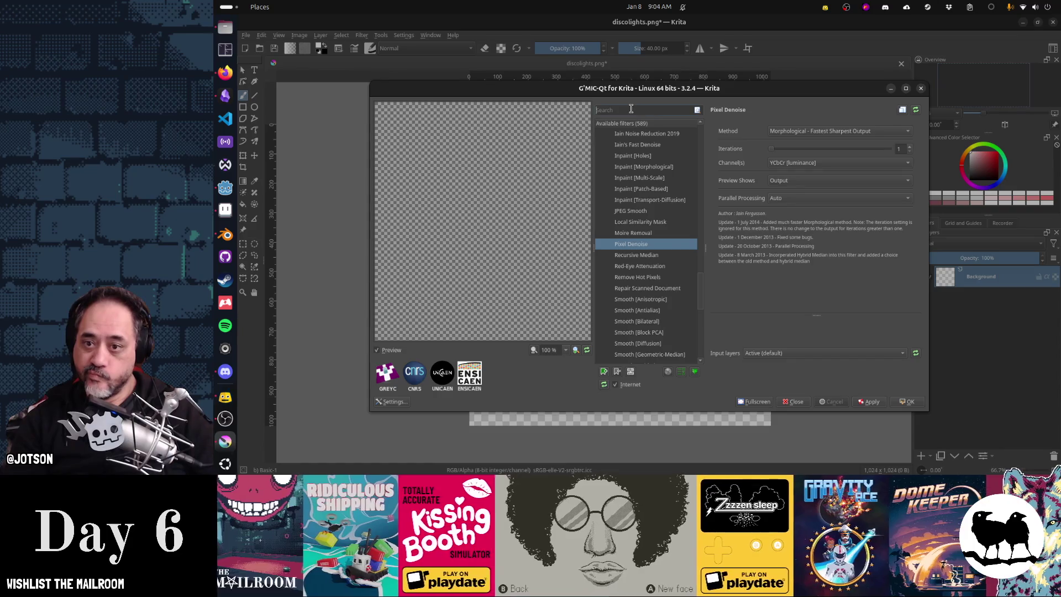
{"action": "type", "text": "pixel"}
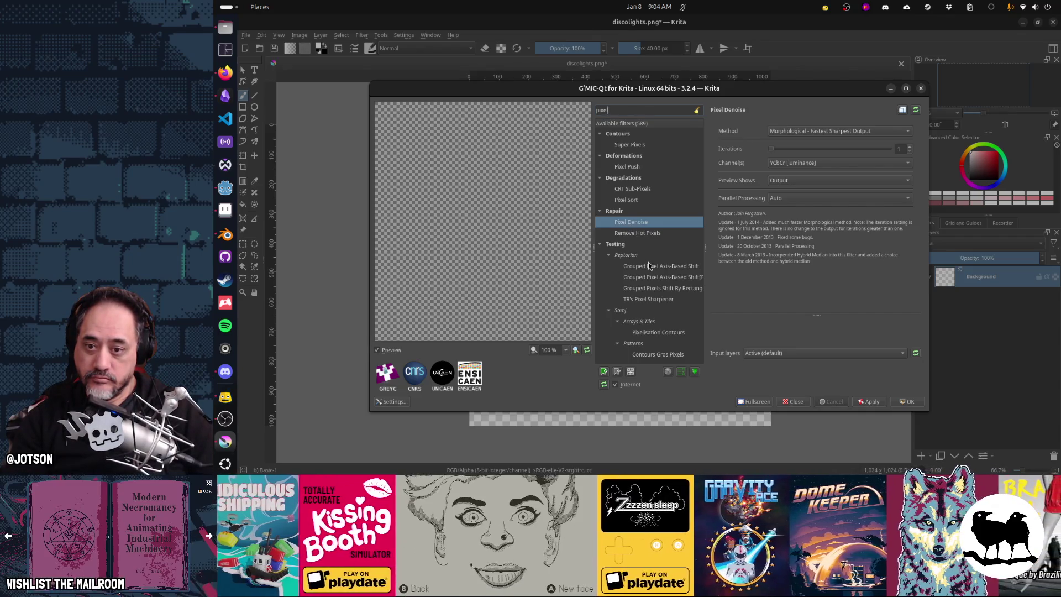
{"action": "left_click", "coordinate": [640, 198]}
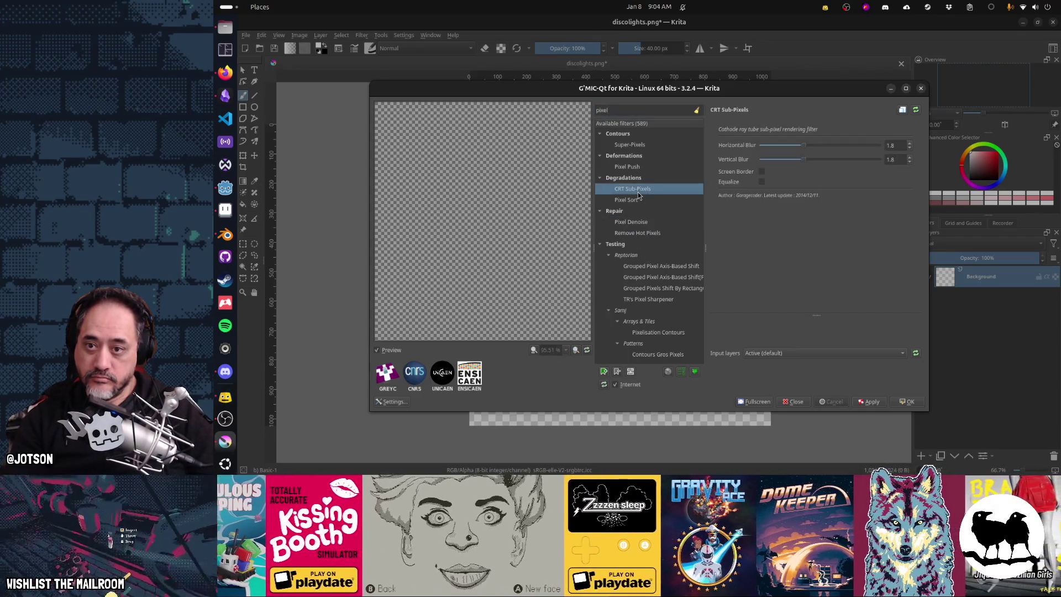
{"action": "left_click", "coordinate": [639, 144]}
{"action": "left_click", "coordinate": [634, 167]}
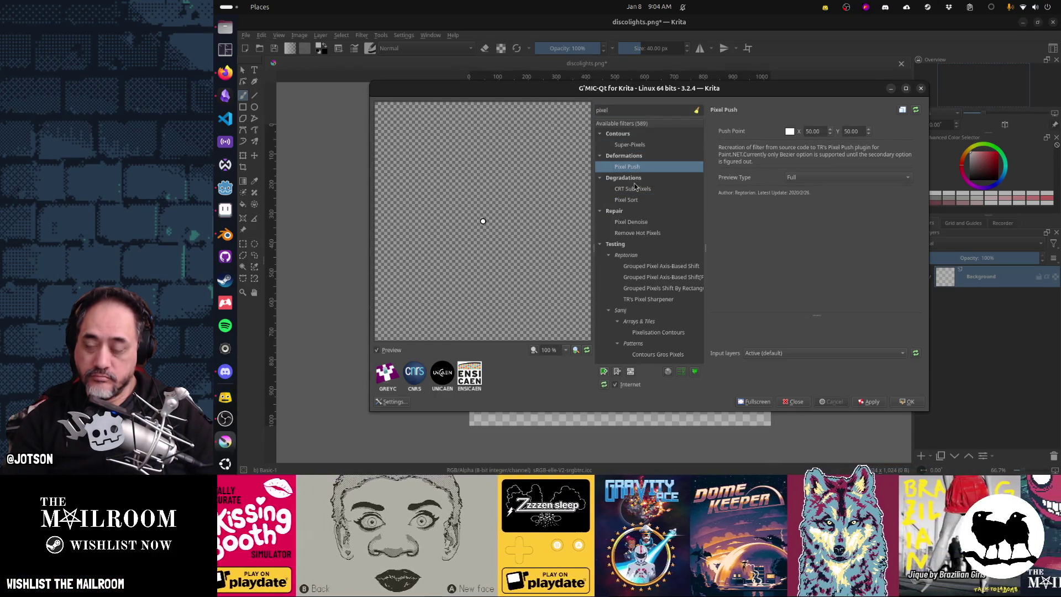
{"action": "key", "text": "Escape"}
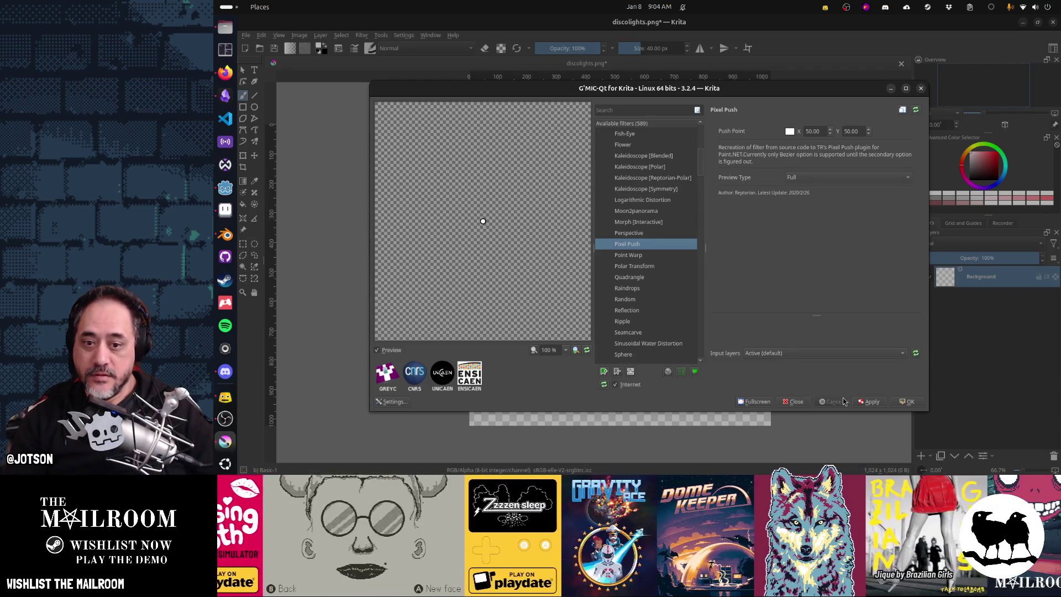
{"action": "left_click", "coordinate": [795, 402]}
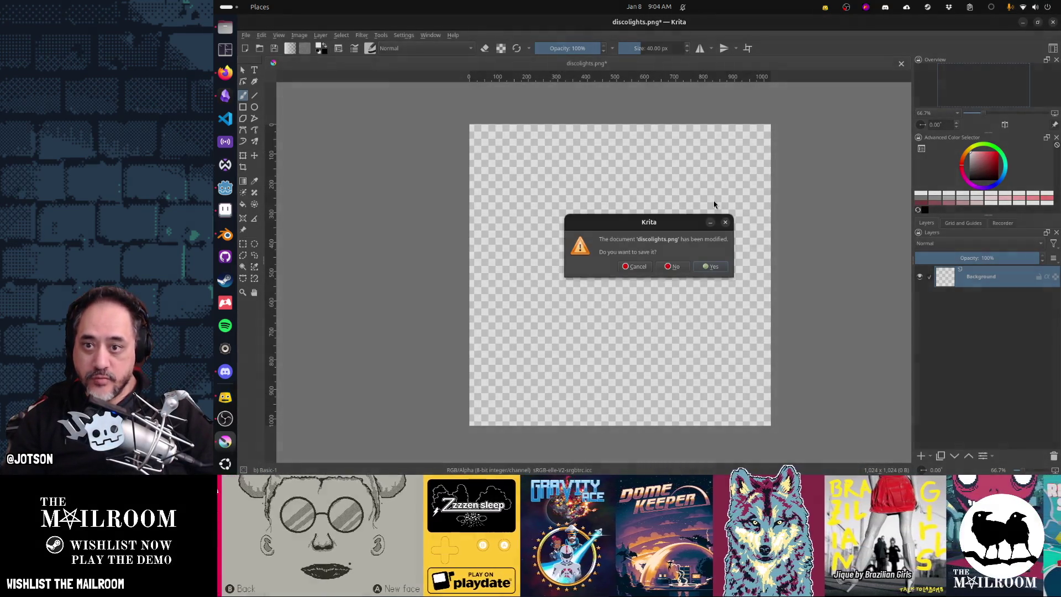
{"action": "left_click", "coordinate": [1053, 22]}
Quit Krita without saving, then draw one 1px Pencil dot in Aseprite and save
{"action": "left_click", "coordinate": [679, 269]}
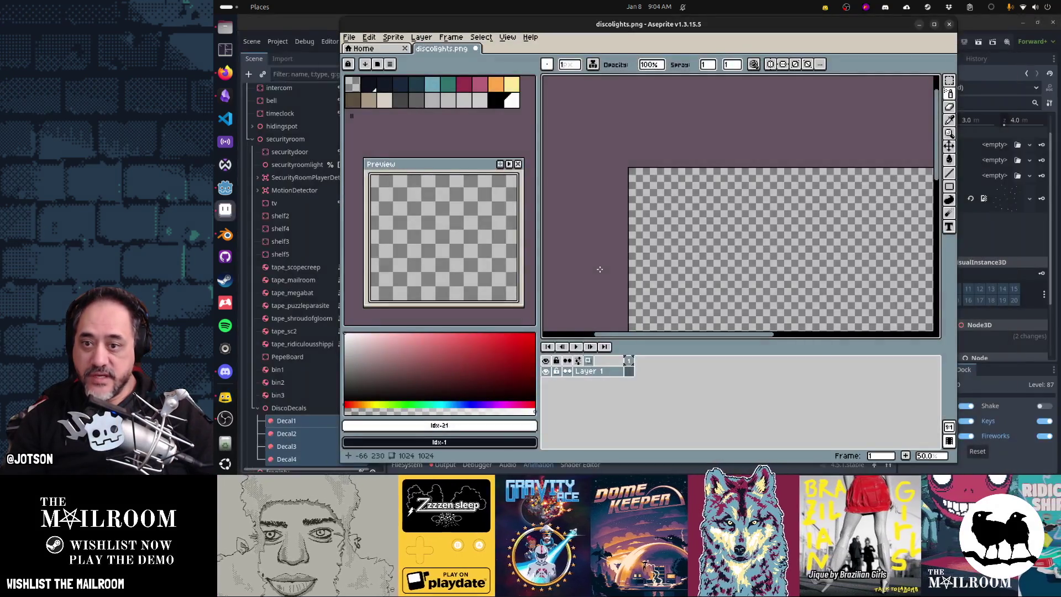
{"action": "key", "text": "b"}
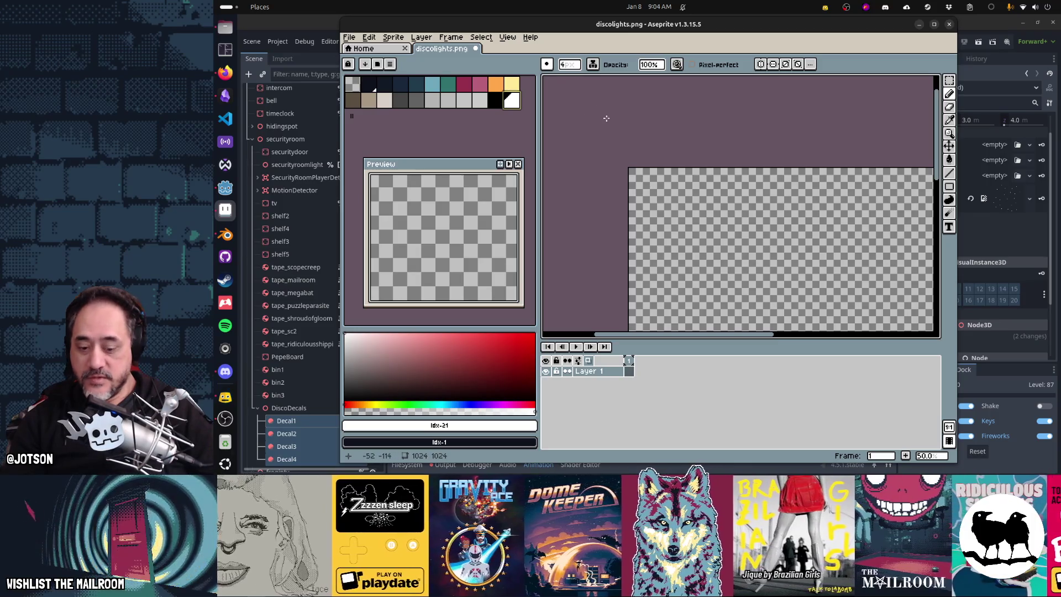
{"action": "key", "text": "minus"}
{"action": "key", "text": "minus"}
{"action": "left_click", "coordinate": [651, 203]}
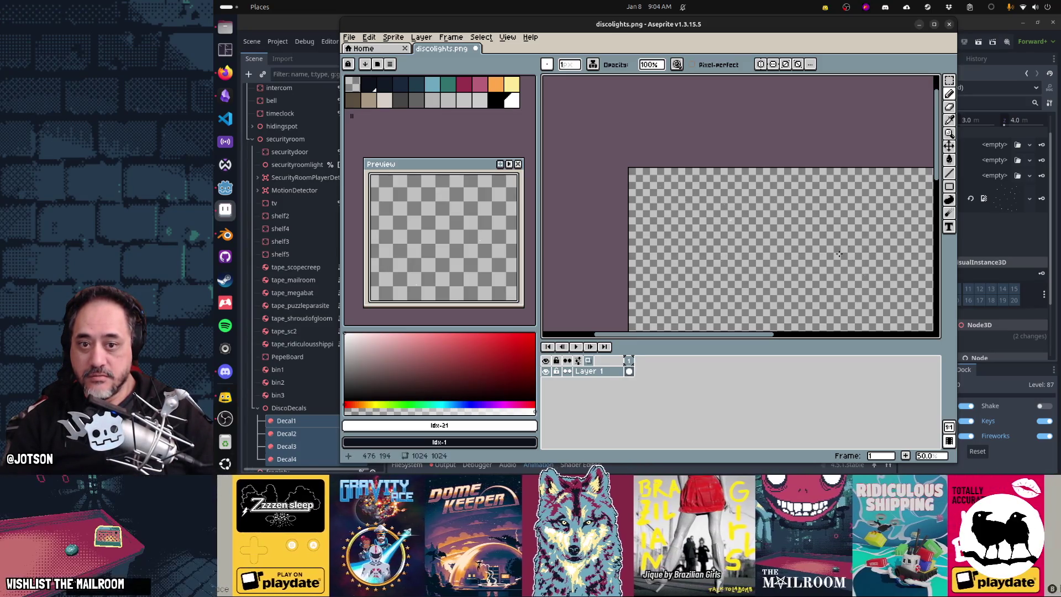
{"action": "key", "text": "ctrl+s"}
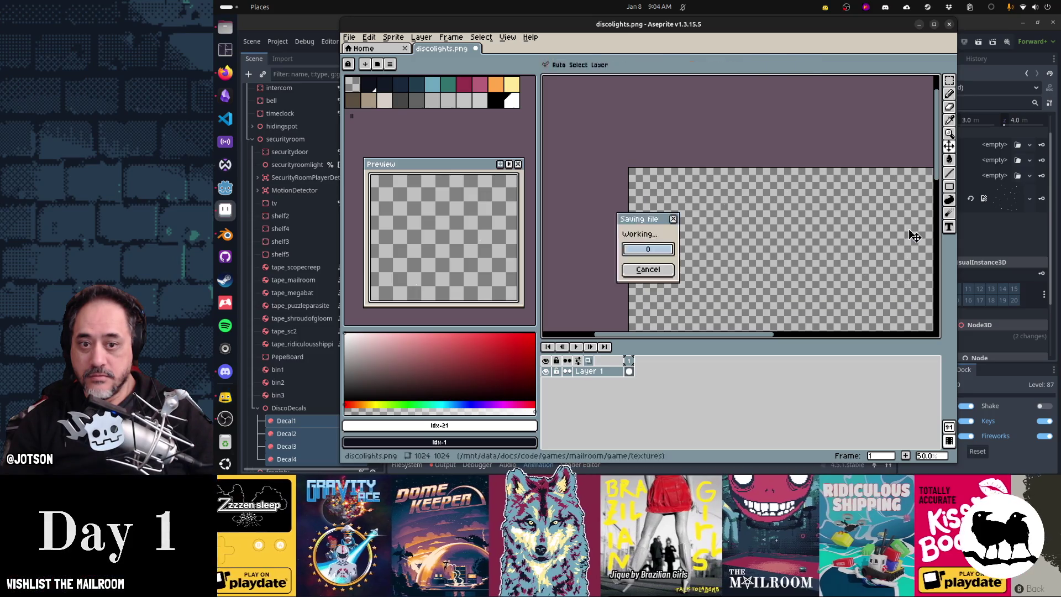
{"action": "key", "text": "alt+Tab"}
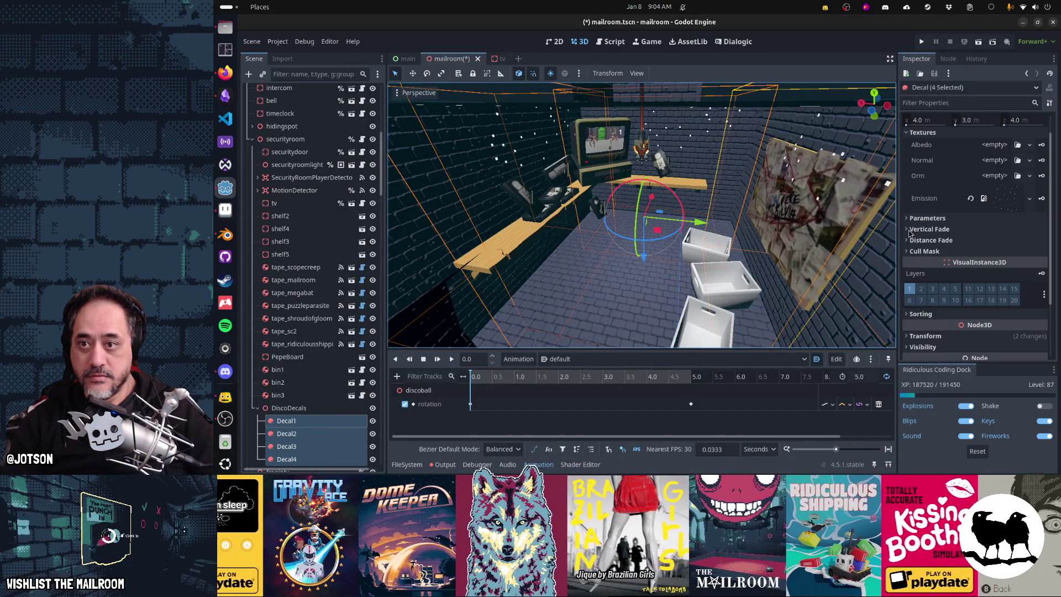
Re-save discolights.png in Aseprite and inspect the wall decals in Godot before returning
{"action": "key", "text": "alt+Tab"}
{"action": "scroll", "coordinate": [782, 182], "scroll_direction": "up", "scroll_amount": 2}
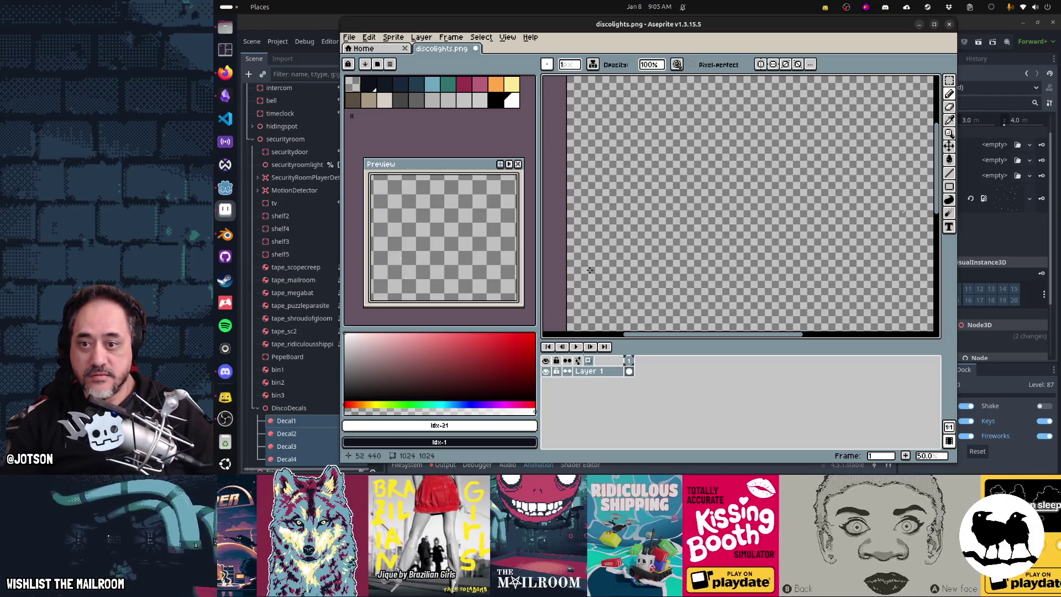
{"action": "key", "text": "ctrl+s"}
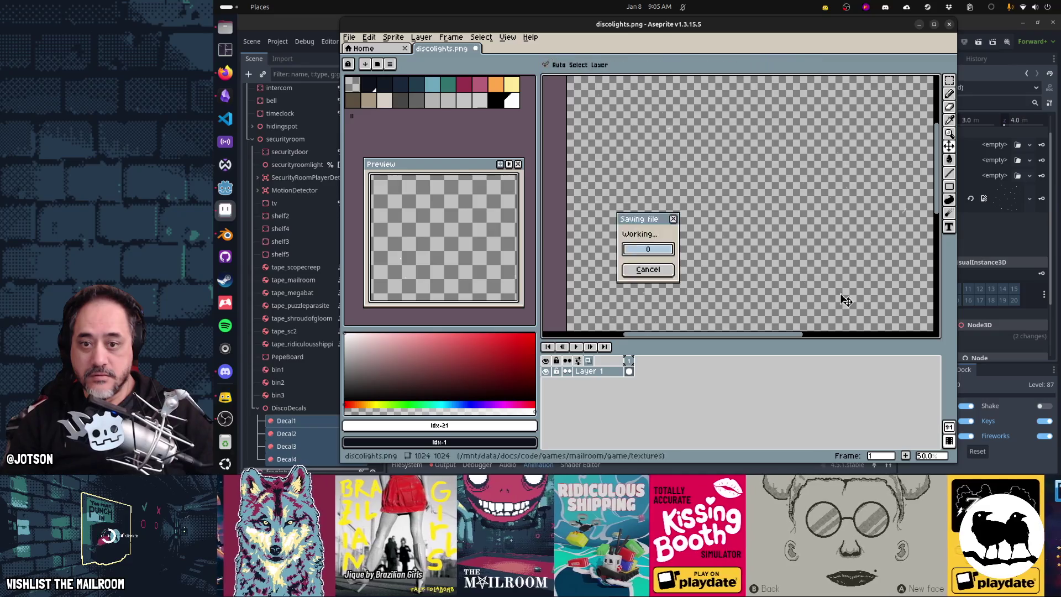
{"action": "key", "text": "alt+Tab"}
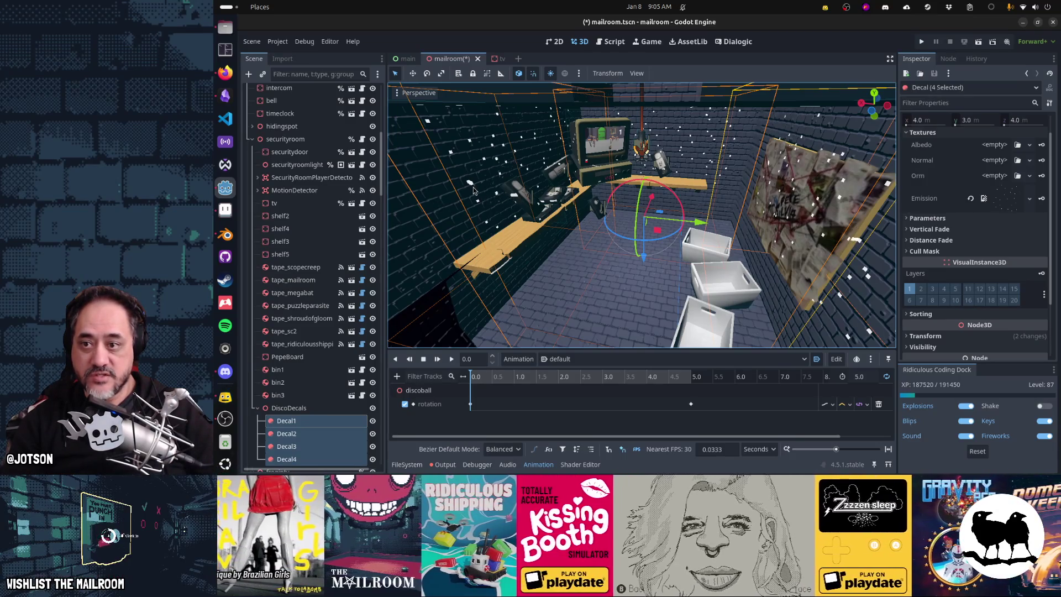
{"action": "key", "text": "alt+Tab"}
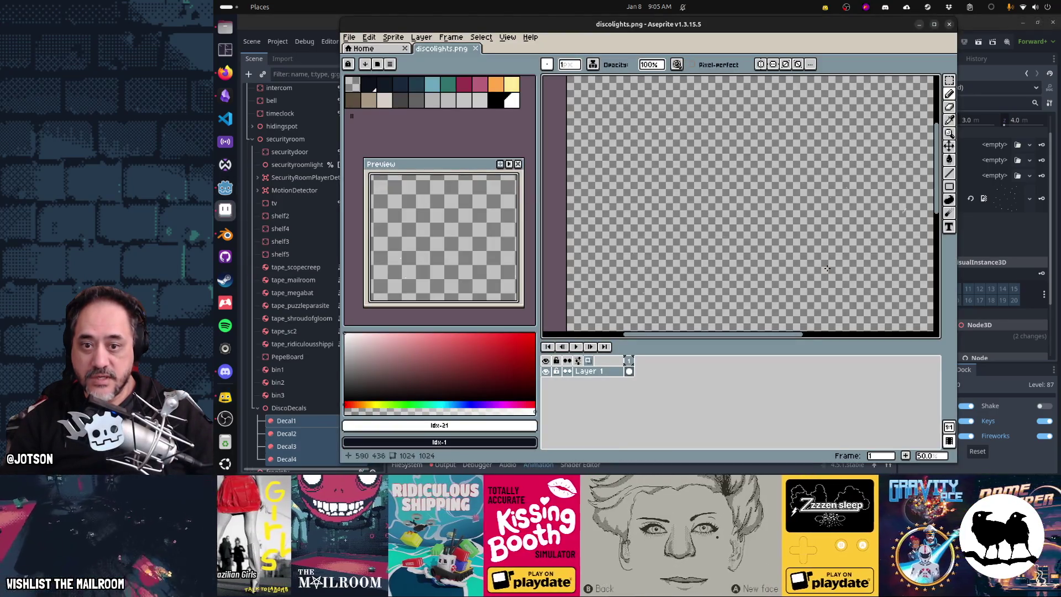
Add Layer 2, flood-fill it dark navy, and move it beneath Layer 1
{"action": "scroll", "coordinate": [647, 278], "scroll_direction": "up", "scroll_amount": 4}
{"action": "scroll", "coordinate": [647, 277], "scroll_direction": "down", "scroll_amount": 1}
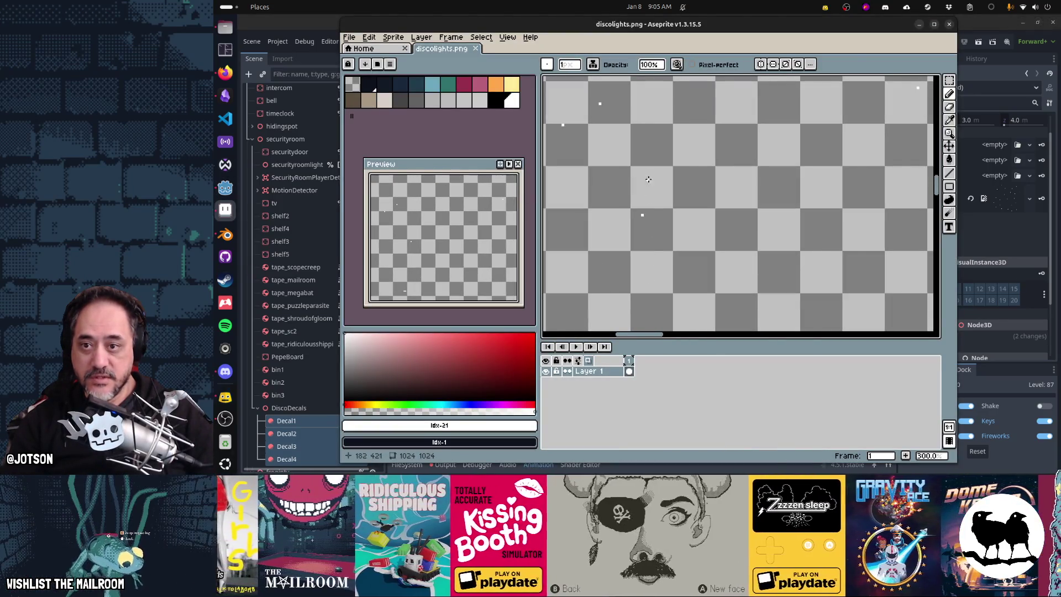
{"action": "scroll", "coordinate": [934, 316], "scroll_direction": "down", "scroll_amount": 1}
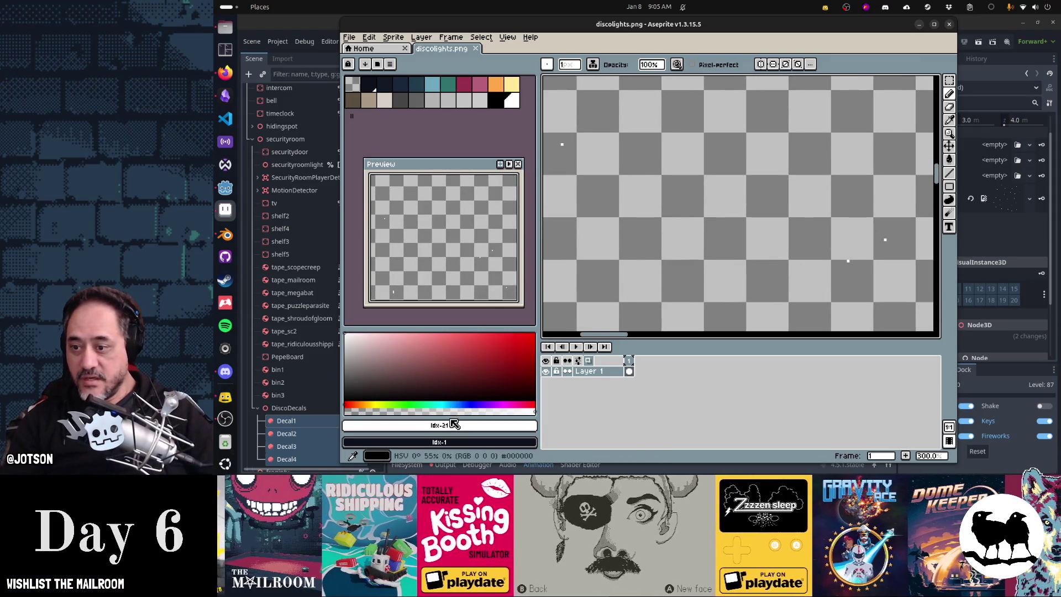
{"action": "key", "text": "shift+n"}
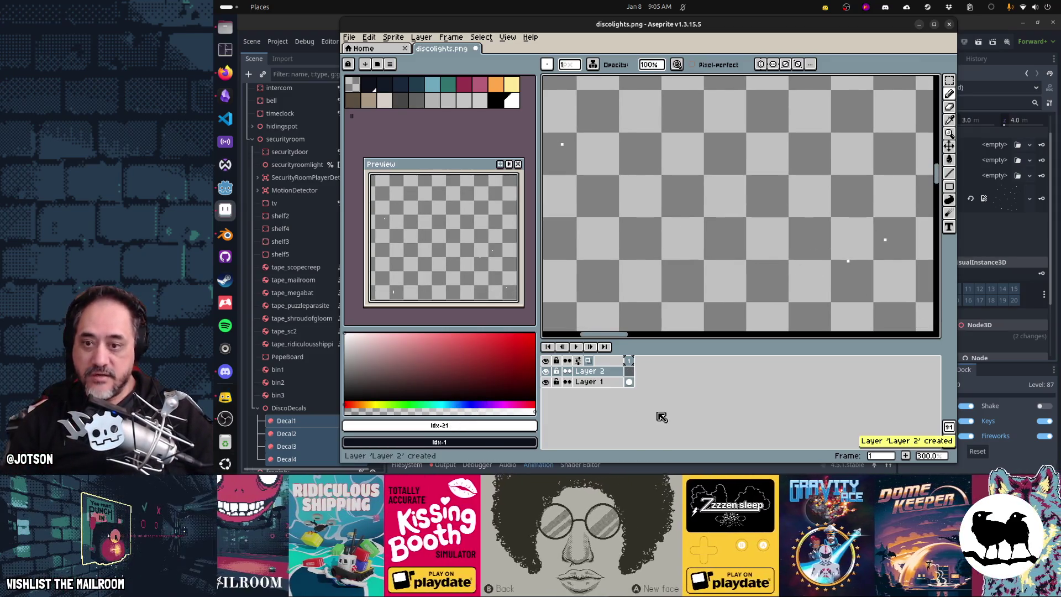
{"action": "key", "text": "x"}
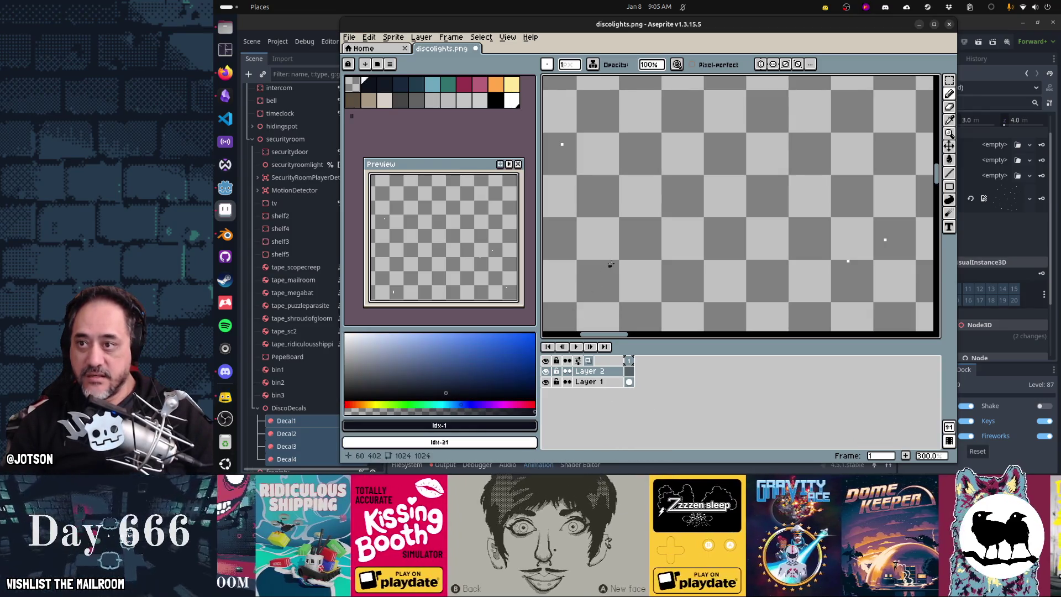
{"action": "key", "text": "g"}
{"action": "left_click", "coordinate": [656, 261]}
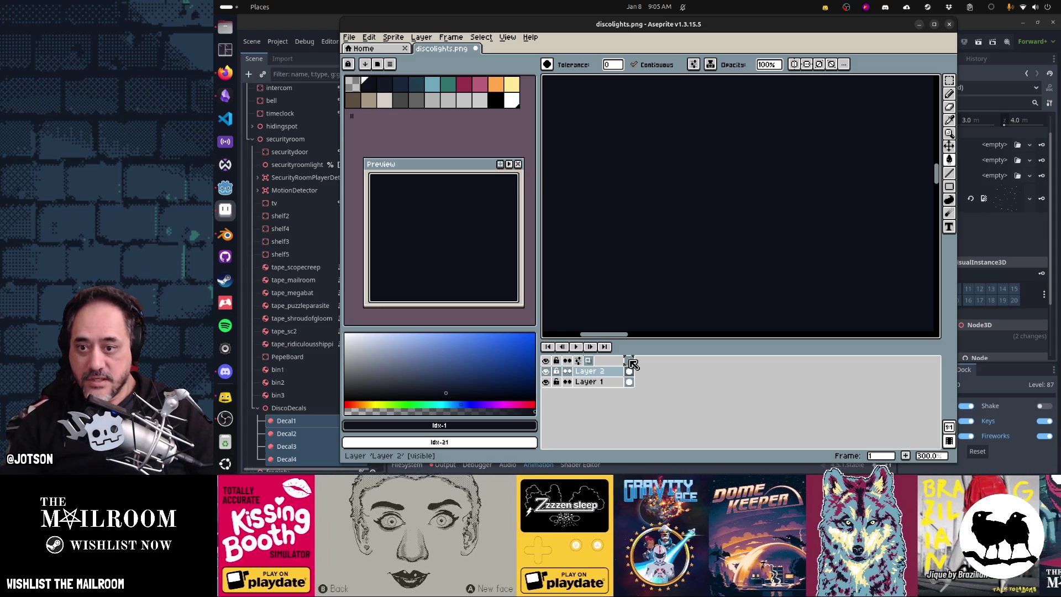
{"action": "left_click_drag", "start_coordinate": [623, 370], "coordinate": [623, 383]}
{"action": "key", "text": "b"}
{"action": "scroll", "coordinate": [625, 230], "scroll_direction": "up", "scroll_amount": 2}
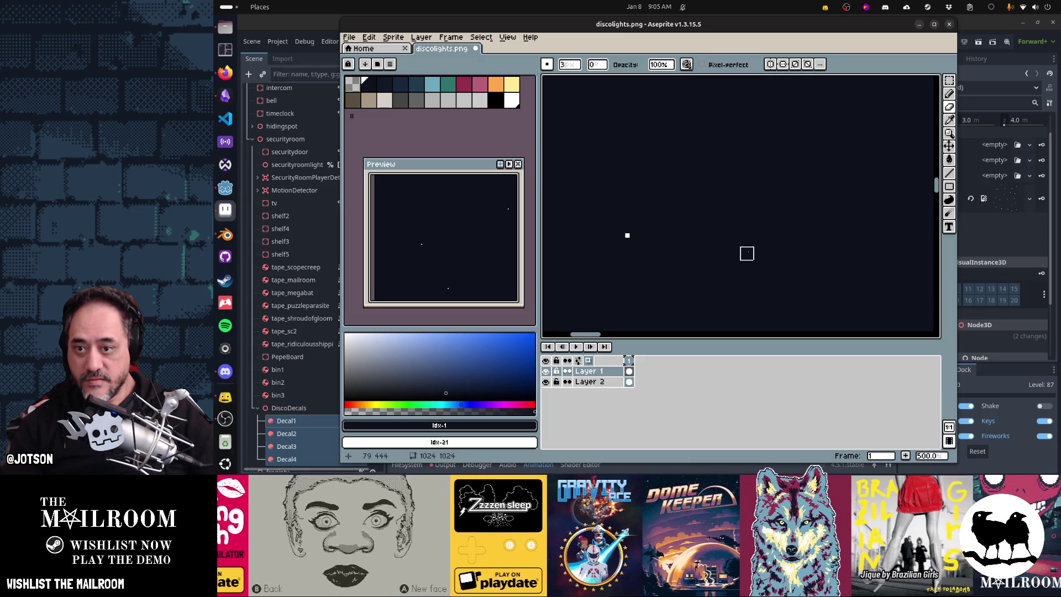
Shrink the brush to one pixel, then enlarge it back to three pixels
{"action": "key", "text": "minus"}
{"action": "key", "text": "minus"}
{"action": "scroll", "coordinate": [748, 252], "scroll_direction": "down", "scroll_amount": 5}
{"action": "left_click_drag", "start_coordinate": [815, 250], "coordinate": [755, 289]}
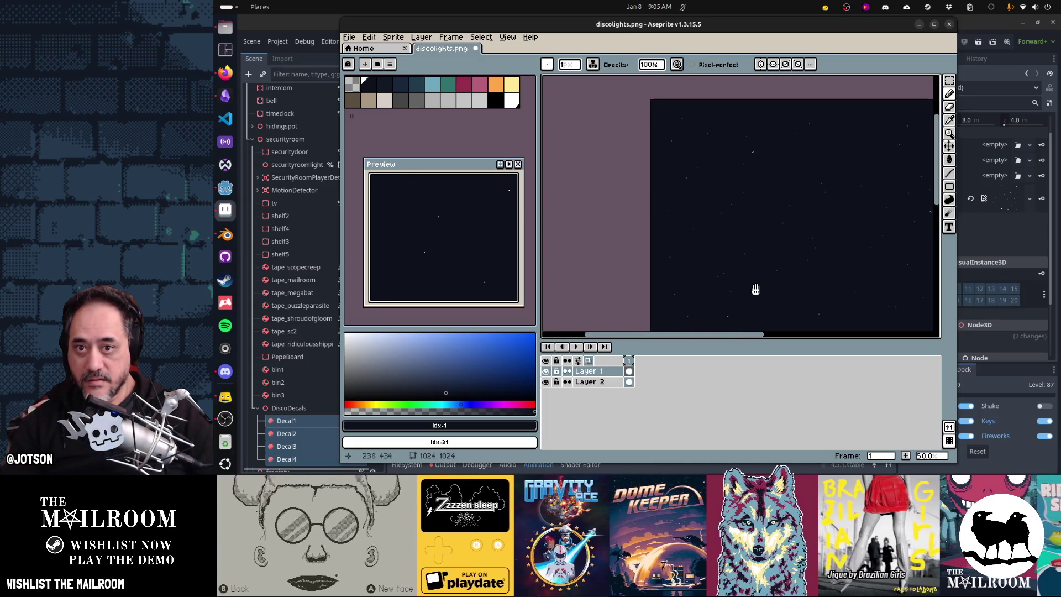
{"action": "scroll", "coordinate": [745, 144], "scroll_direction": "up", "scroll_amount": 3}
{"action": "key", "text": "plus"}
{"action": "key", "text": "plus"}
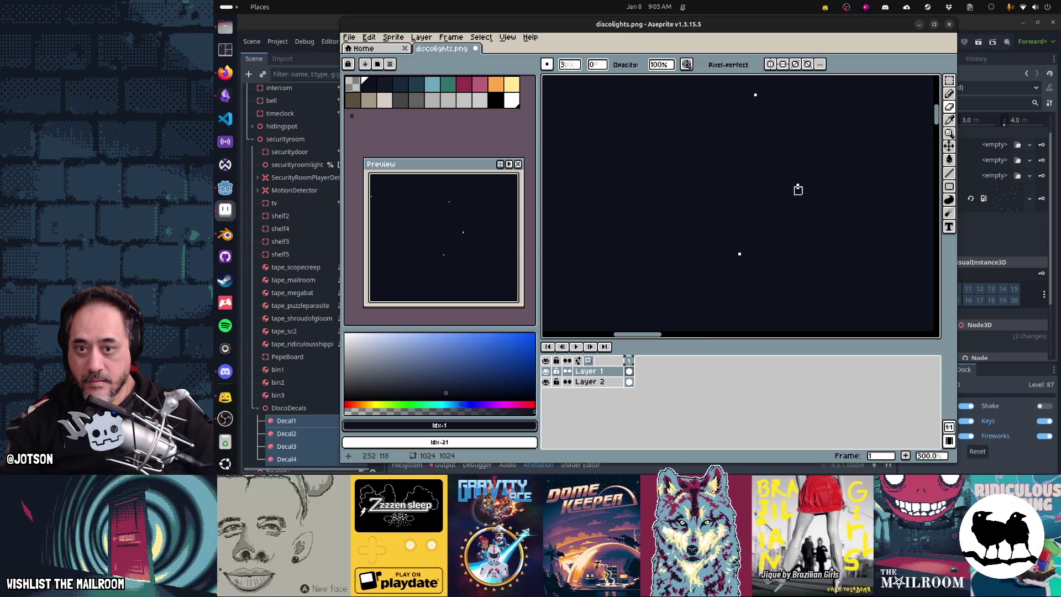
{"action": "scroll", "coordinate": [822, 227], "scroll_direction": "down", "scroll_amount": 3}
{"action": "scroll", "coordinate": [817, 233], "scroll_direction": "up", "scroll_amount": 2}
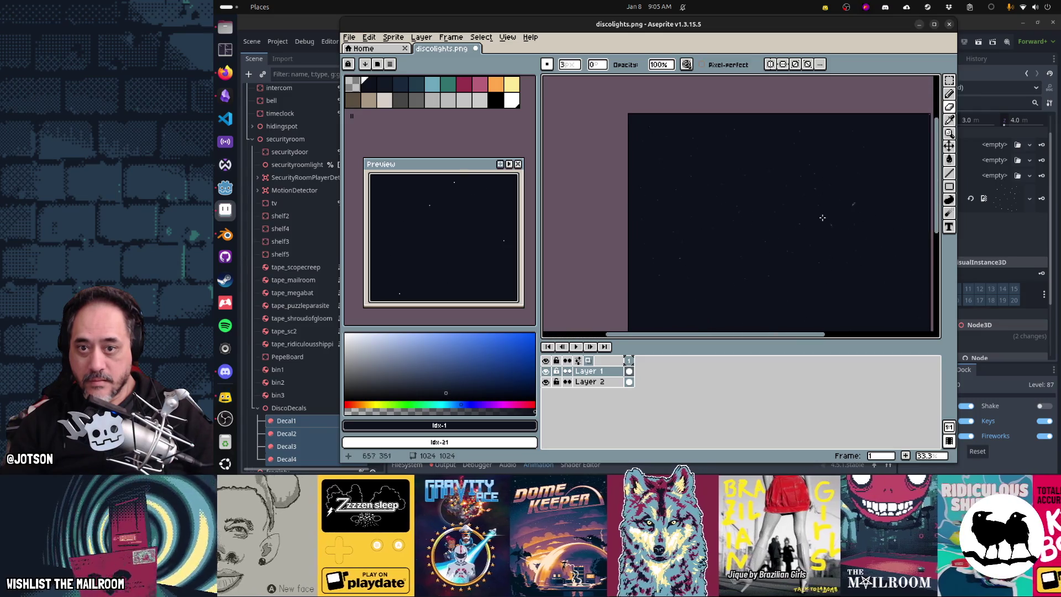
{"action": "scroll", "coordinate": [865, 207], "scroll_direction": "up", "scroll_amount": 2}
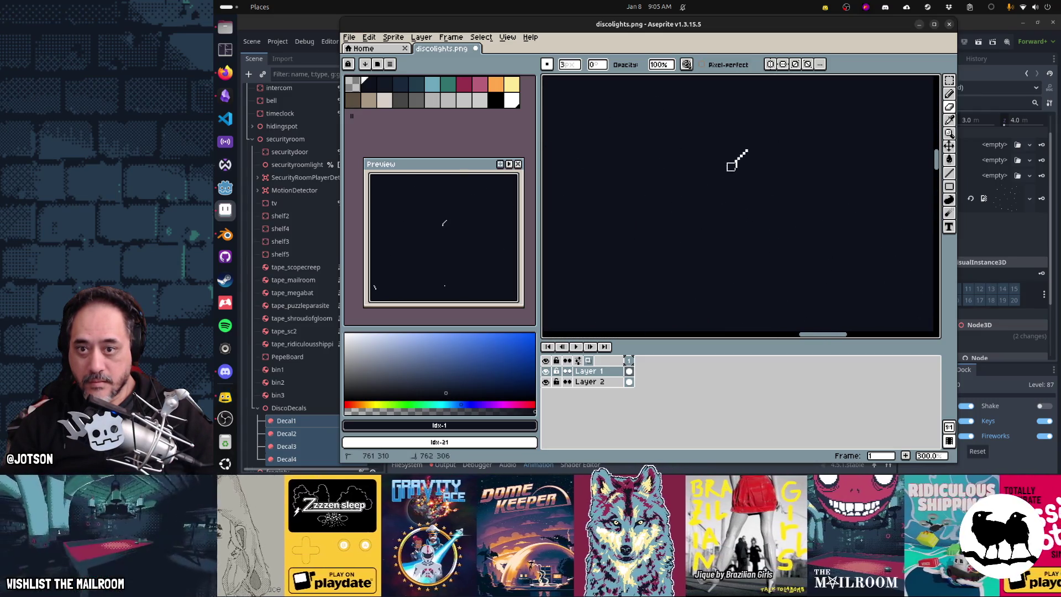
Undo the stray diagonal stroke on the starfield canvas
{"action": "key", "text": "ctrl+z"}
{"action": "scroll", "coordinate": [752, 209], "scroll_direction": "down", "scroll_amount": 3}
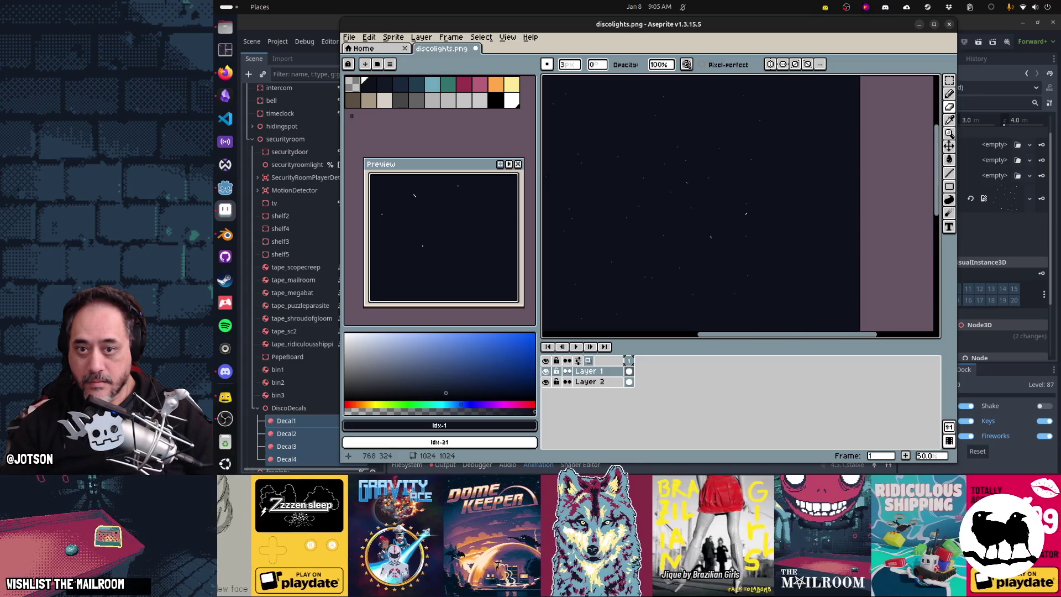
{"action": "scroll", "coordinate": [712, 234], "scroll_direction": "up", "scroll_amount": 3}
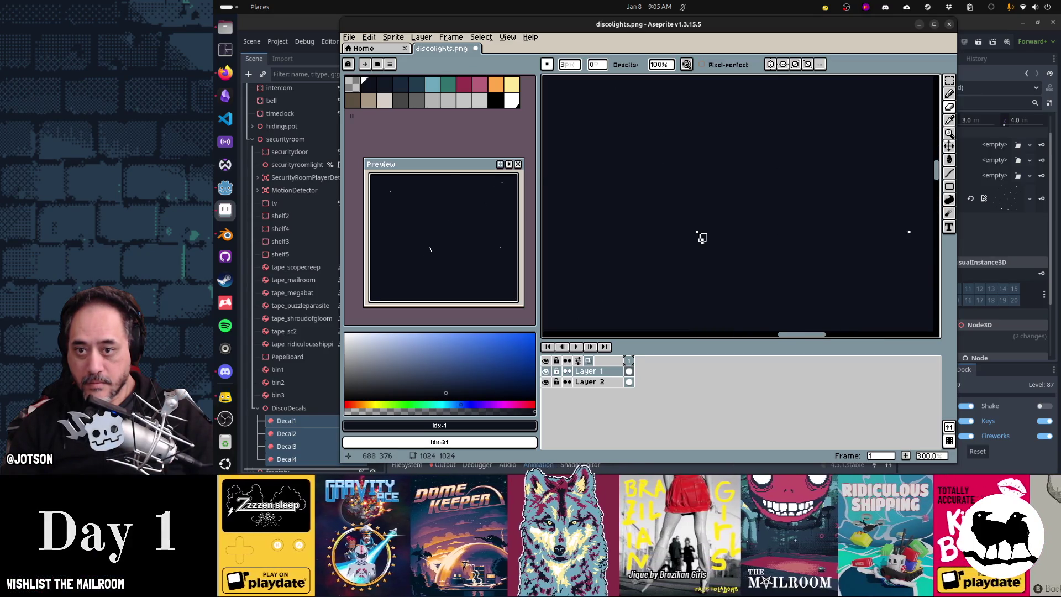
{"action": "scroll", "coordinate": [743, 175], "scroll_direction": "down", "scroll_amount": 3}
{"action": "scroll", "coordinate": [744, 180], "scroll_direction": "up", "scroll_amount": 3}
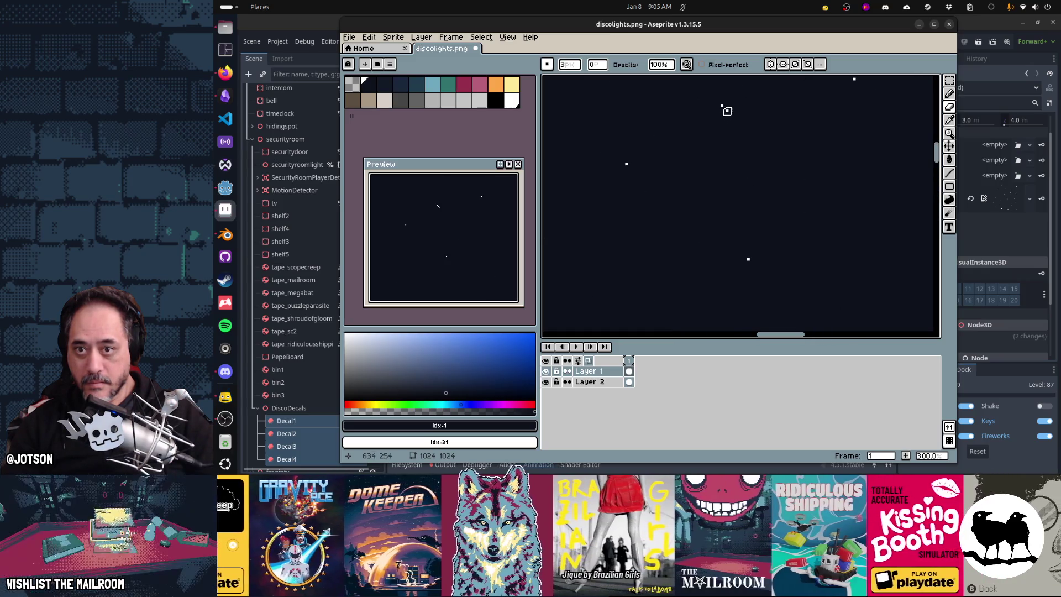
{"action": "scroll", "coordinate": [796, 182], "scroll_direction": "down", "scroll_amount": 3}
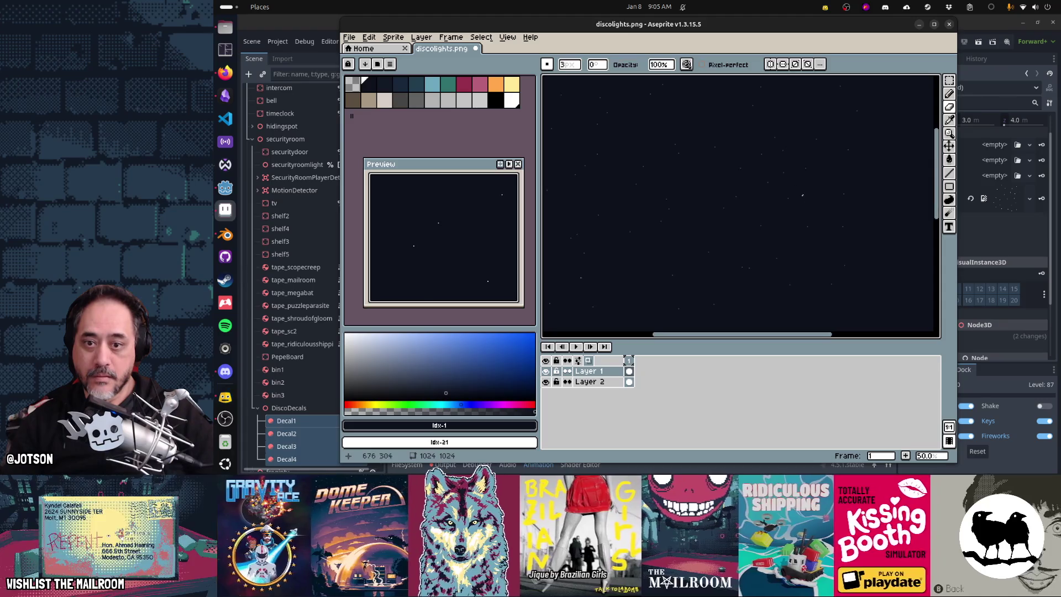
Switch to the Pencil and draw single-pixel dots on the navy canvas
{"action": "key", "text": "b"}
{"action": "left_click_drag", "start_coordinate": [800, 280], "coordinate": [787, 167]}
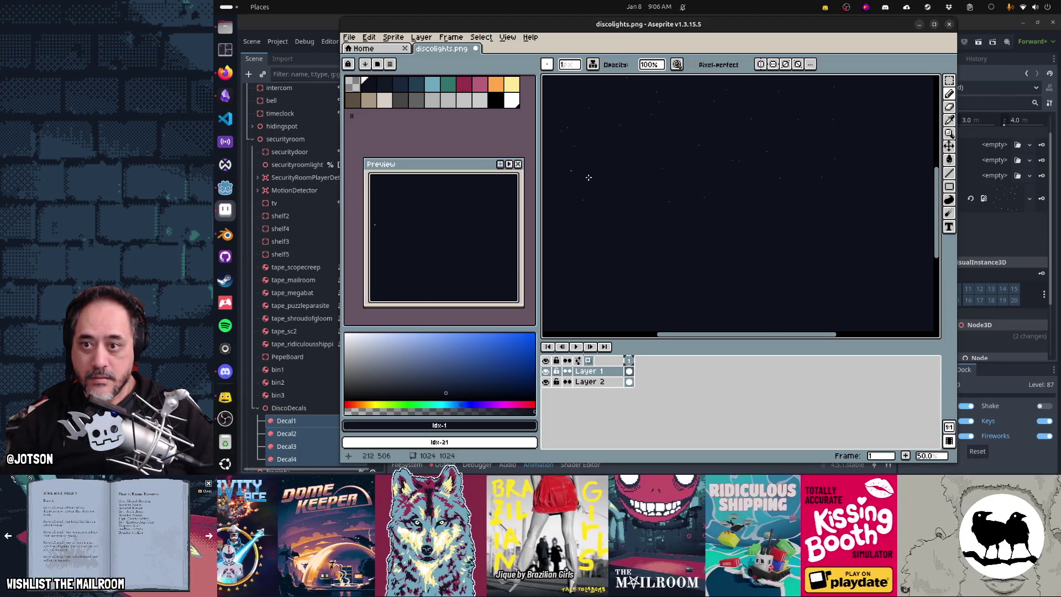
{"action": "scroll", "coordinate": [729, 199], "scroll_direction": "up", "scroll_amount": 4}
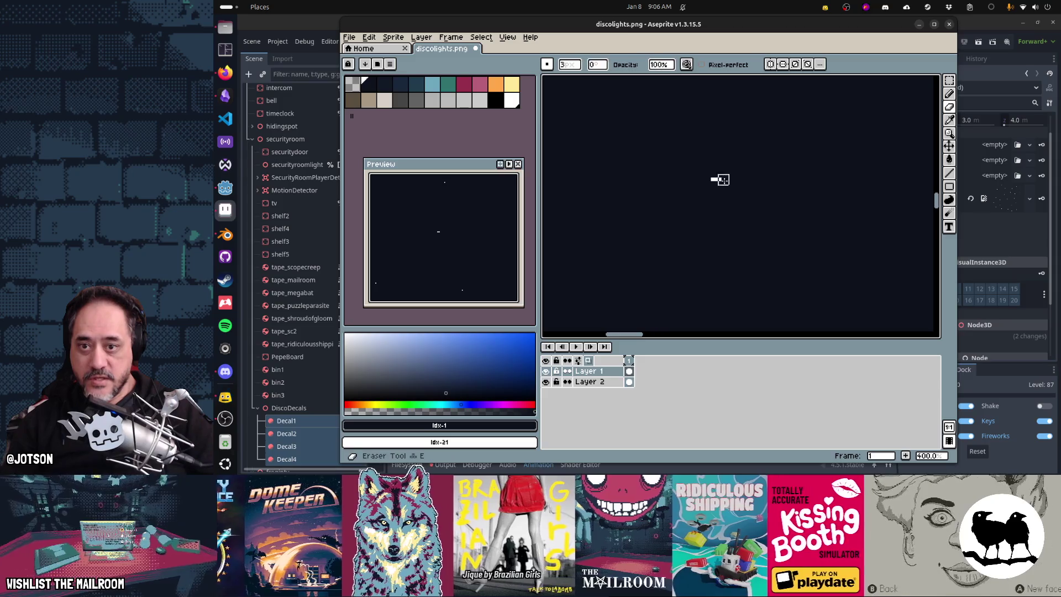
{"action": "scroll", "coordinate": [756, 217], "scroll_direction": "down", "scroll_amount": 3}
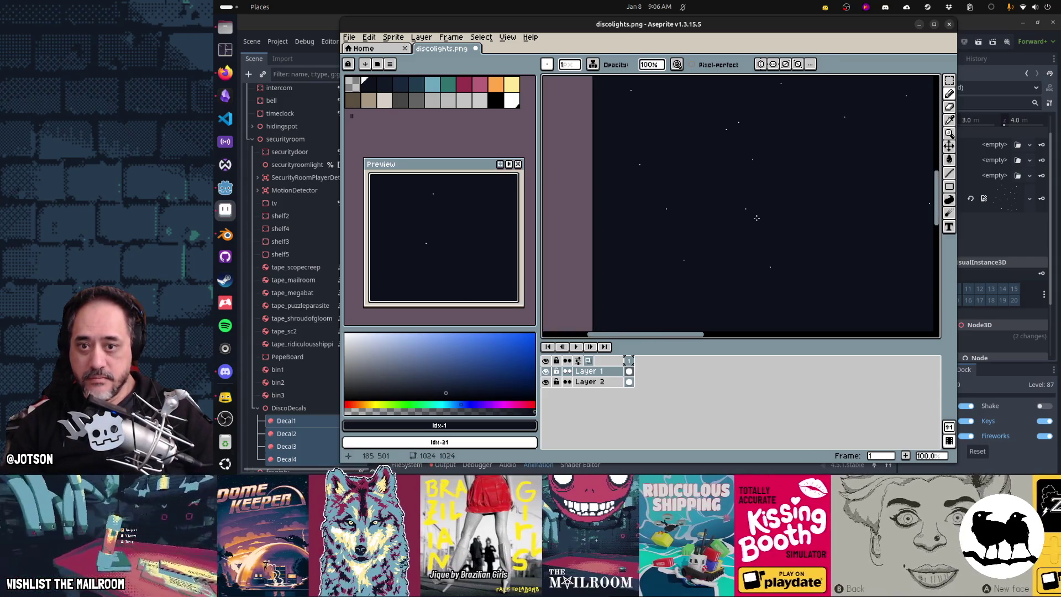
{"action": "left_click_drag", "start_coordinate": [802, 218], "coordinate": [710, 196]}
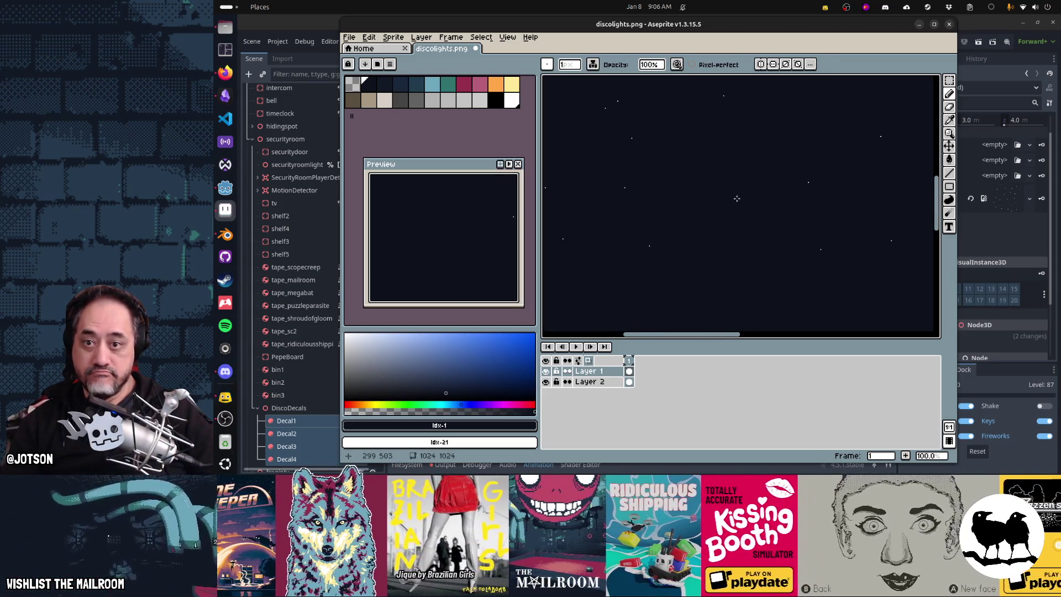
Swap the foreground and background colours and undo the last drawn dot
{"action": "key", "text": "x"}
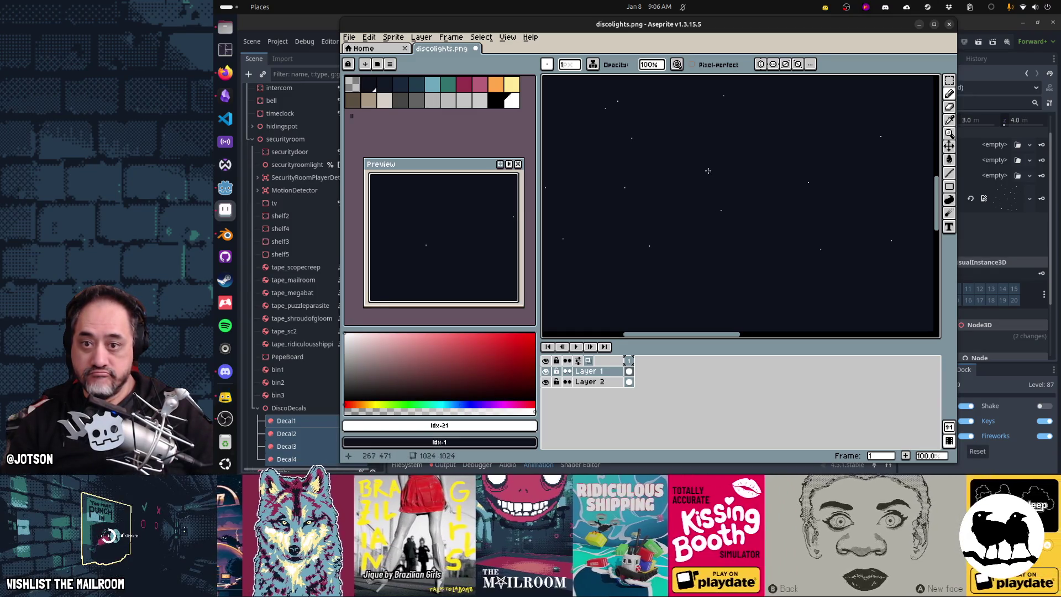
{"action": "key", "text": "ctrl+z"}
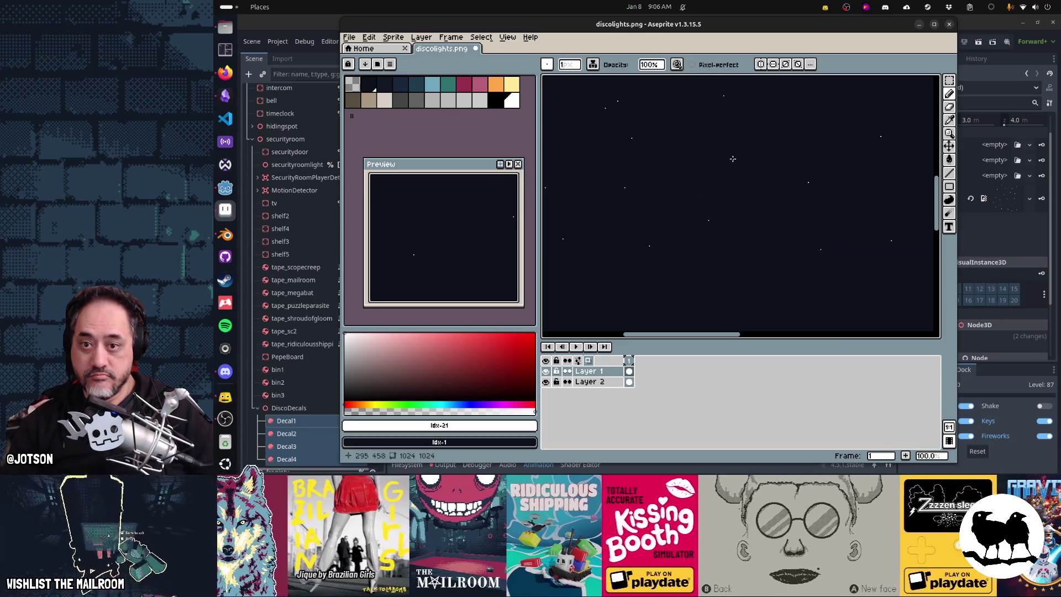
{"action": "left_click_drag", "start_coordinate": [710, 319], "coordinate": [888, 161]}
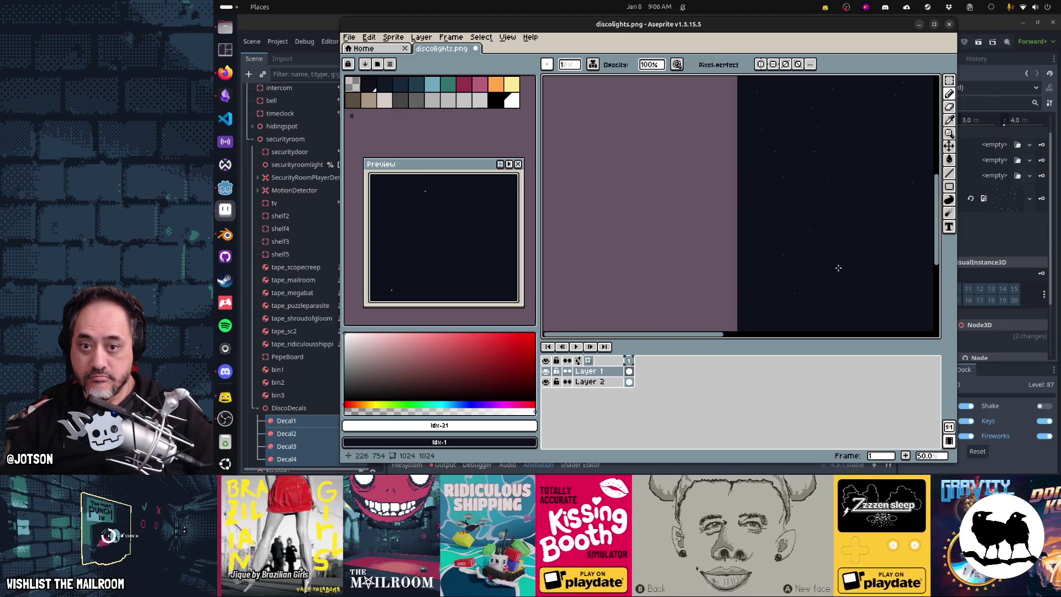
Place another single-pixel white star on the starfield canvas
{"action": "scroll", "coordinate": [747, 217], "scroll_direction": "down", "scroll_amount": 2}
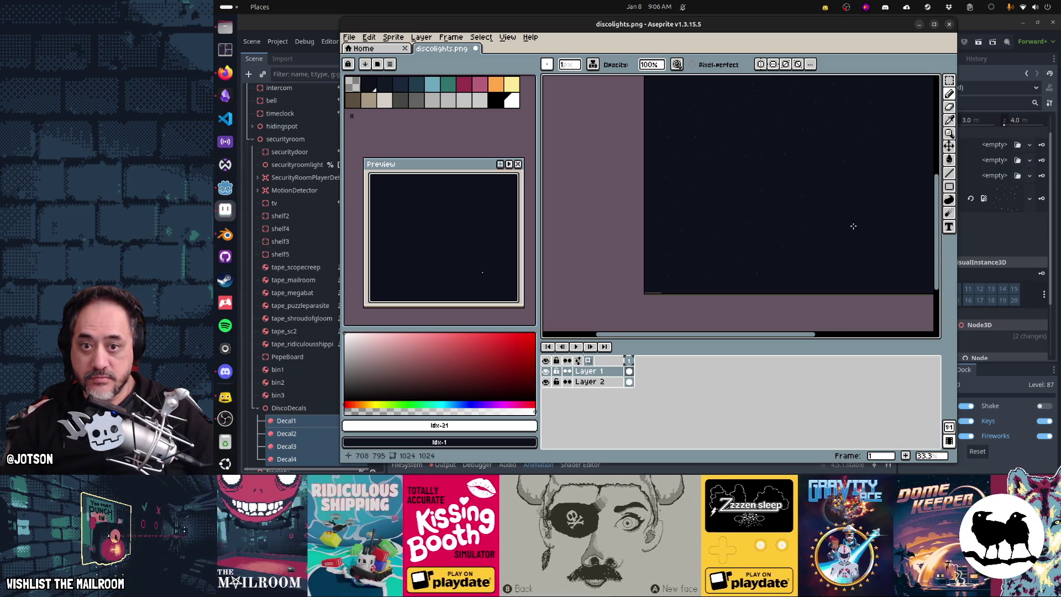
{"action": "scroll", "coordinate": [878, 263], "scroll_direction": "right", "scroll_amount": 5}
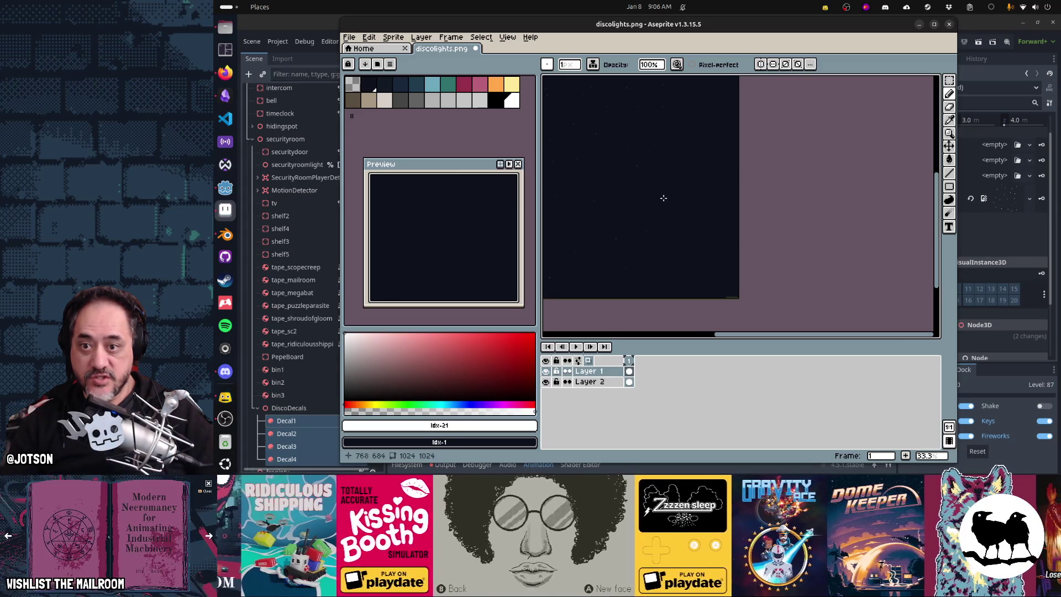
{"action": "scroll", "coordinate": [744, 208], "scroll_direction": "up", "scroll_amount": 2}
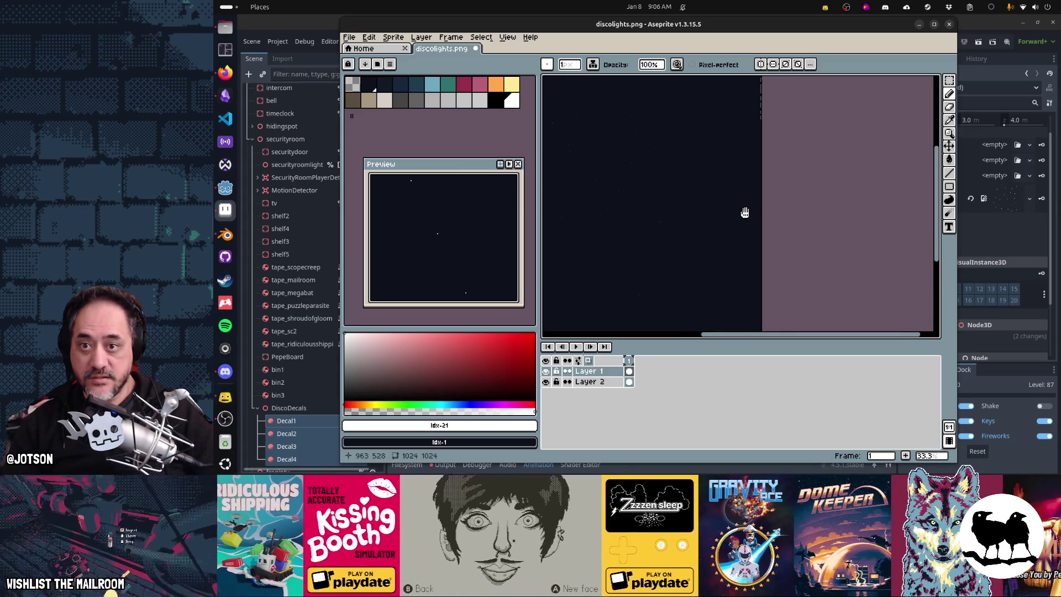
{"action": "left_click", "coordinate": [680, 190]}
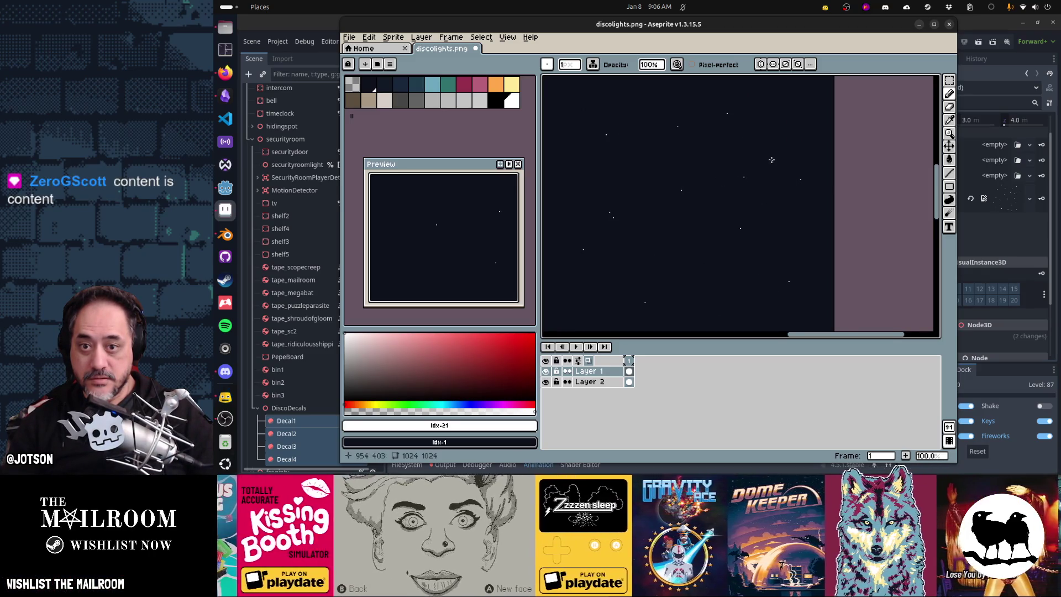
{"action": "left_click_drag", "start_coordinate": [771, 160], "coordinate": [790, 234]}
{"action": "left_click_drag", "start_coordinate": [797, 176], "coordinate": [801, 196]}
{"action": "mouse_move", "coordinate": [734, 190]}
{"action": "left_mouse_down"}
{"action": "mouse_move", "coordinate": [757, 209]}
{"action": "mouse_move", "coordinate": [754, 218]}
{"action": "left_mouse_up"}
{"action": "left_click_drag", "start_coordinate": [819, 146], "coordinate": [779, 285]}
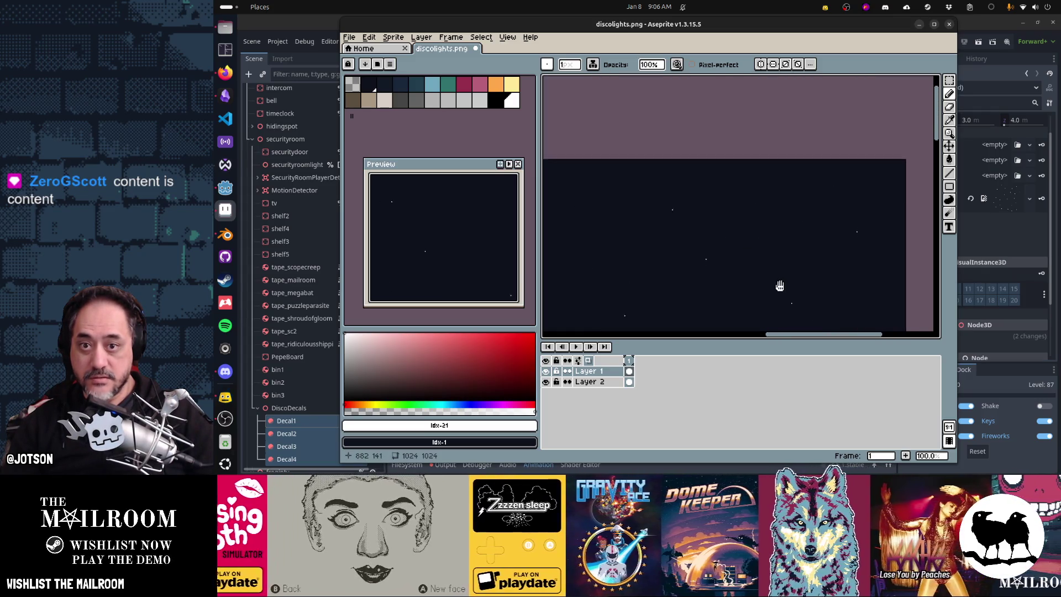
{"action": "left_click_drag", "start_coordinate": [606, 256], "coordinate": [787, 175]}
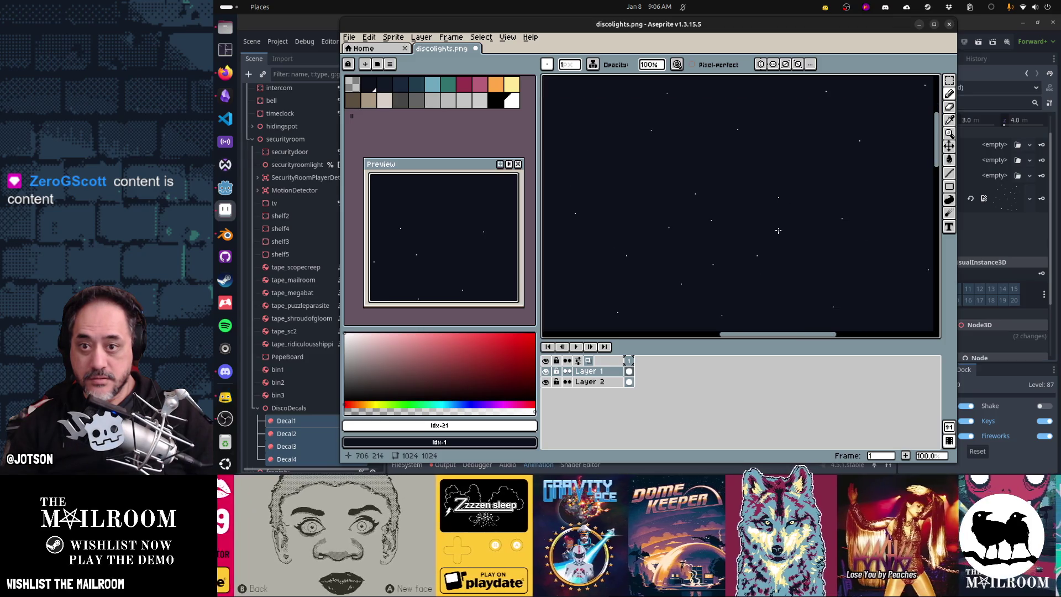
Save discolights.png and switch to Godot so it reimports
{"action": "scroll", "coordinate": [779, 231], "scroll_direction": "down", "scroll_amount": 4}
{"action": "key", "text": "ctrl+s"}
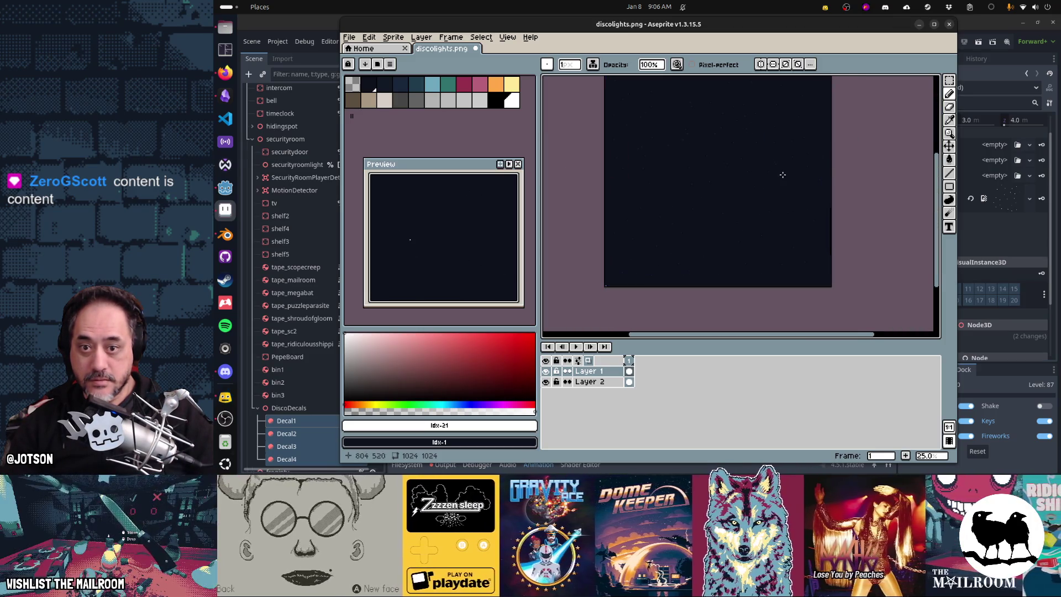
{"action": "key", "text": "alt+Tab"}
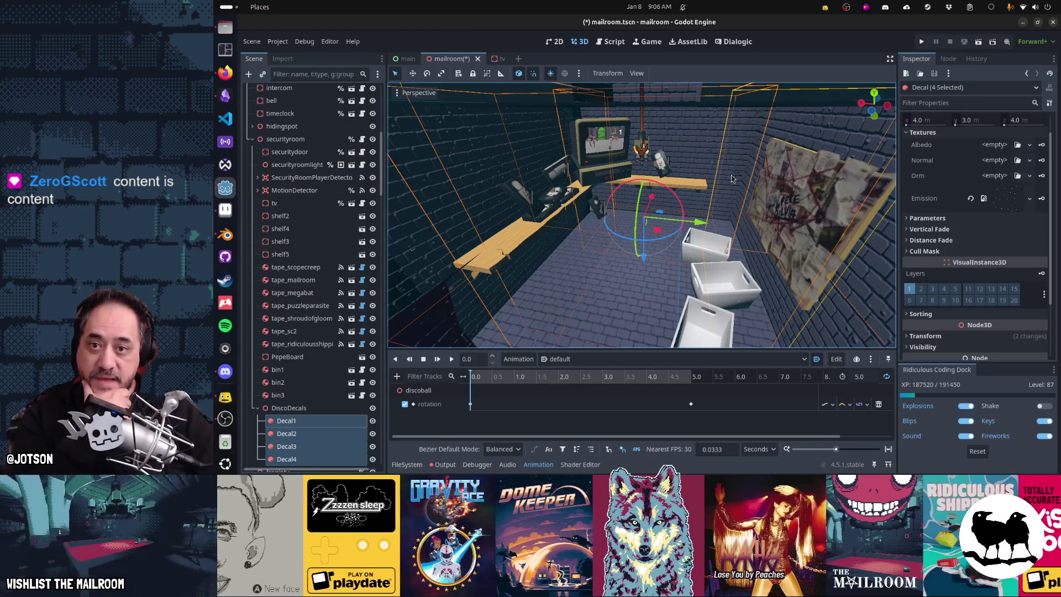
Hide Layer 2's dark background fill and check the sparse white-dot decal on Godot's room walls
{"action": "key", "text": "alt+Tab"}
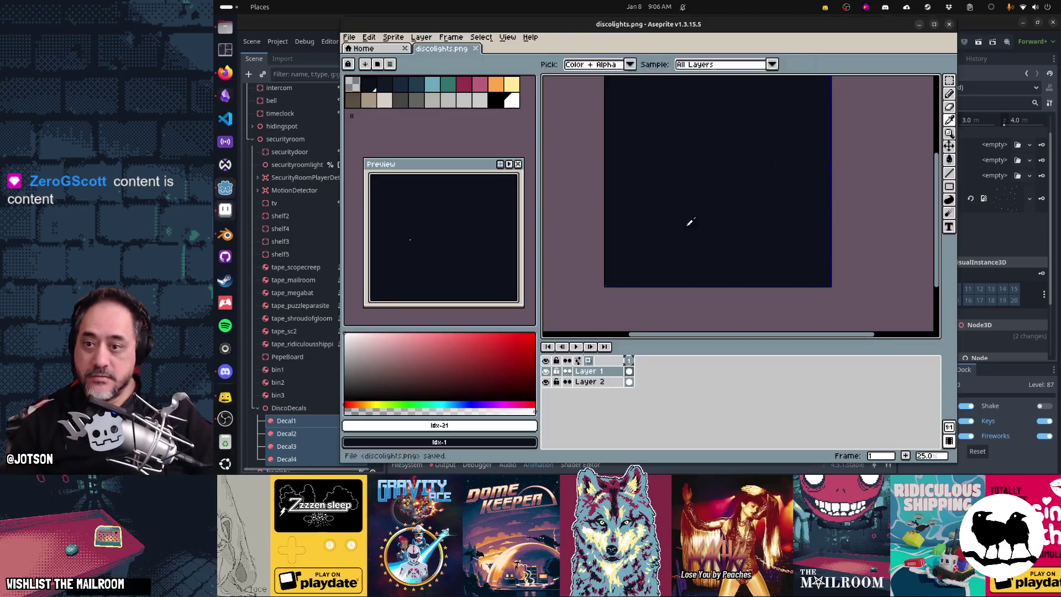
{"action": "left_click", "coordinate": [548, 382]}
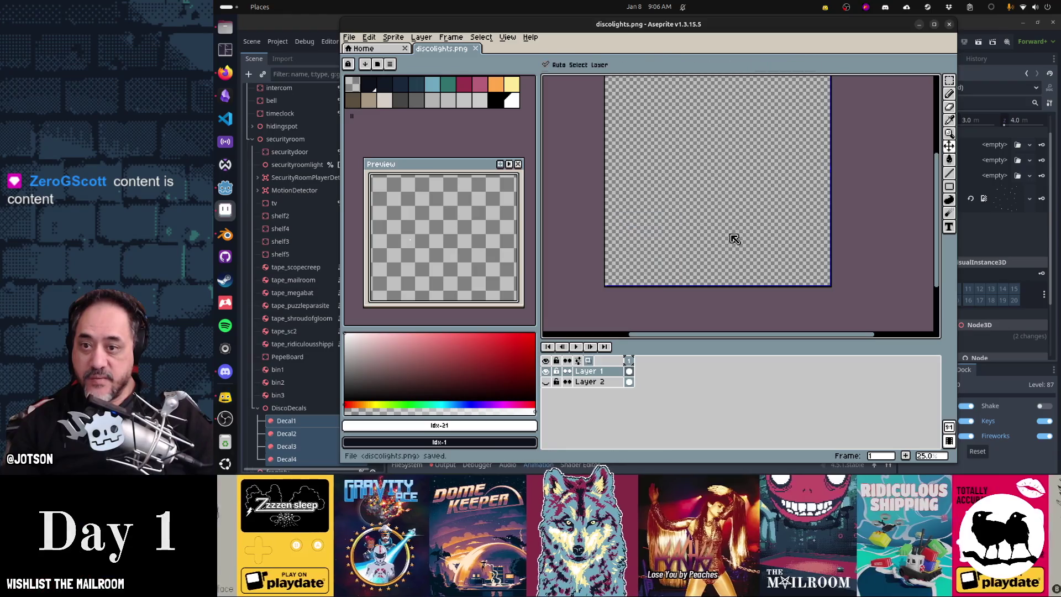
{"action": "key", "text": "alt+Tab"}
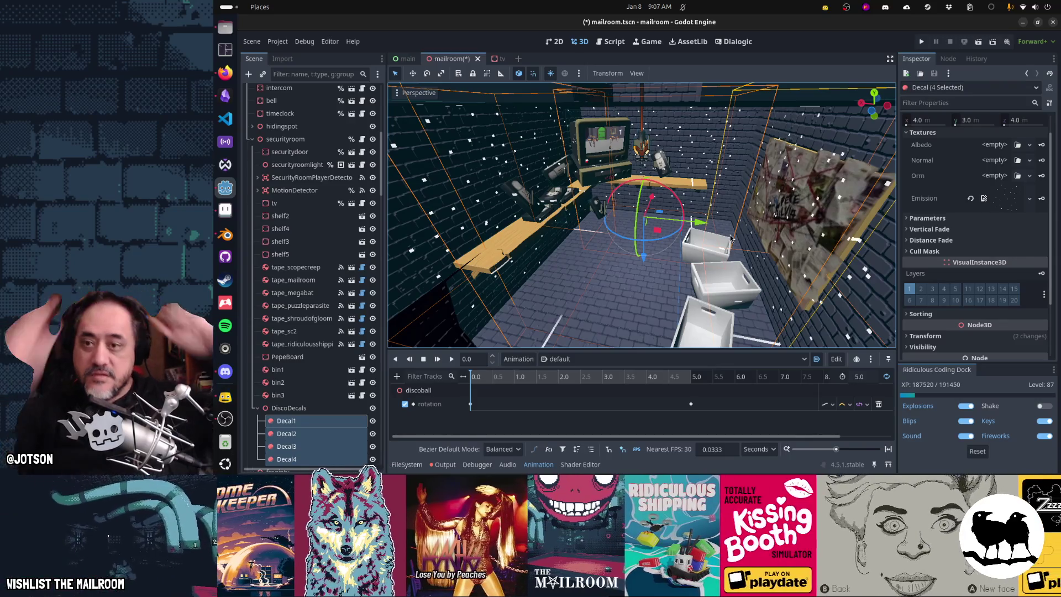
{"action": "key", "text": "alt+Tab"}
Undo the last change, re-show Layer 2's navy background, and bring up Sprite > Sprite Size
{"action": "key", "text": "ctrl+z"}
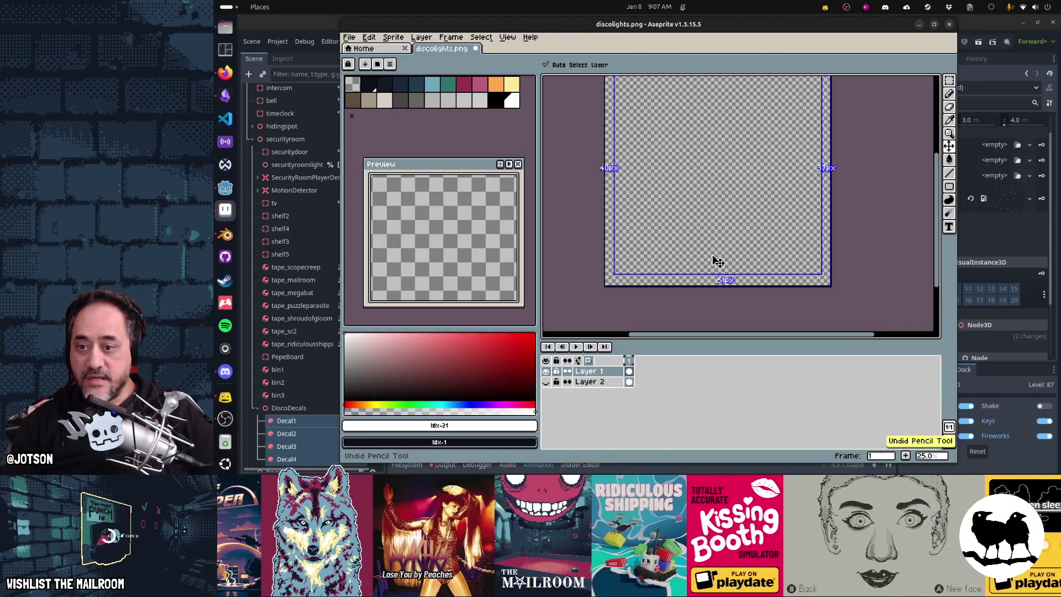
{"action": "left_click", "coordinate": [545, 381]}
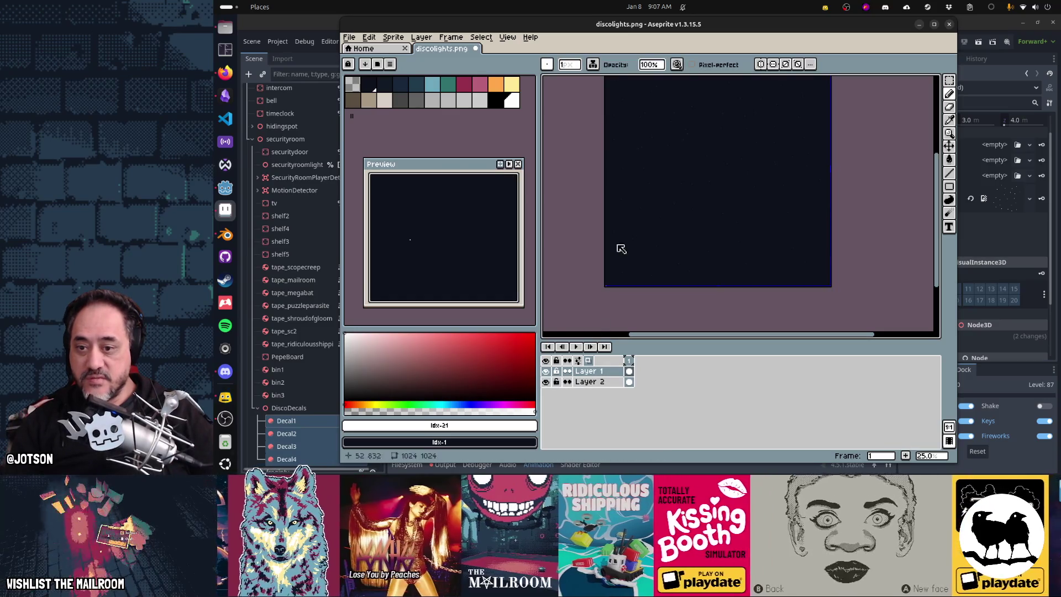
{"action": "left_click", "coordinate": [383, 37]}
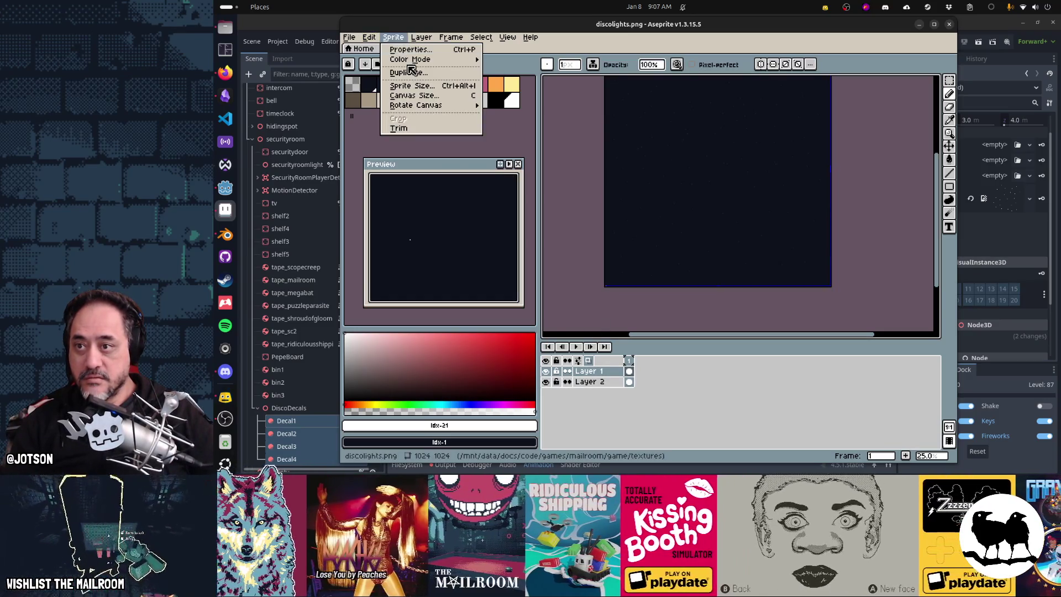
{"action": "left_click", "coordinate": [422, 90]}
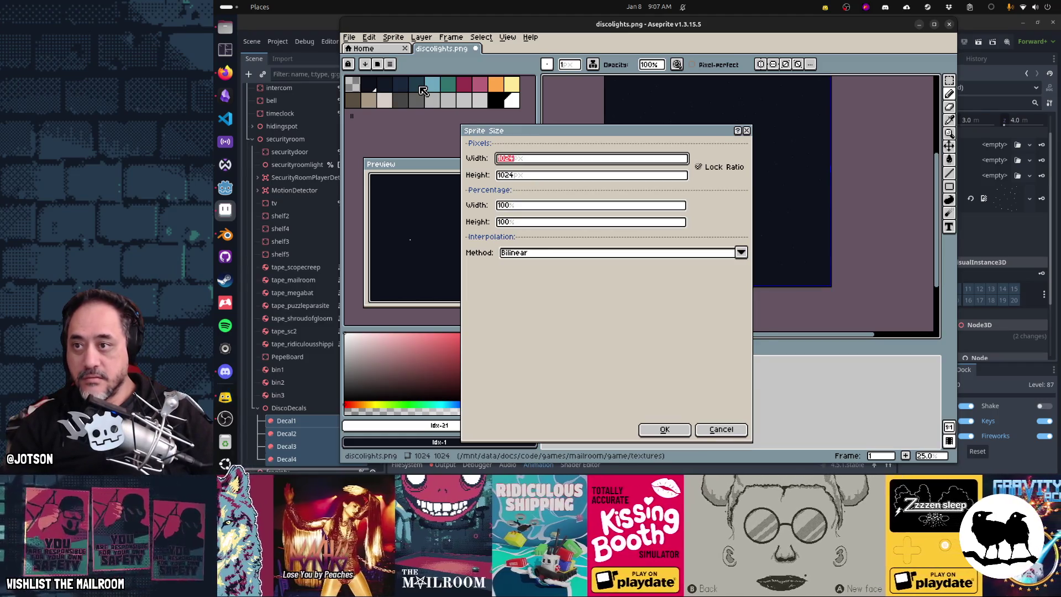